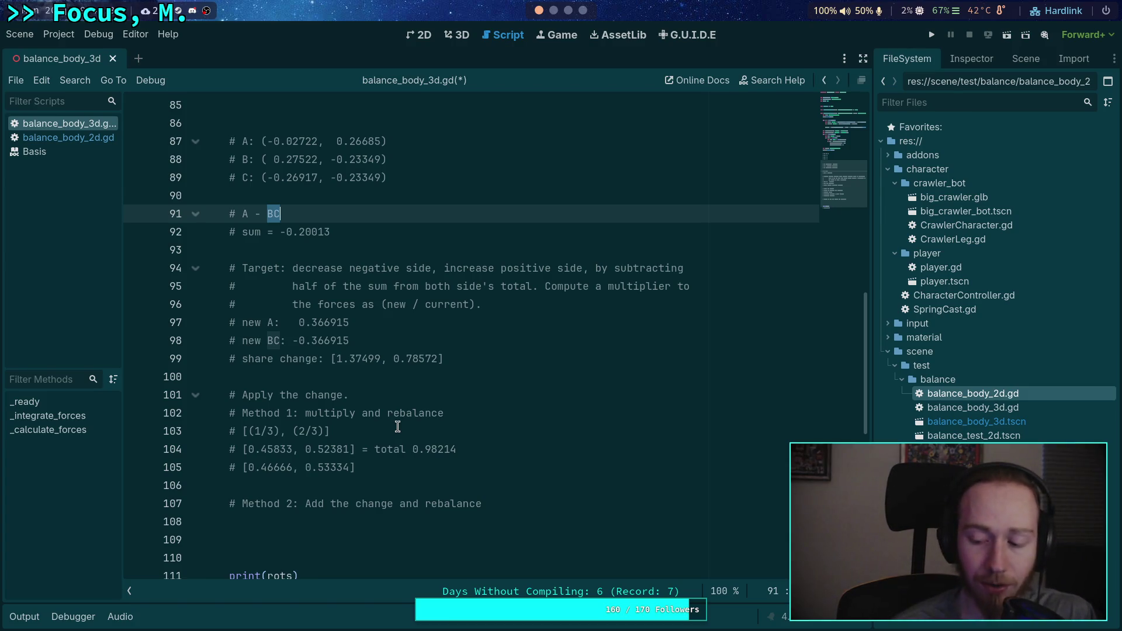
Step: Compute 1/1.1 (0.90909…) and .1/1.1 (0.090909…) in the Python terminal, then return to Godot
key("super+4")
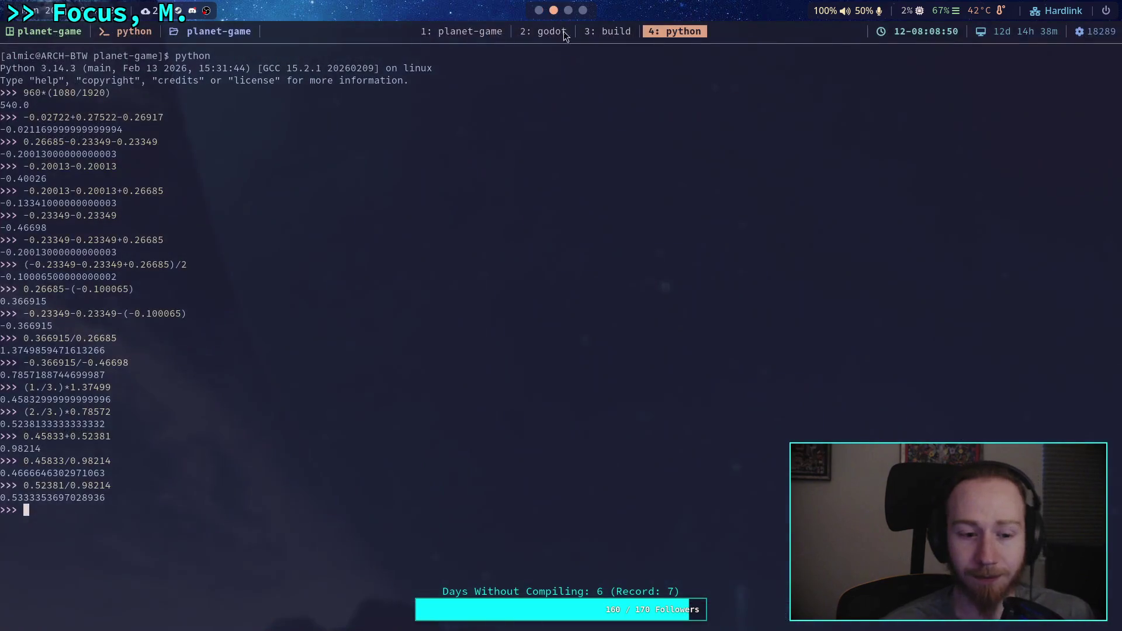
type("1/1.1")
key("Return")
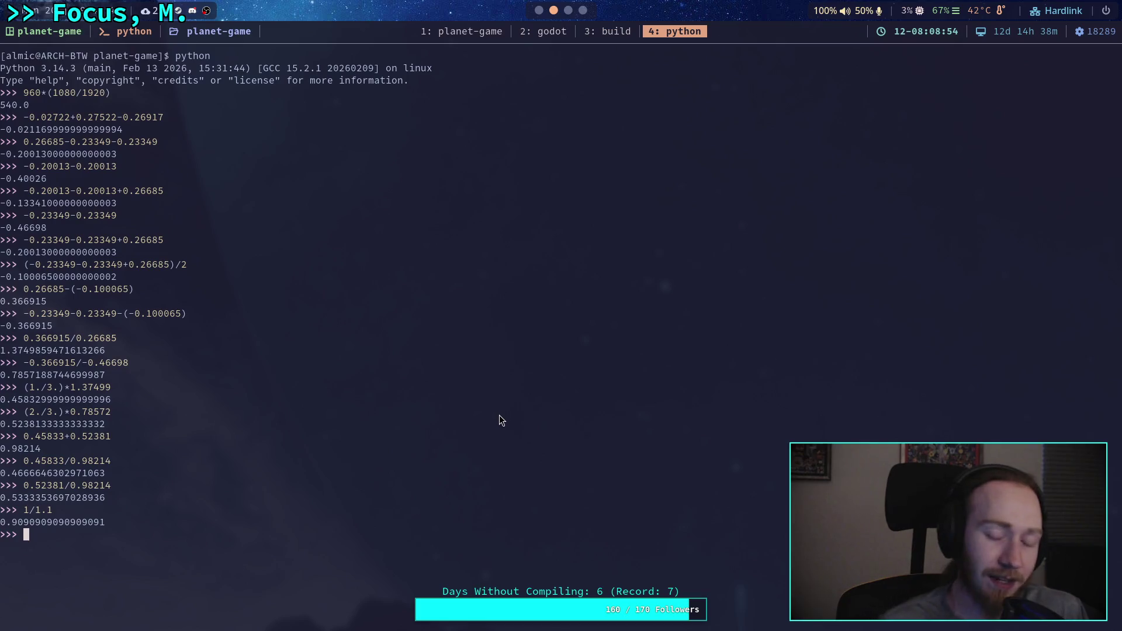
type(".1/1.1")
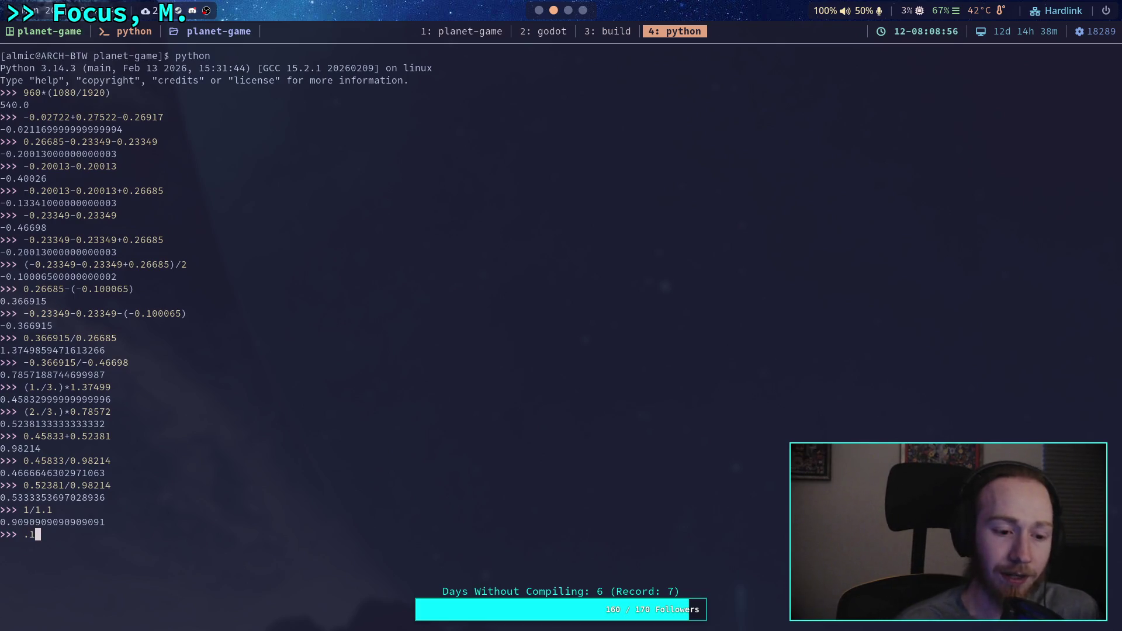
key("Return")
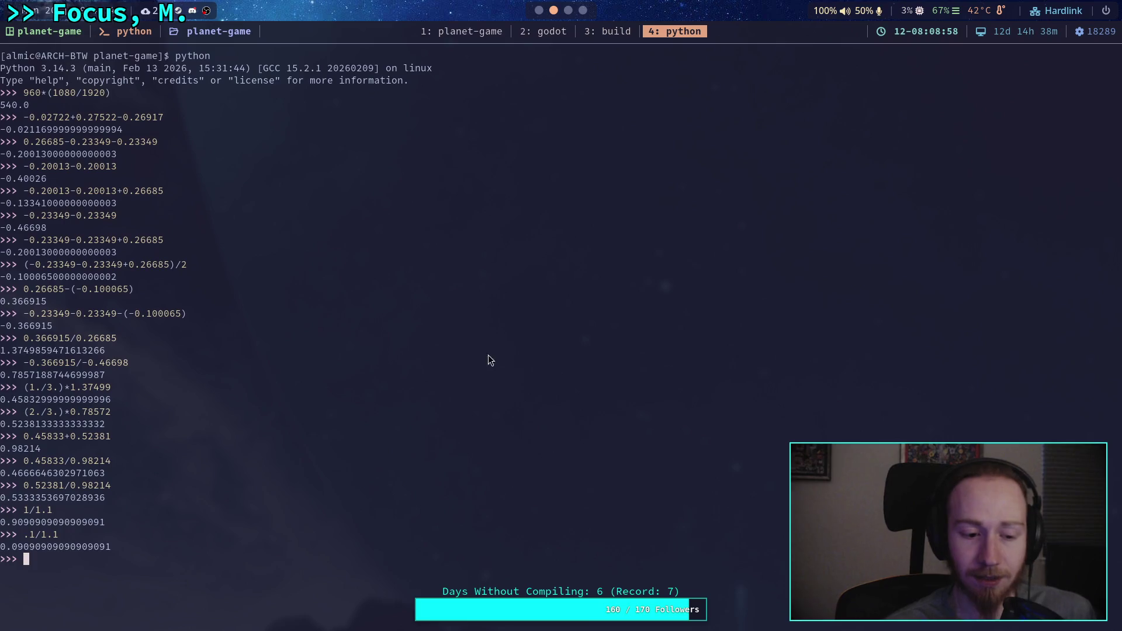
left_click(538, 10)
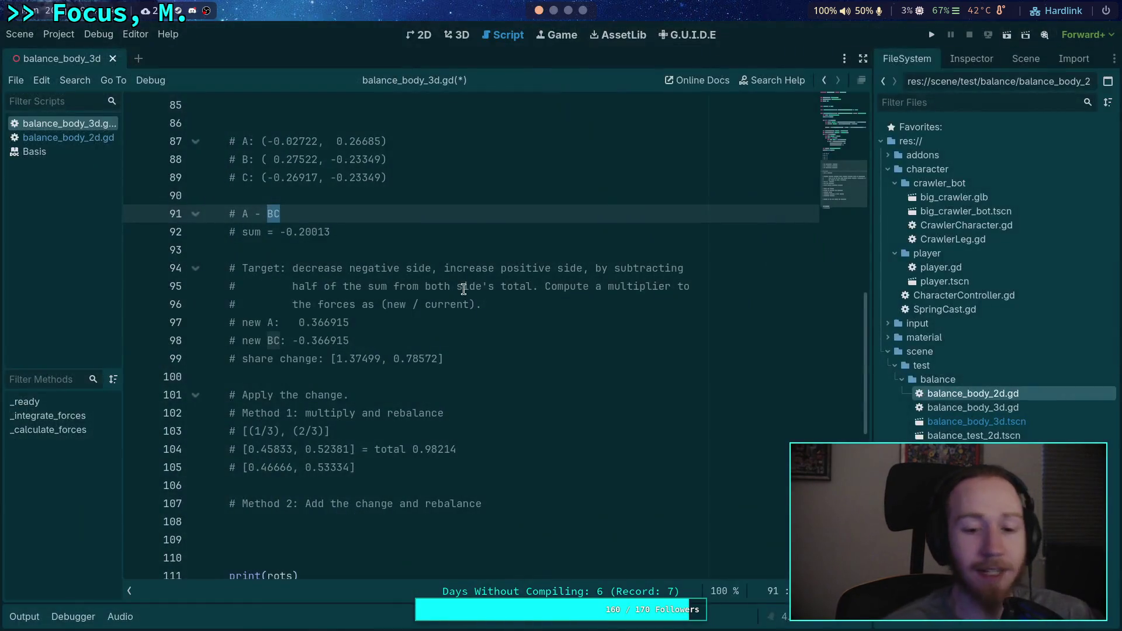
Step: Review the Method 1 results on lines 104–105 and the share change values on line 99 of balance_body_3d.gd
left_click(543, 412)
left_click(461, 468)
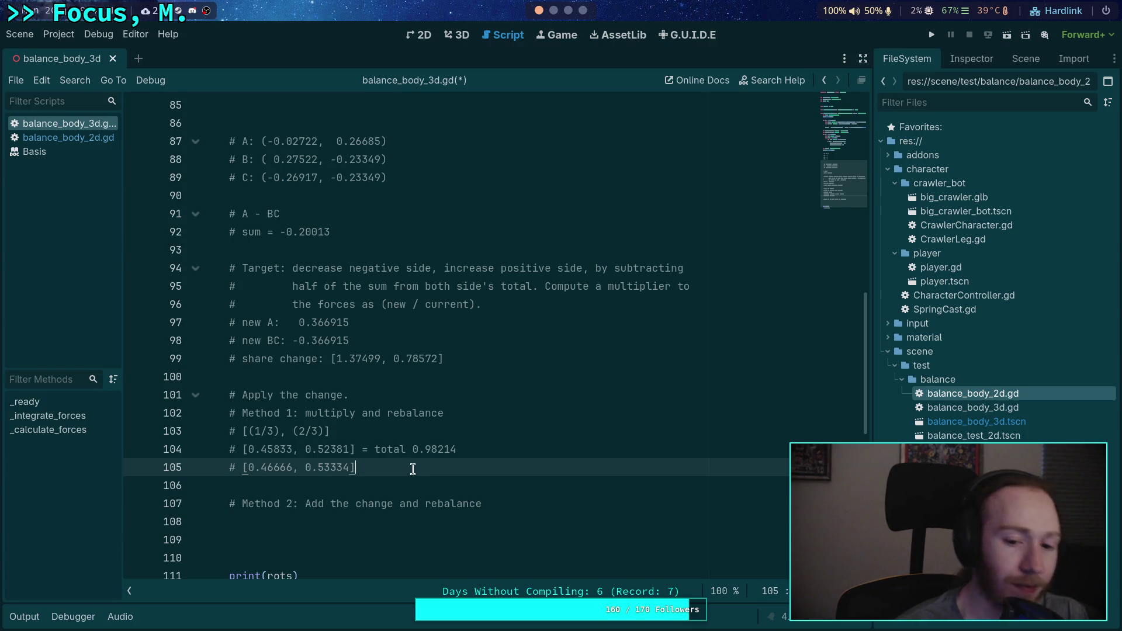
scroll(409, 476, "down", 2)
left_click(505, 413)
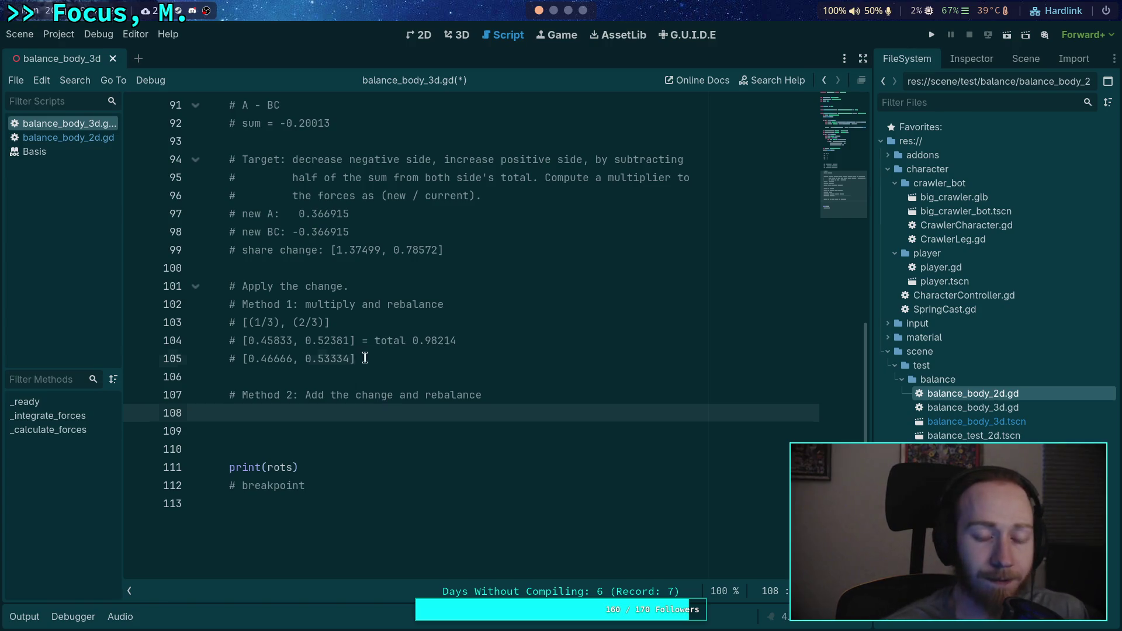
left_click_drag(355, 359, 243, 344)
left_click(409, 413)
left_click_drag(357, 359, 244, 343)
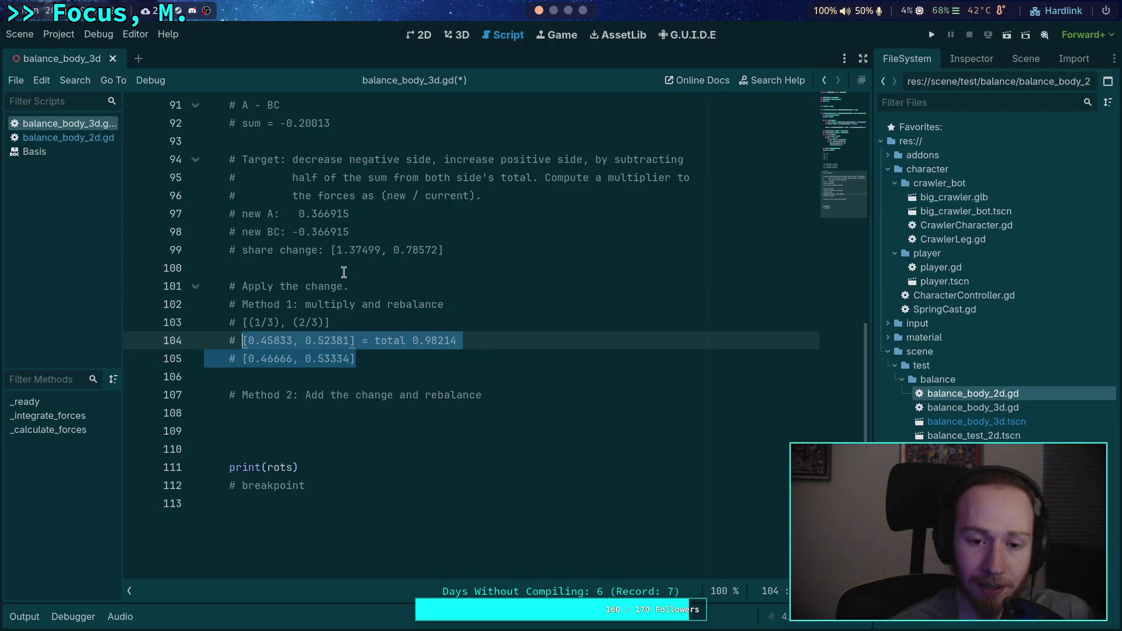
left_click_drag(337, 250, 484, 250)
left_click(403, 413)
Step: Compare the new_force formula on line 63 of balance_body_2d.gd with the 3D notes
left_click(44, 138)
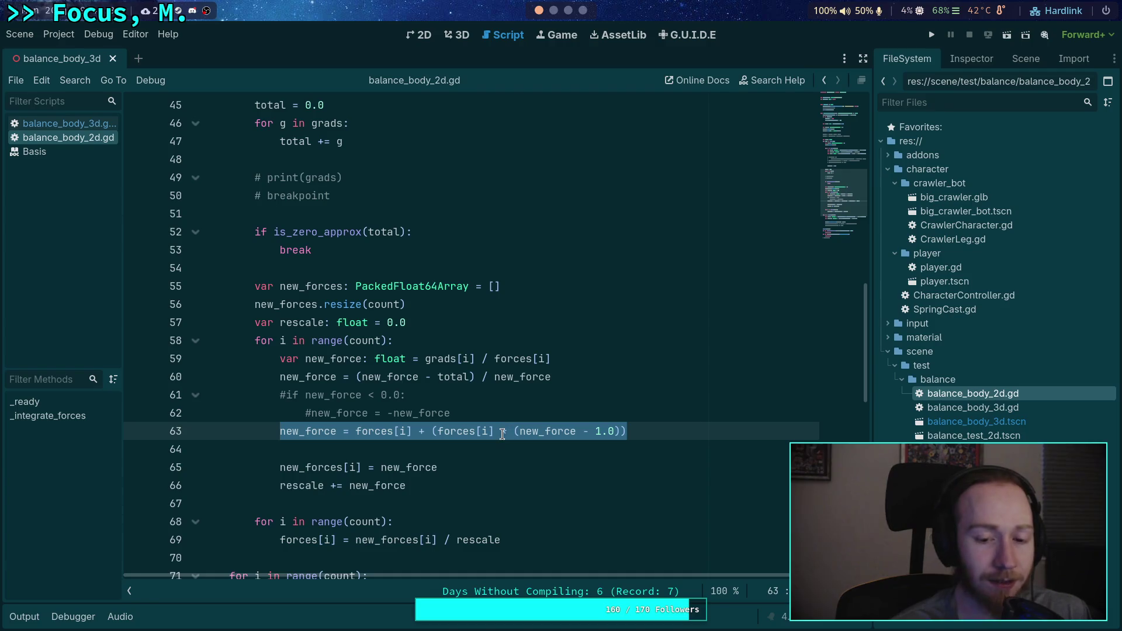
left_click(503, 433)
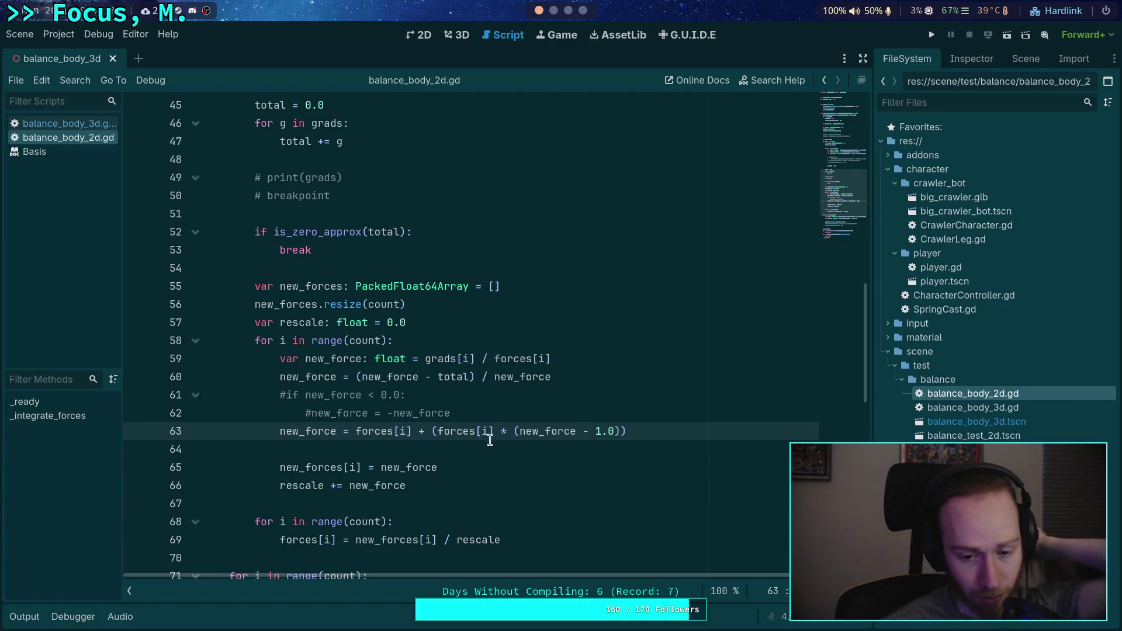
double_click(543, 431)
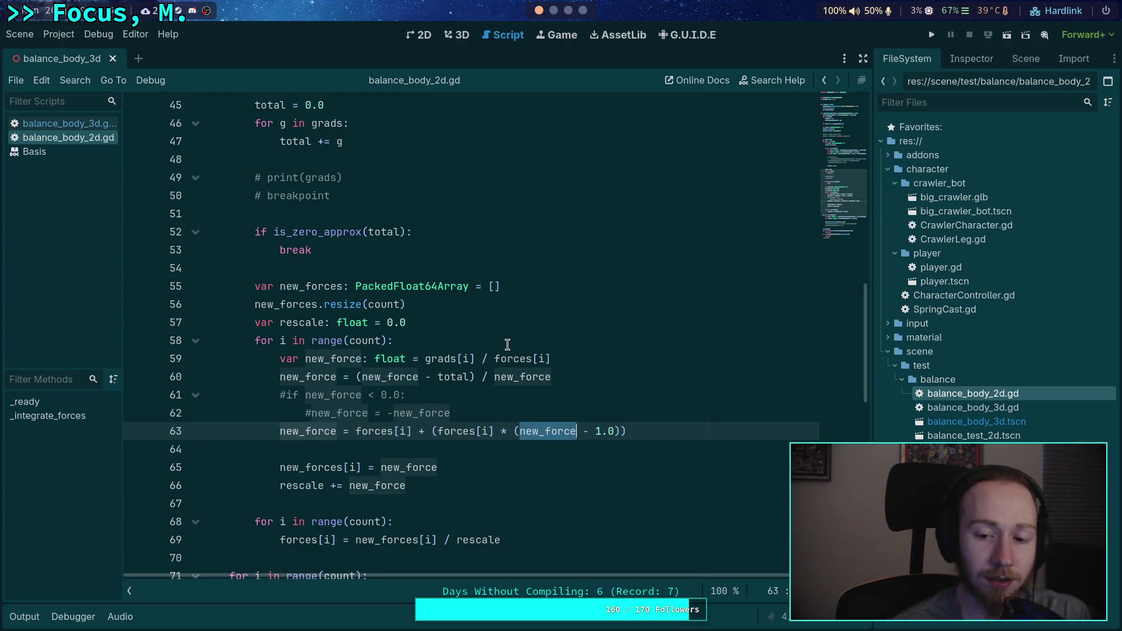
left_click(85, 124)
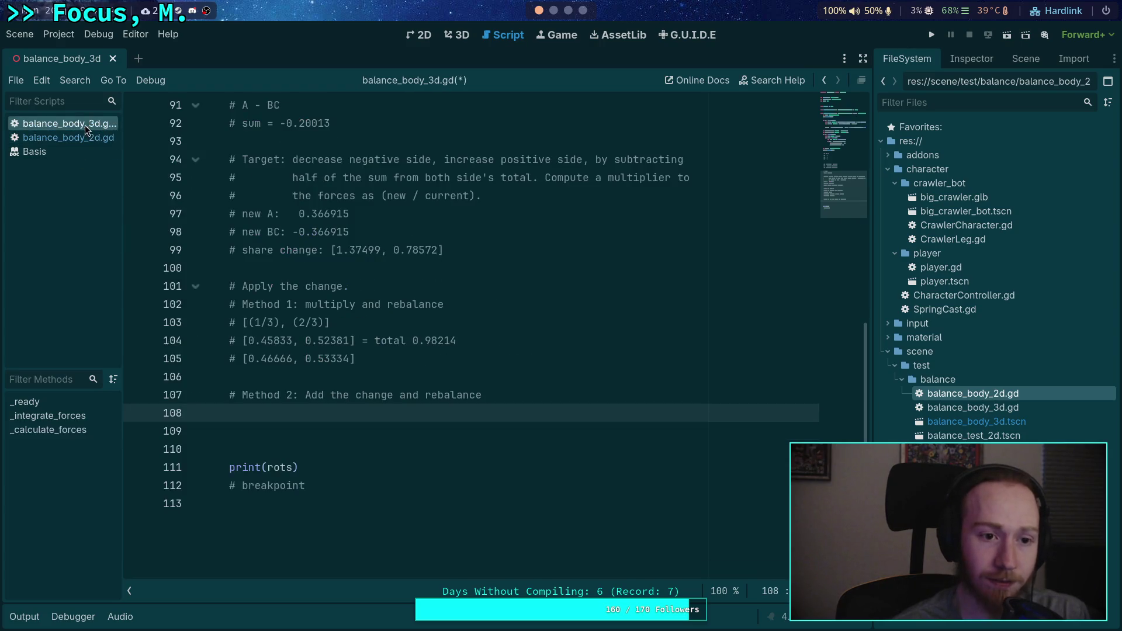
left_click(560, 12)
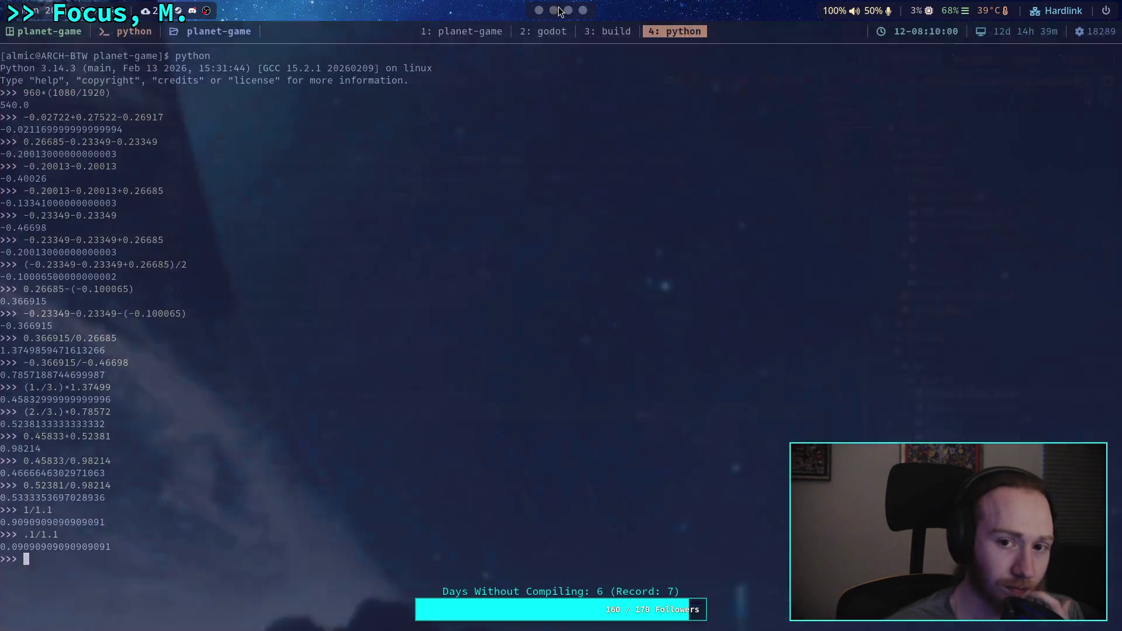
Step: Evaluate (1./3.)+((1./3.)*(1.37499 - 1.0)) in Python, copying 1.37499 from the Godot notes
type("(1./")
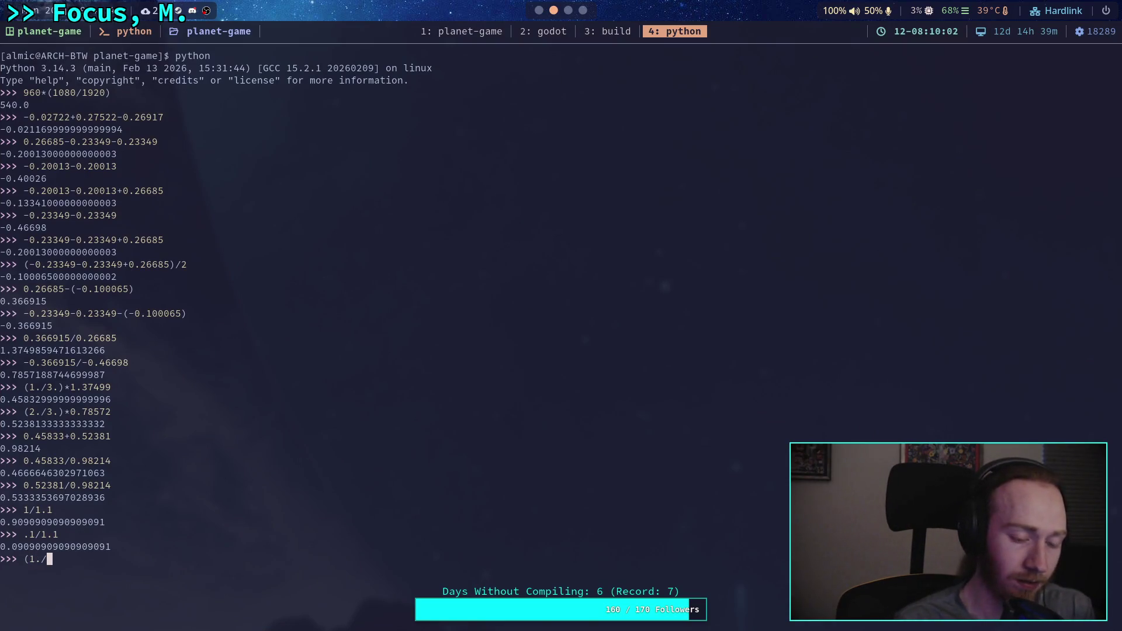
type("3.)+(")
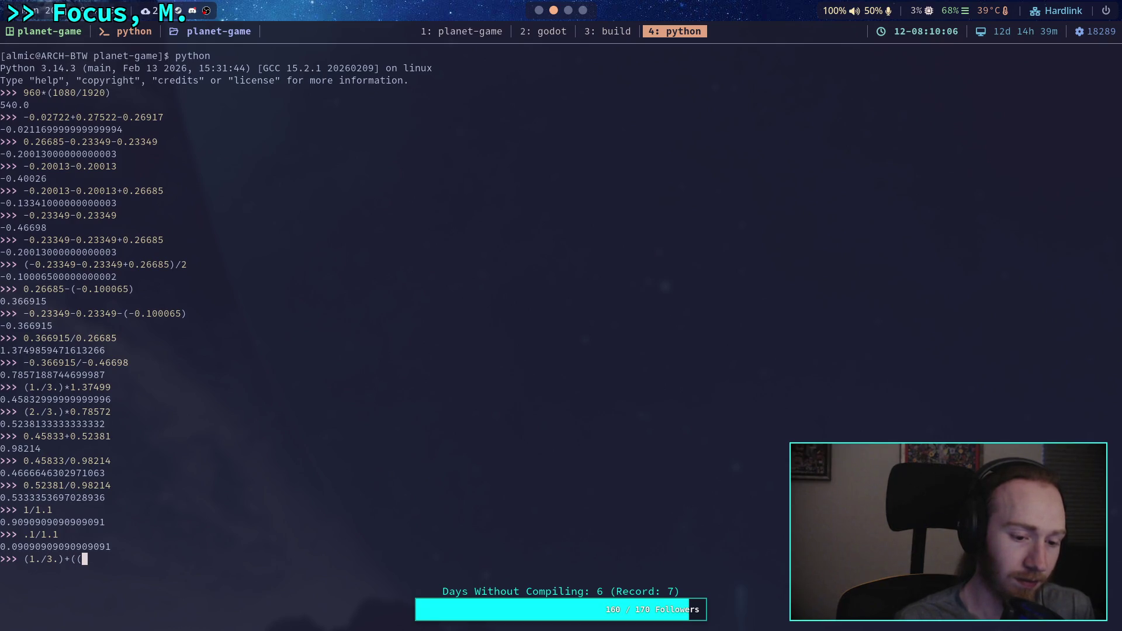
type(" (1./3.) * (")
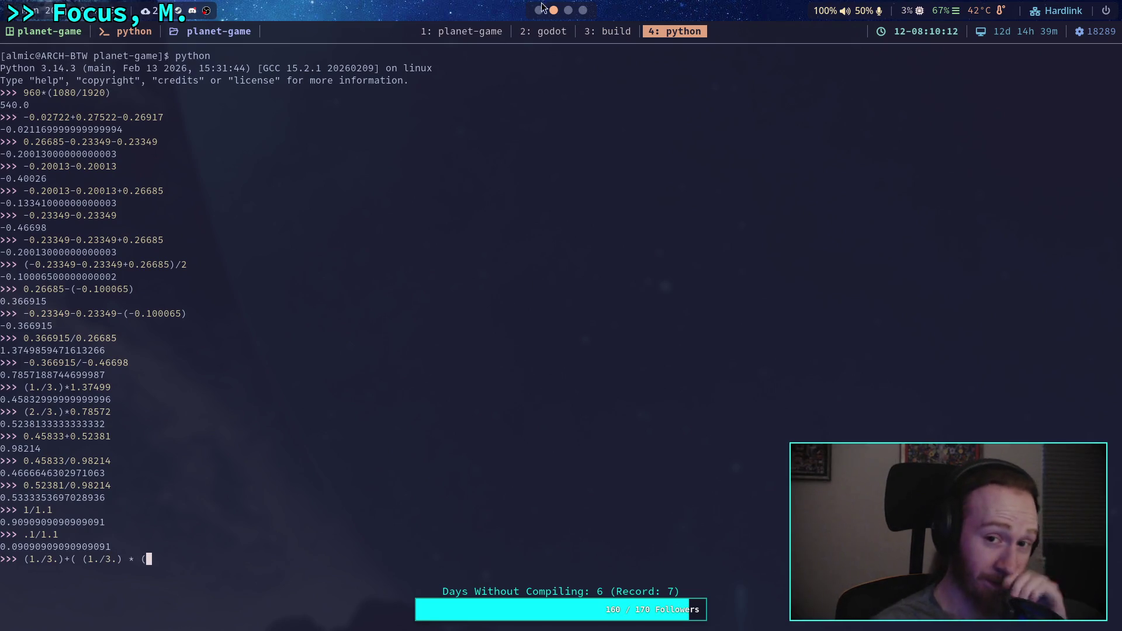
left_click(539, 10)
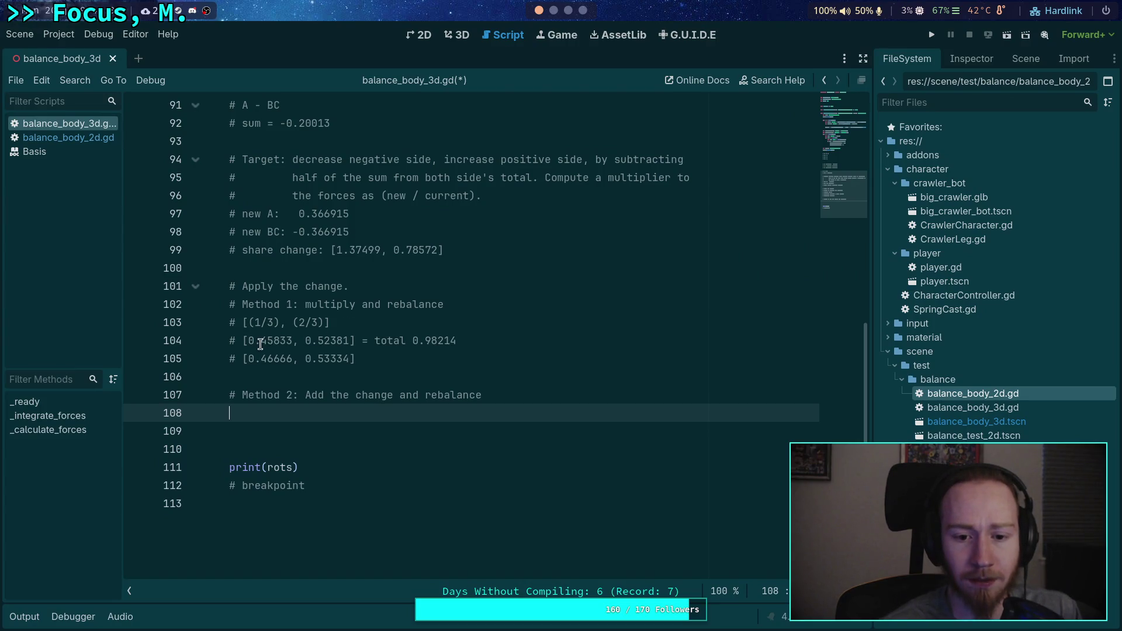
left_click_drag(336, 251, 380, 251)
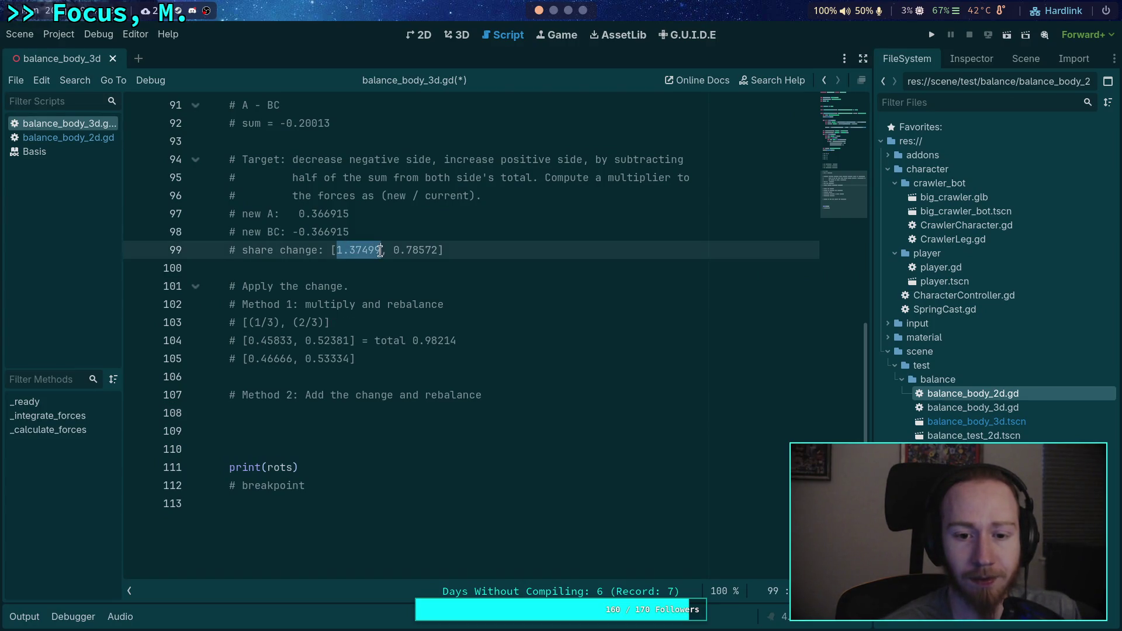
right_click(381, 250)
left_click(435, 312)
left_click(552, 10)
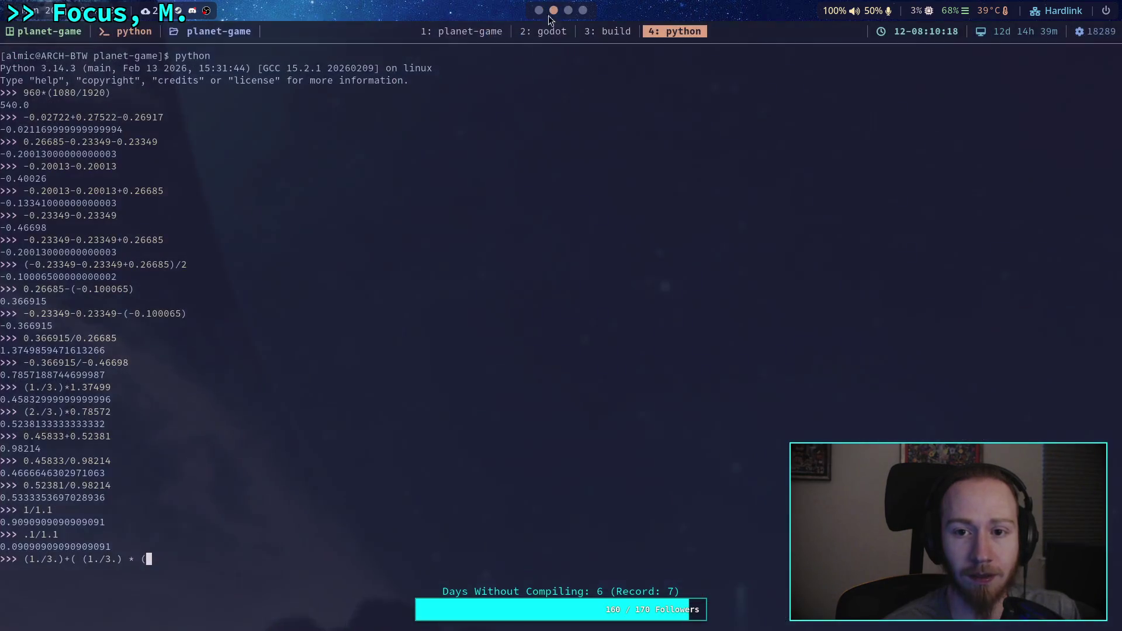
key("ctrl+shift+v")
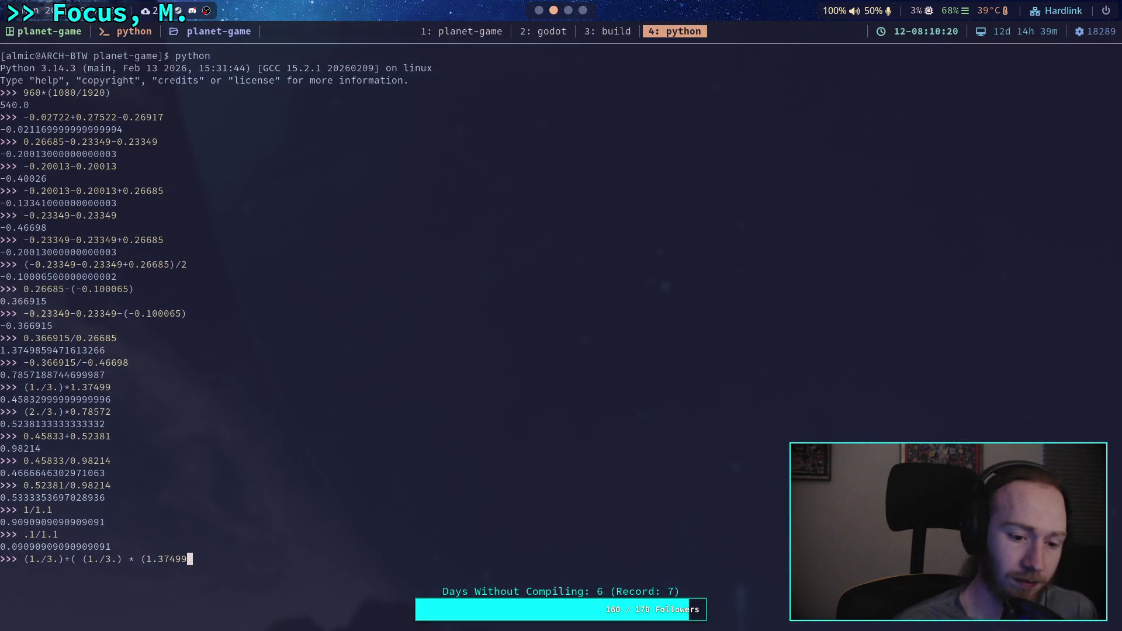
type(" - 1")
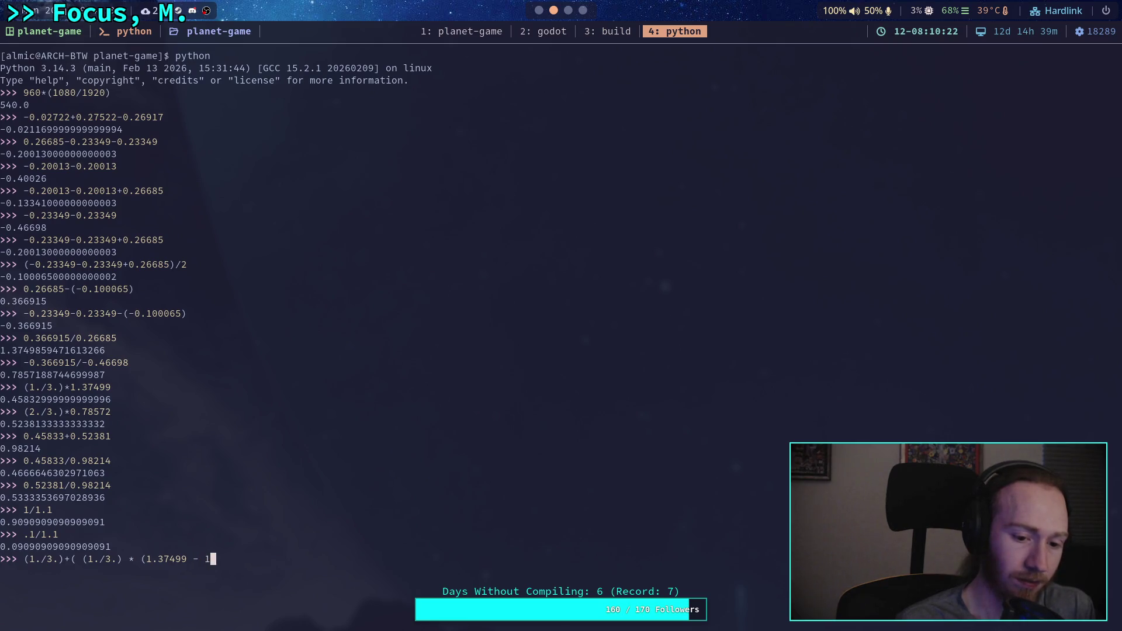
type(".0)")
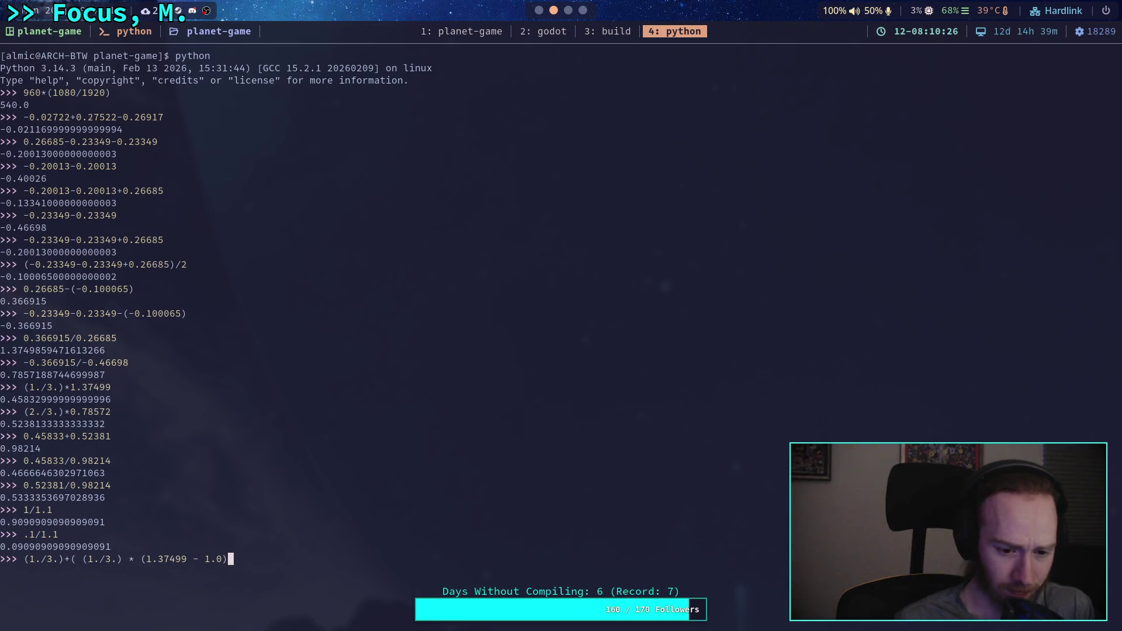
type(")")
key("Return")
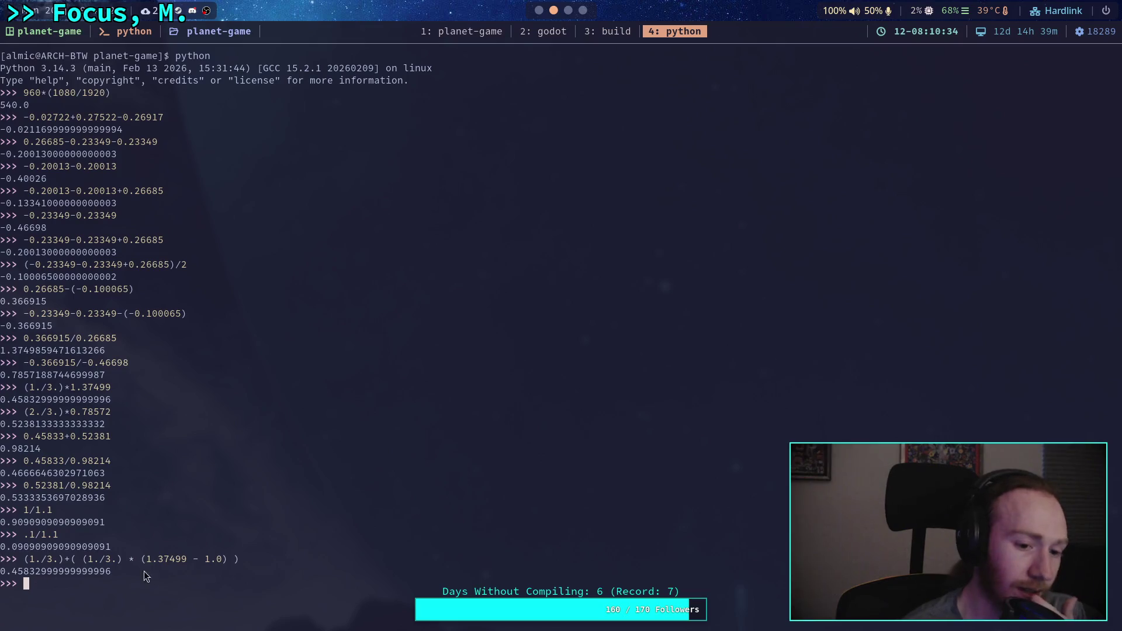
Step: Recall that expression and change both one-third fractions to 2./3
key("Up")
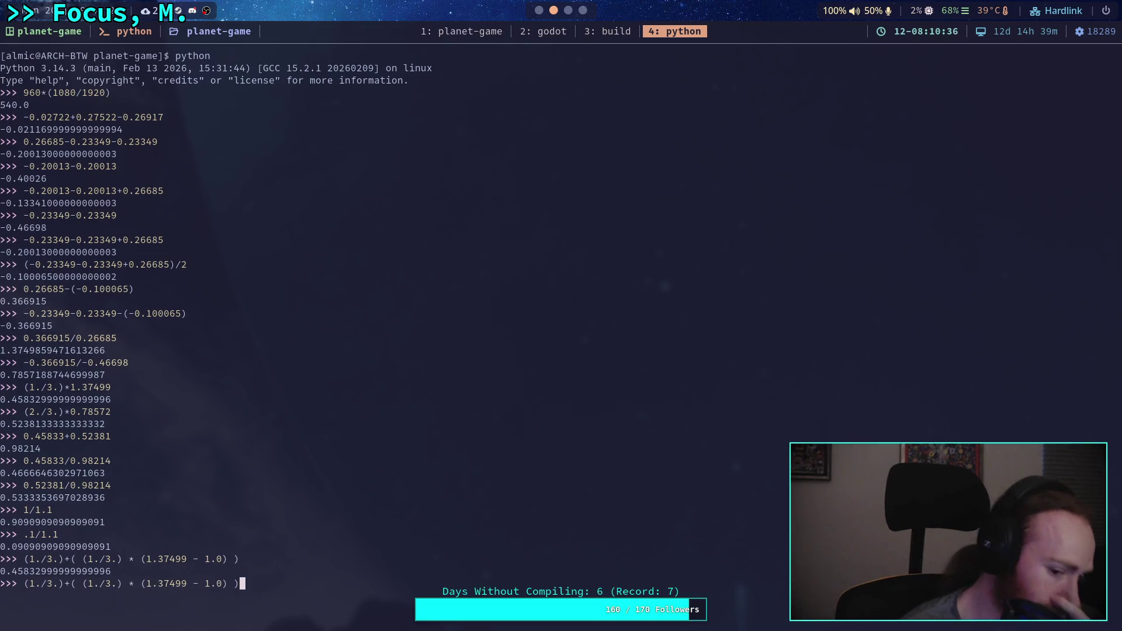
key("Left")
key("Left")
key("Left")
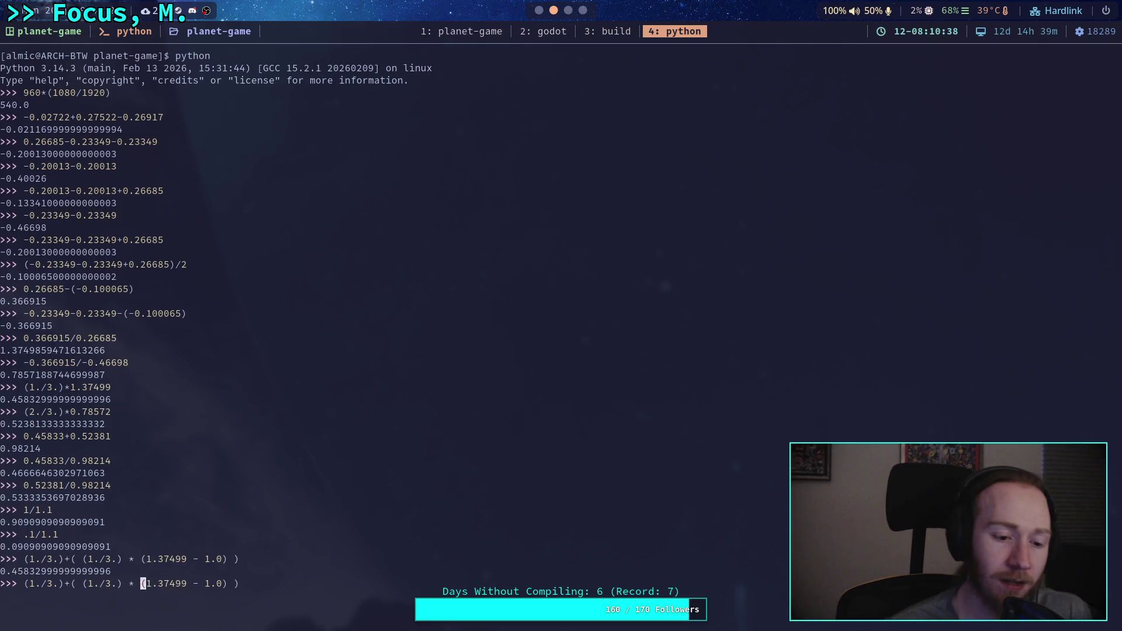
key("Left")
key("BackSpace")
type("2")
key("Right")
key("Right")
key("Right")
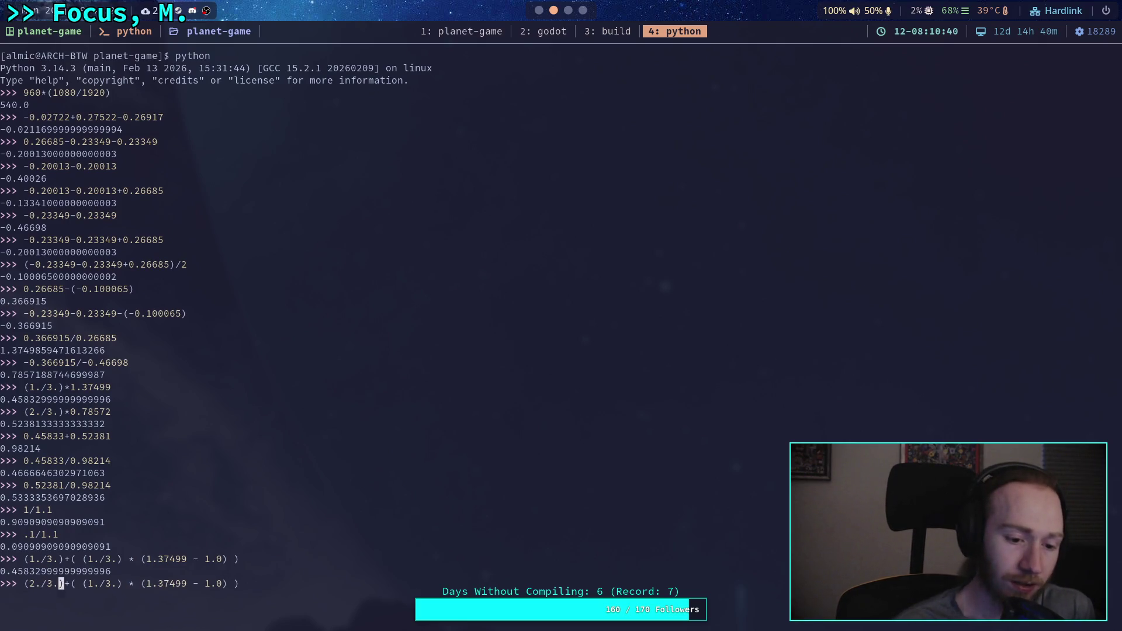
key("Left")
key("BackSpace")
type("2")
key("Right")
key("Right")
key("Right")
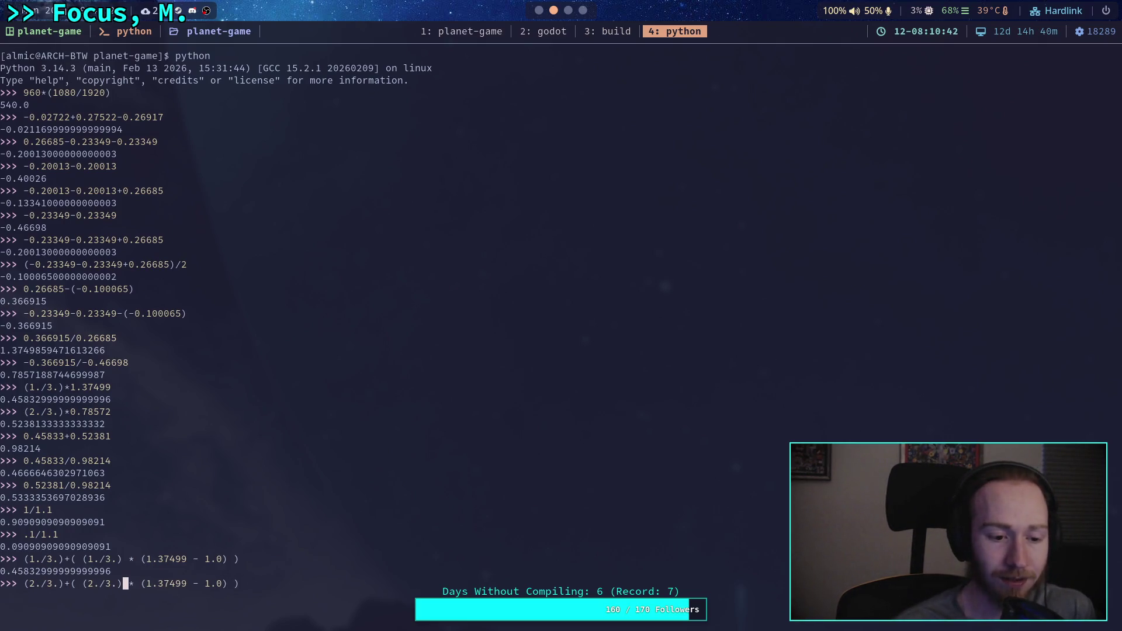
Step: Copy the 0.78572 share value and delete the 1.37499 factor from the command
left_click_drag(3, 377, 95, 377)
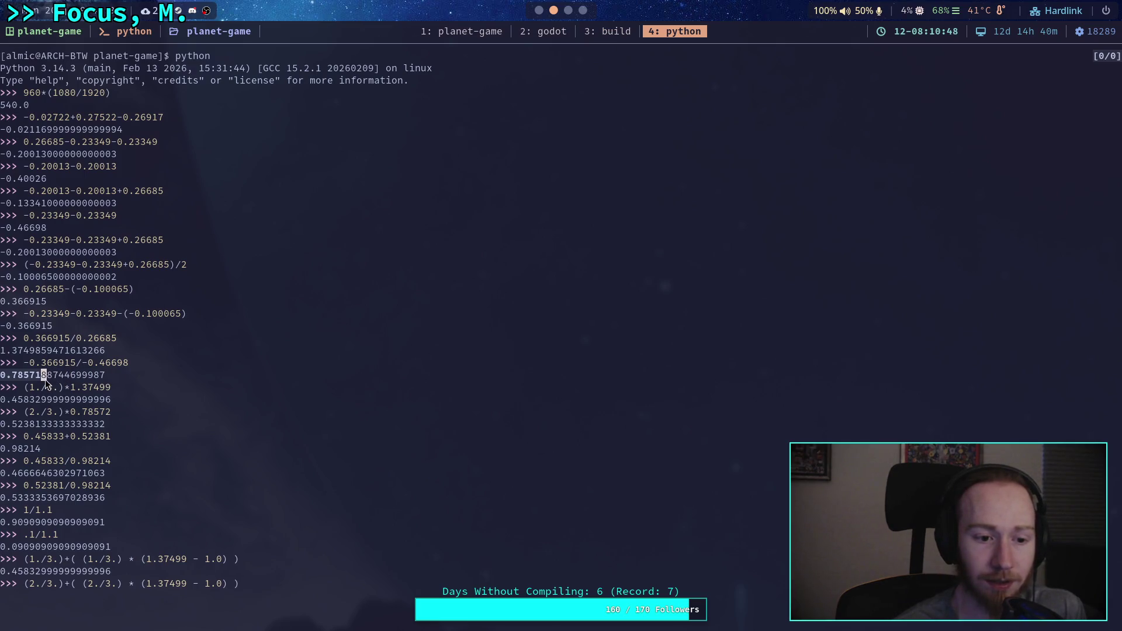
key("Return")
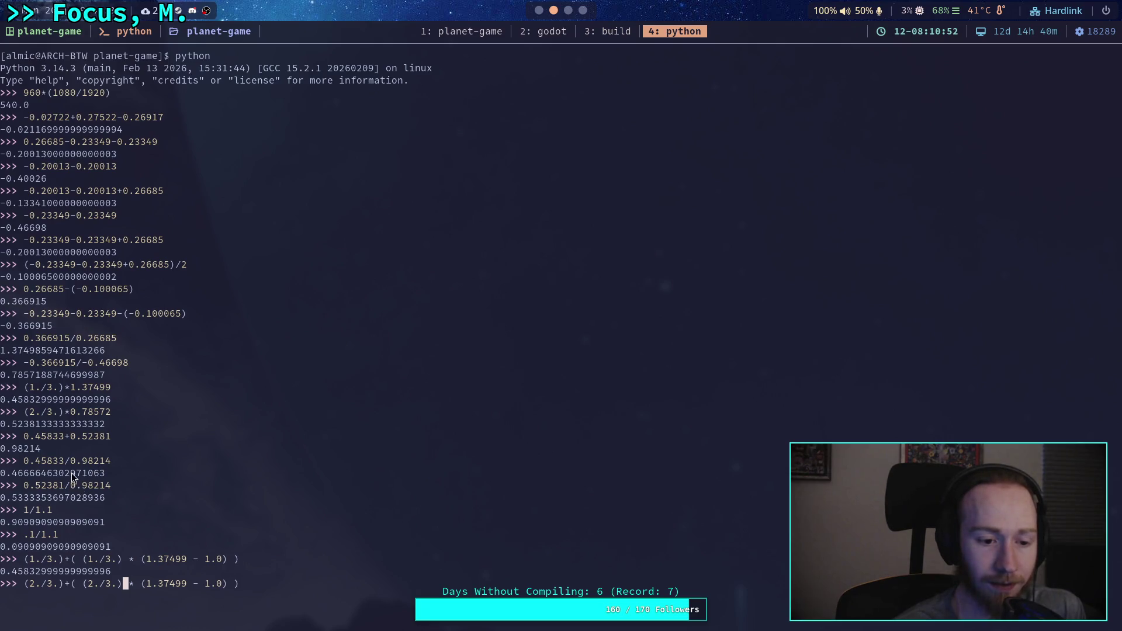
double_click(76, 413)
key("super+c")
left_click_drag(149, 582, 189, 584)
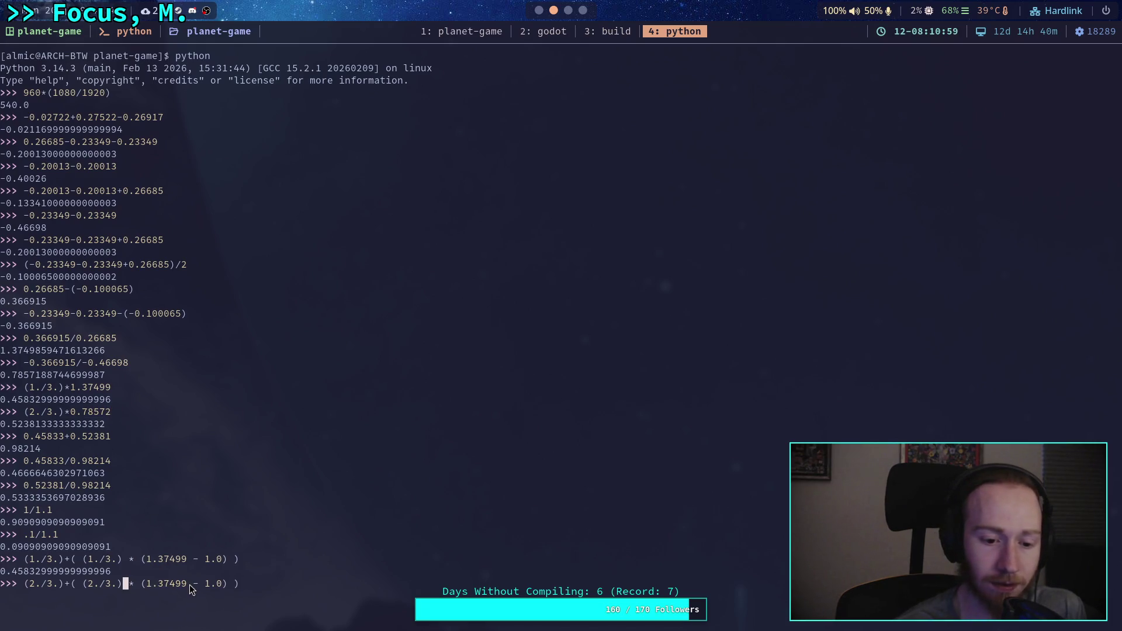
key("Right")
key("Right")
key("Right")
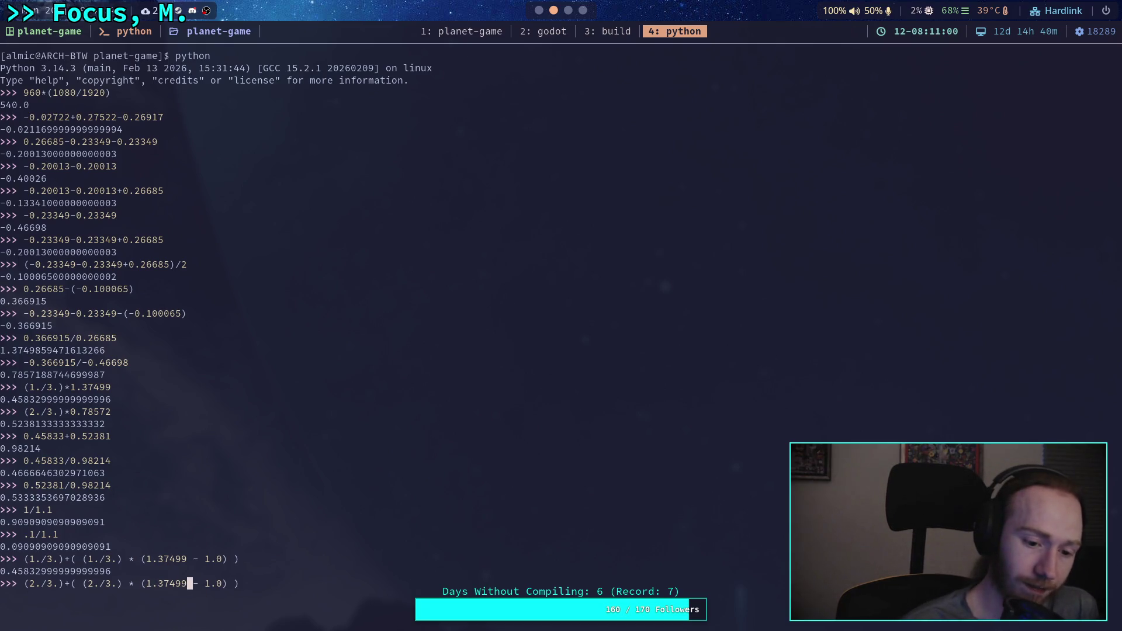
key("BackSpace")
key("BackSpace")
key("BackSpace")
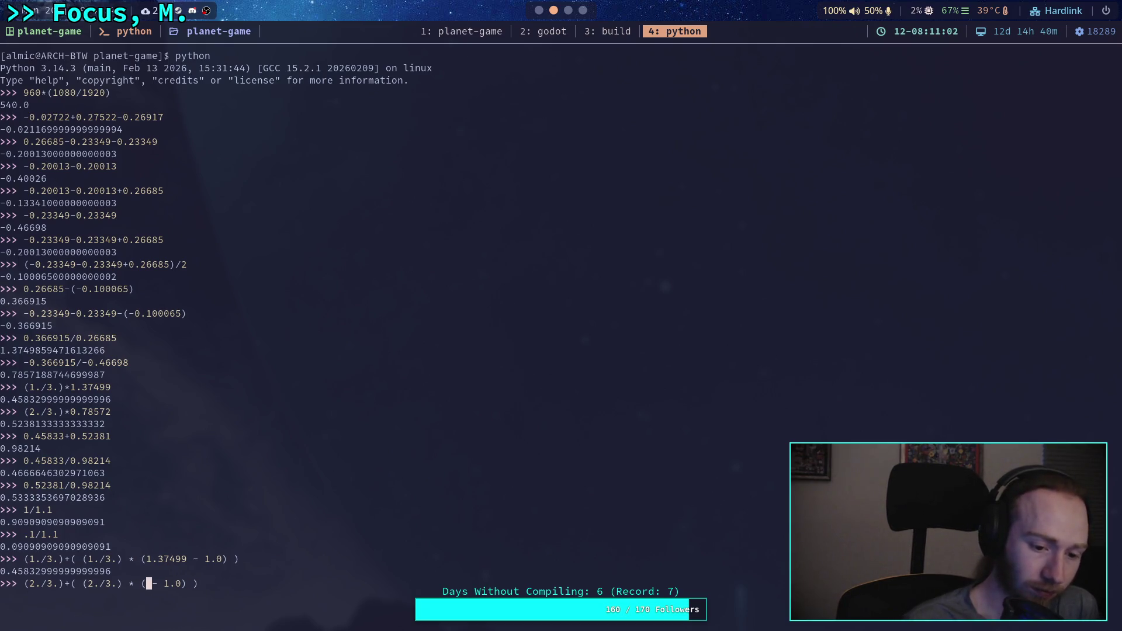
Step: Paste 0.78572 into the expression and evaluate it, giving 0.5238133333333332
key("super+1")
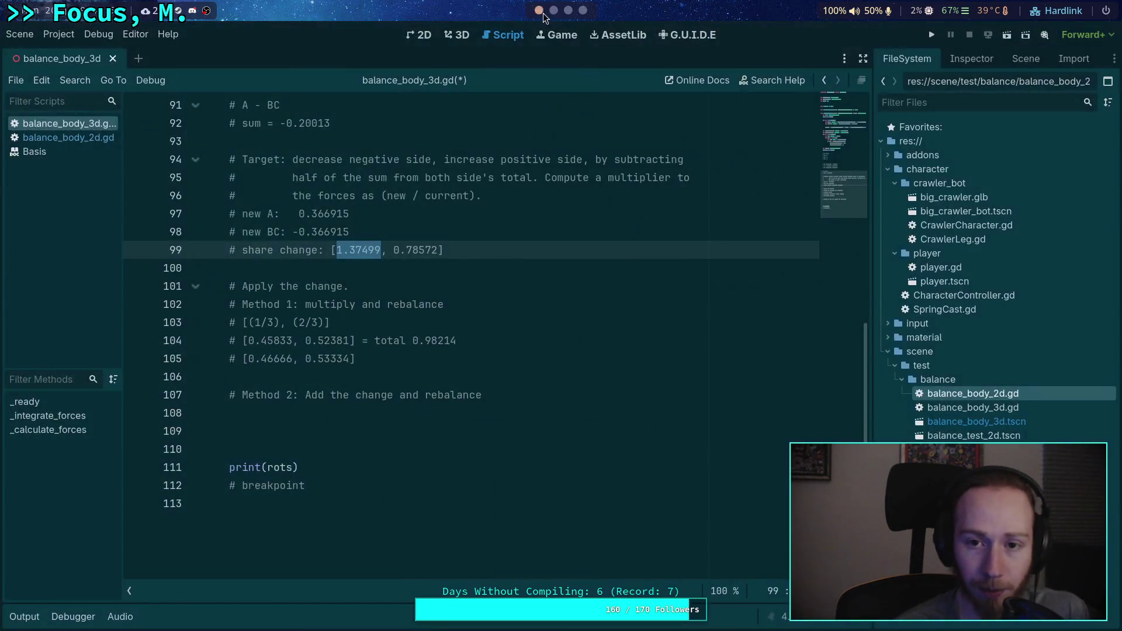
left_click(79, 138)
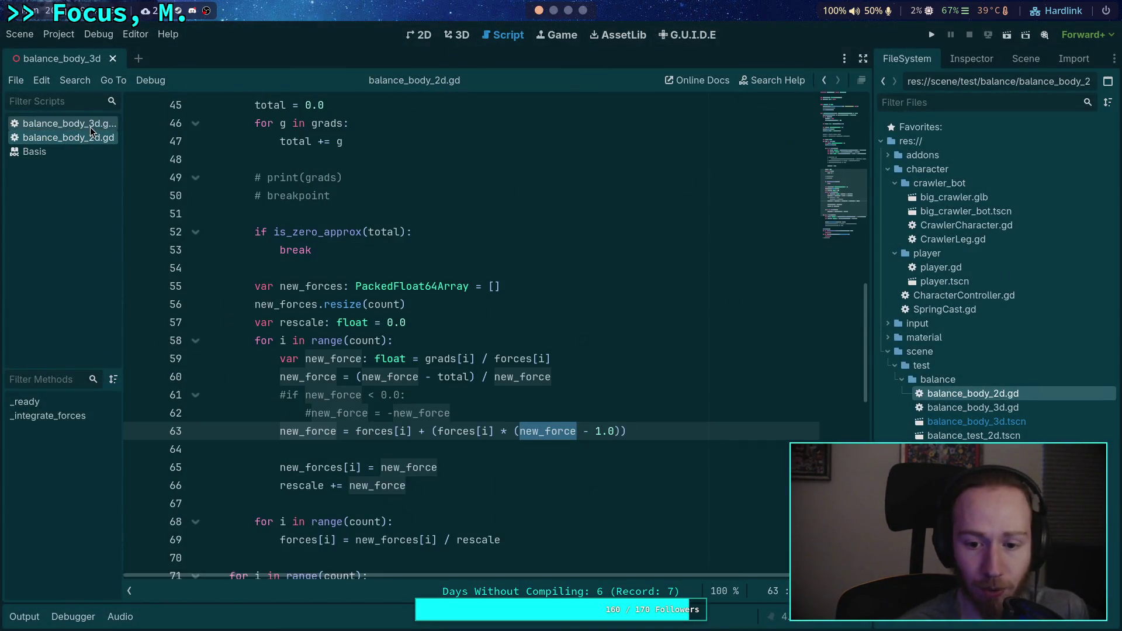
key("super+2")
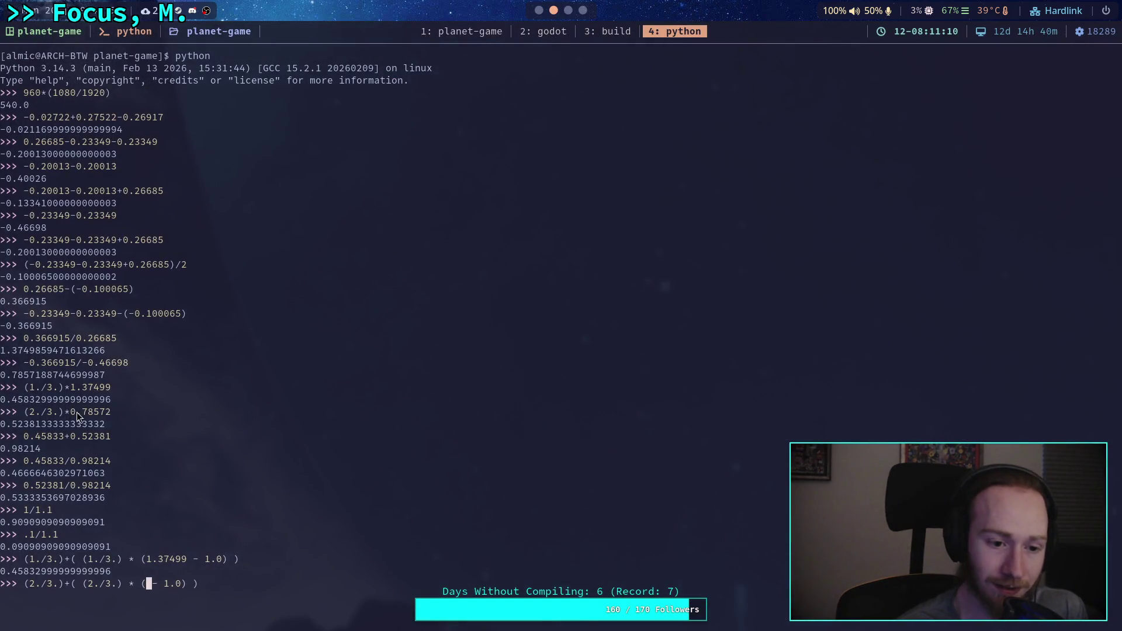
double_click(110, 414)
middle_click(156, 584)
key("Return")
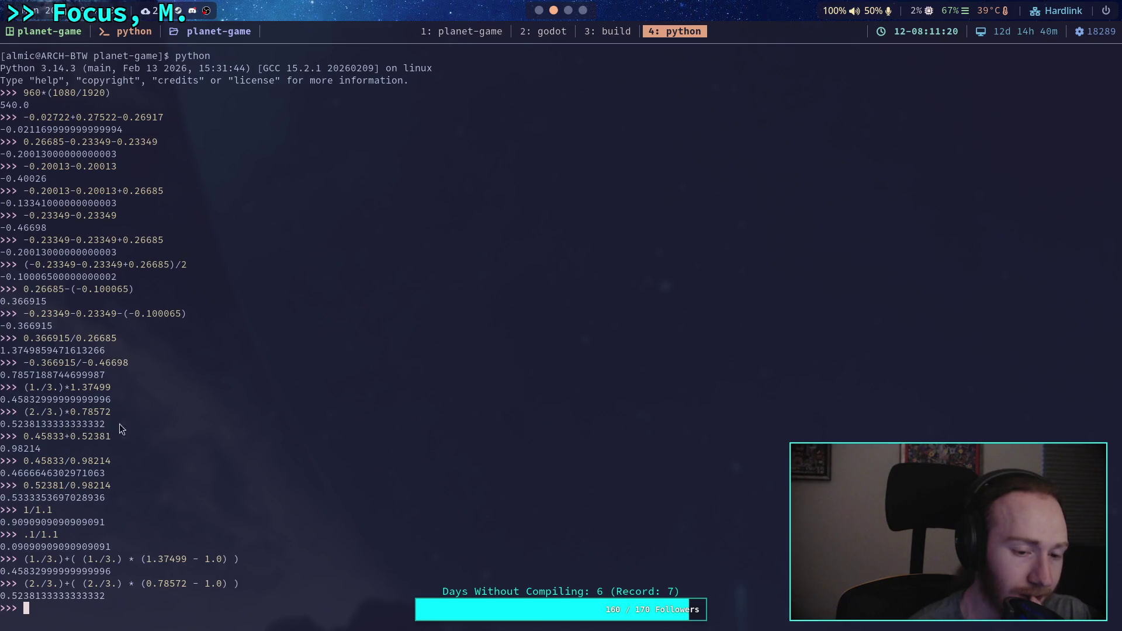
left_click(543, 32)
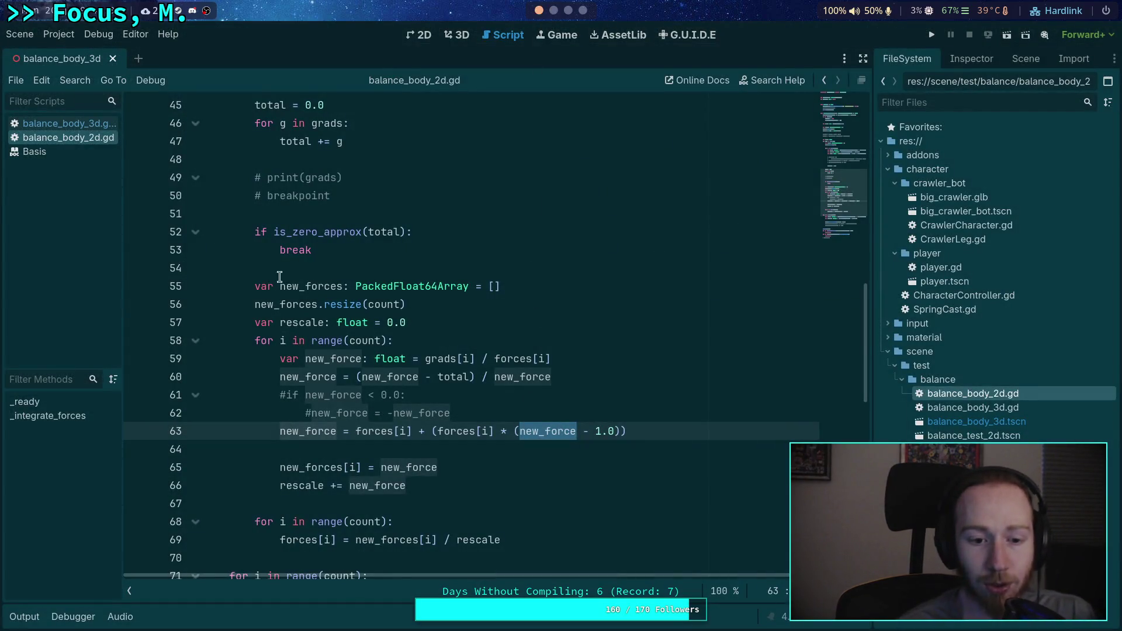
Step: Delete the Method 2 comment line from balance_body_3d.gd's notes
key("alt+Left")
scroll(392, 283, "up", 1)
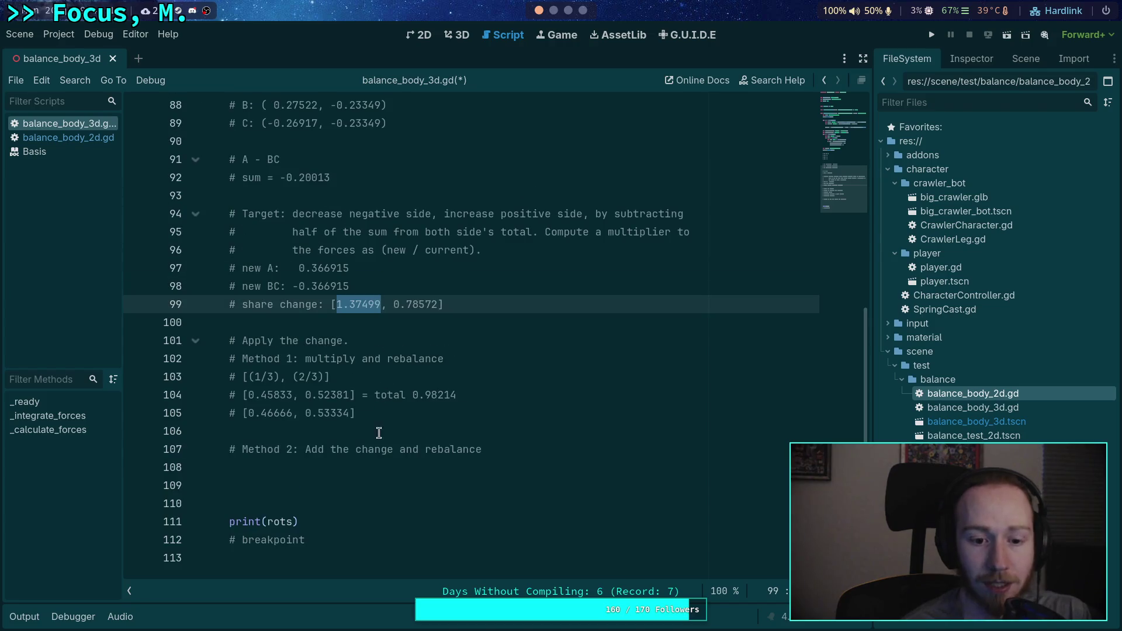
left_click(543, 460)
left_click_drag(544, 460, 495, 421)
key("BackSpace")
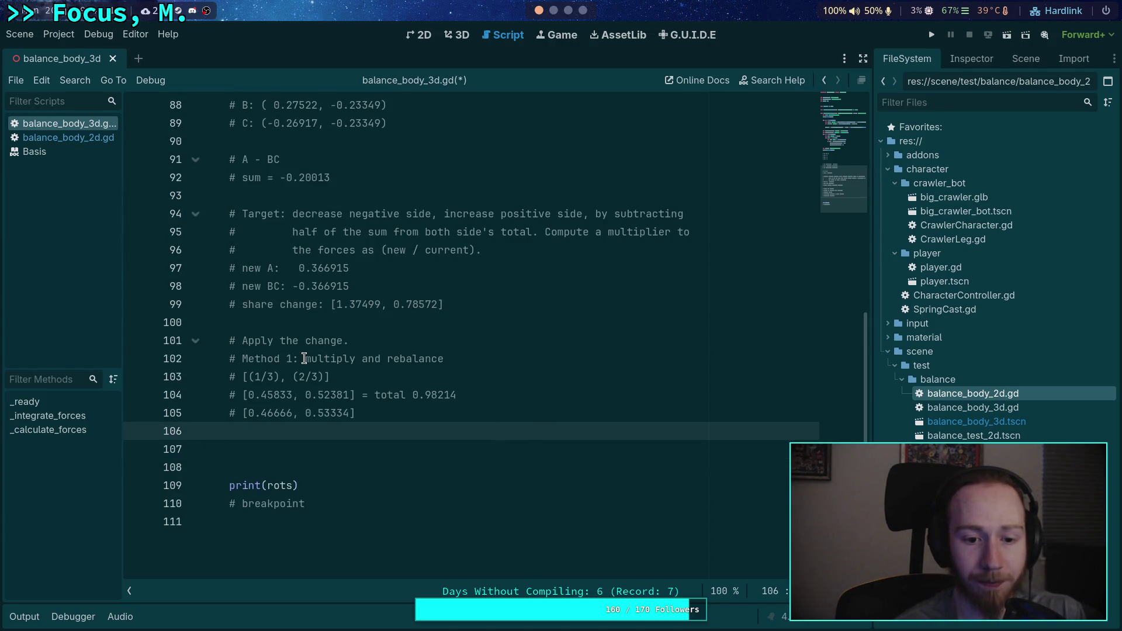
Step: Replace the Method 1 text so line 101 ends ', multiply the current force by the change and divide by sum'
mouse_move(466, 357)
left_mouse_down()
mouse_move(234, 359)
mouse_move(344, 343)
left_mouse_up()
type(",")
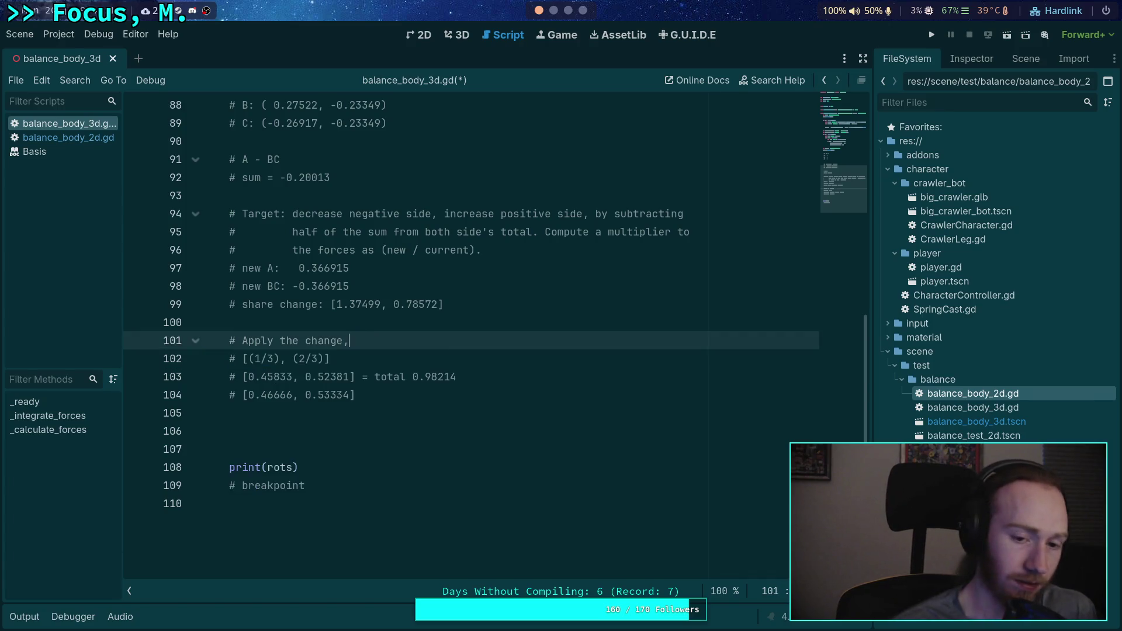
type(" multiply")
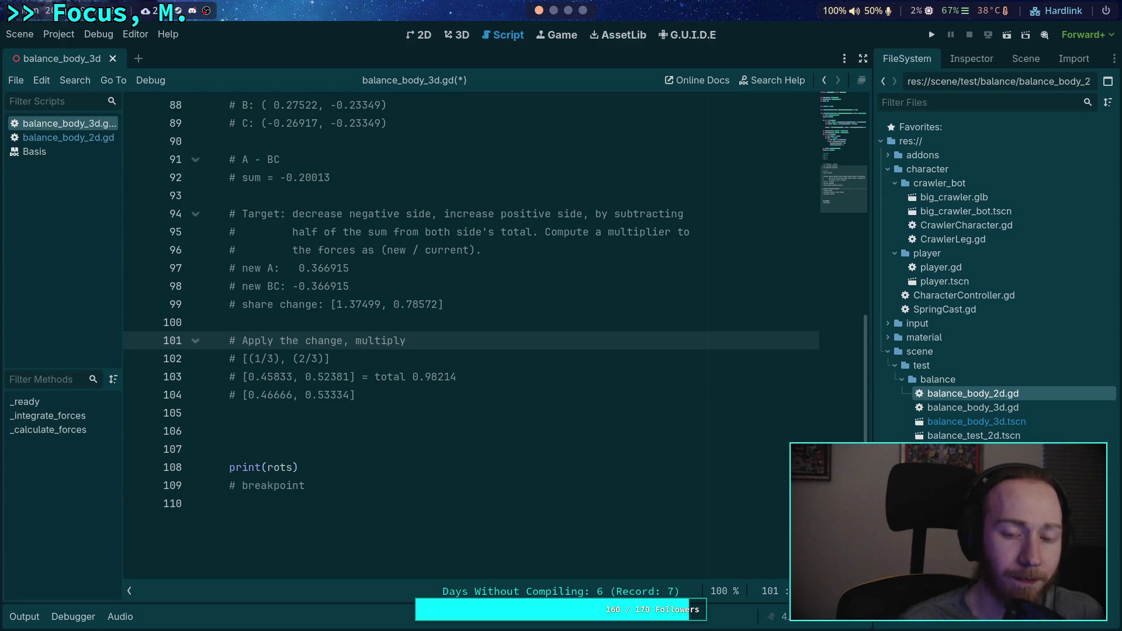
type(" the ")
type("current ")
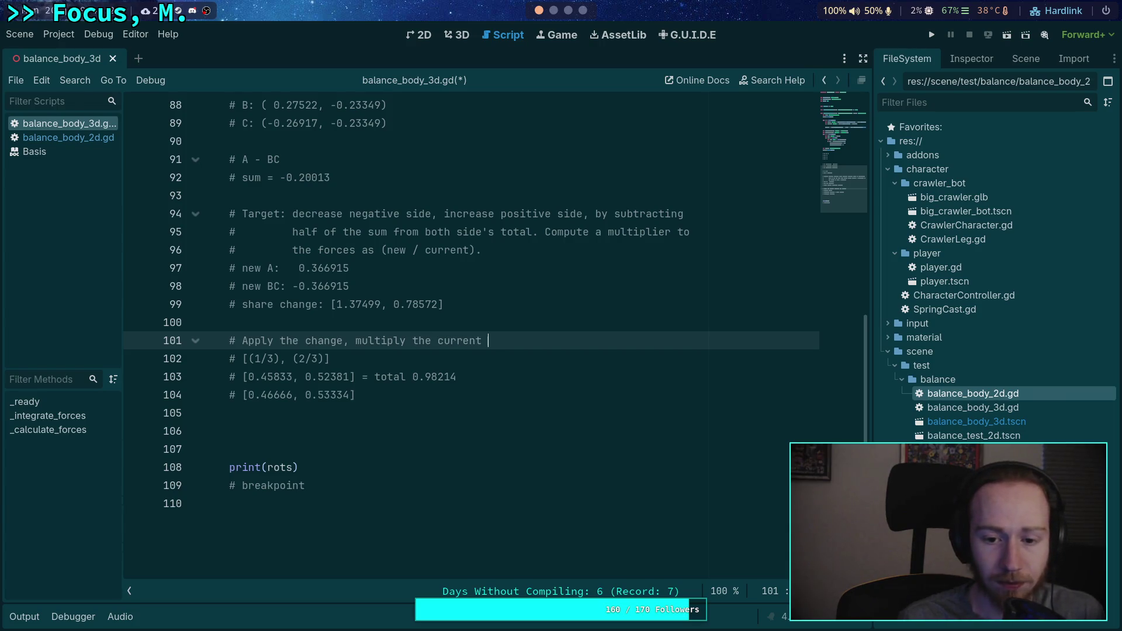
type("force by the change nd")
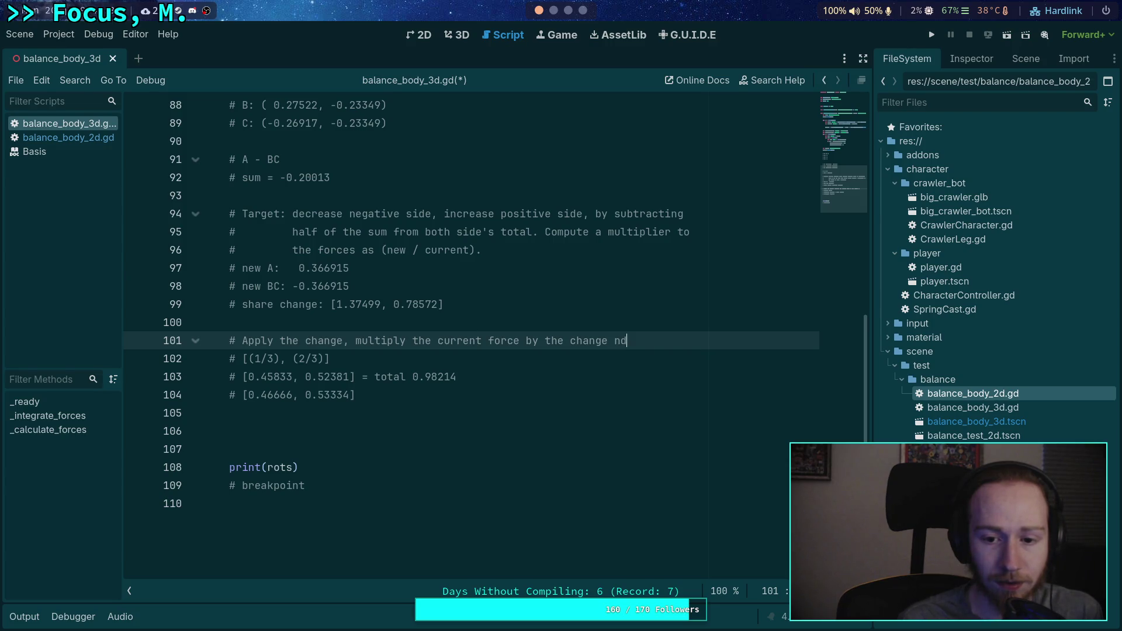
key("BackSpace")
key("BackSpace")
type("and")
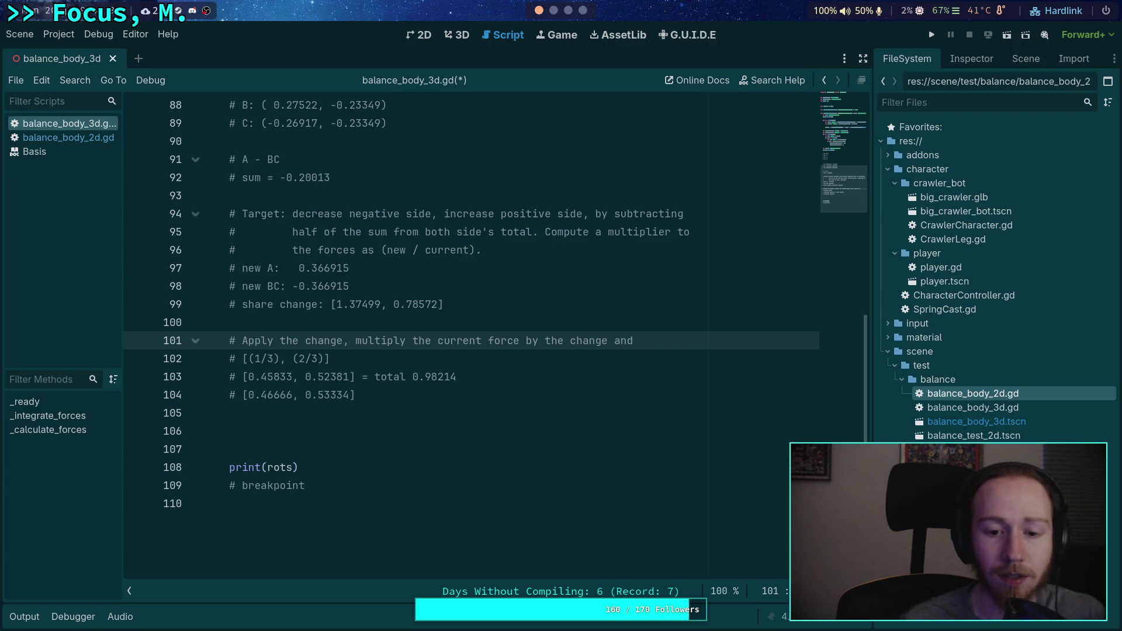
key("BackSpace")
key("BackSpace")
key("BackSpace")
type(",")
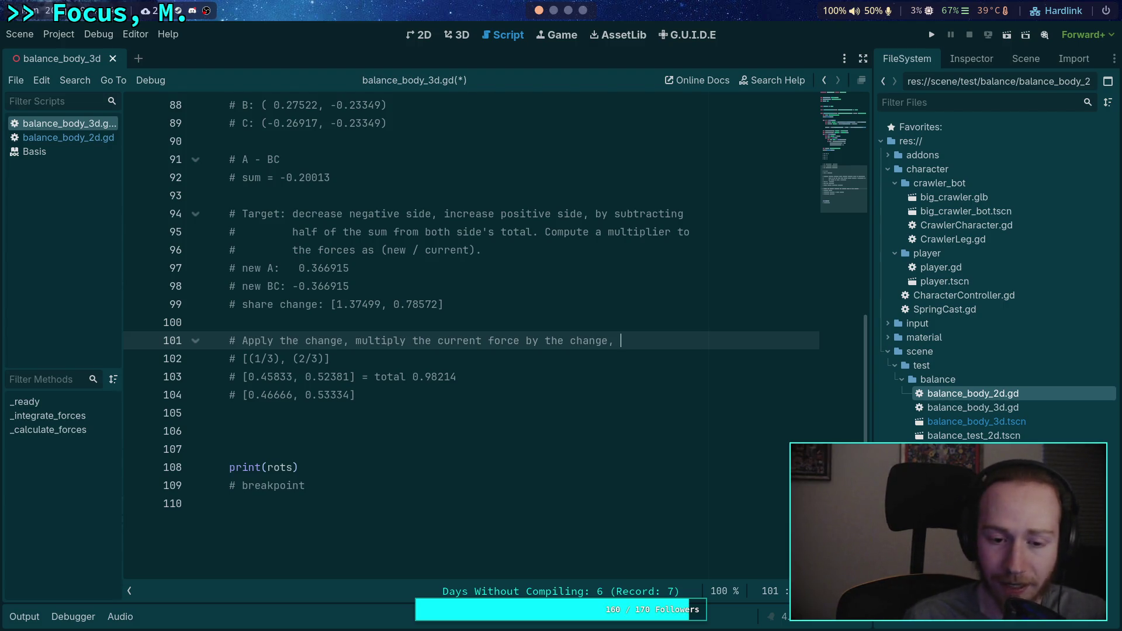
type("divide by sum")
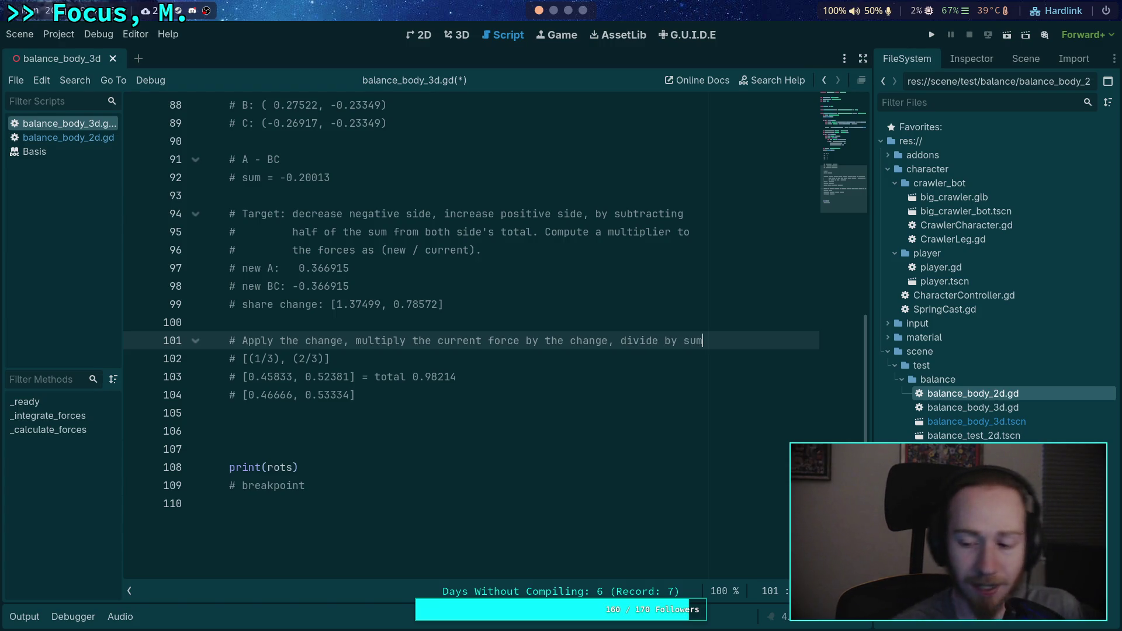
left_click(400, 417)
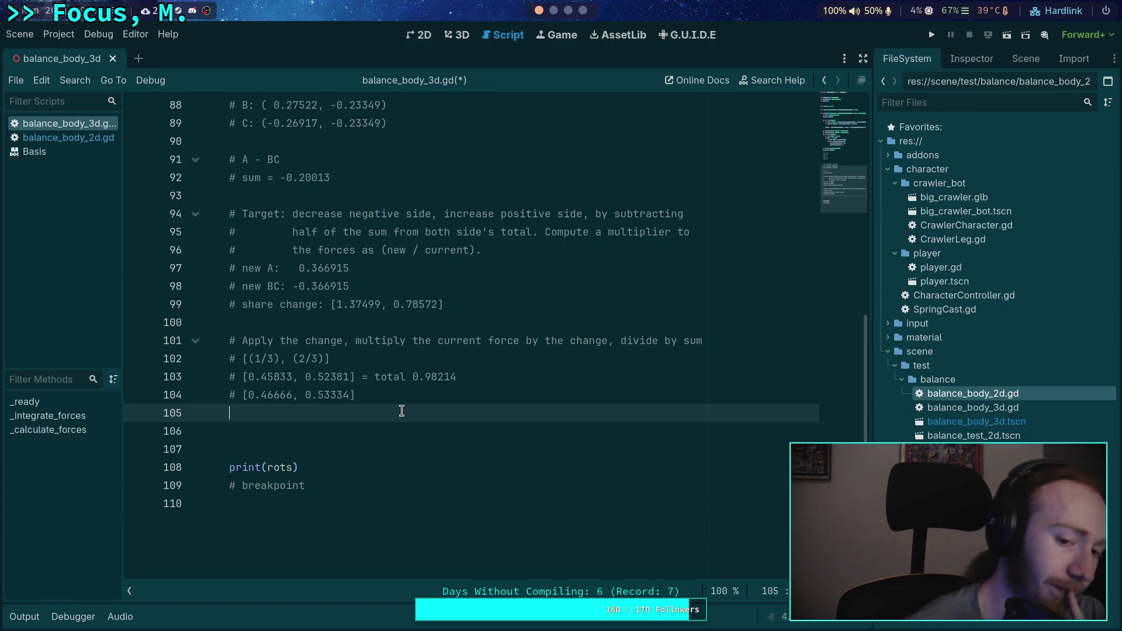
Step: Rename total to sum, label the [0.46666, 0.53334] line 'balance:', and start a new comment line
double_click(391, 378)
type("sum")
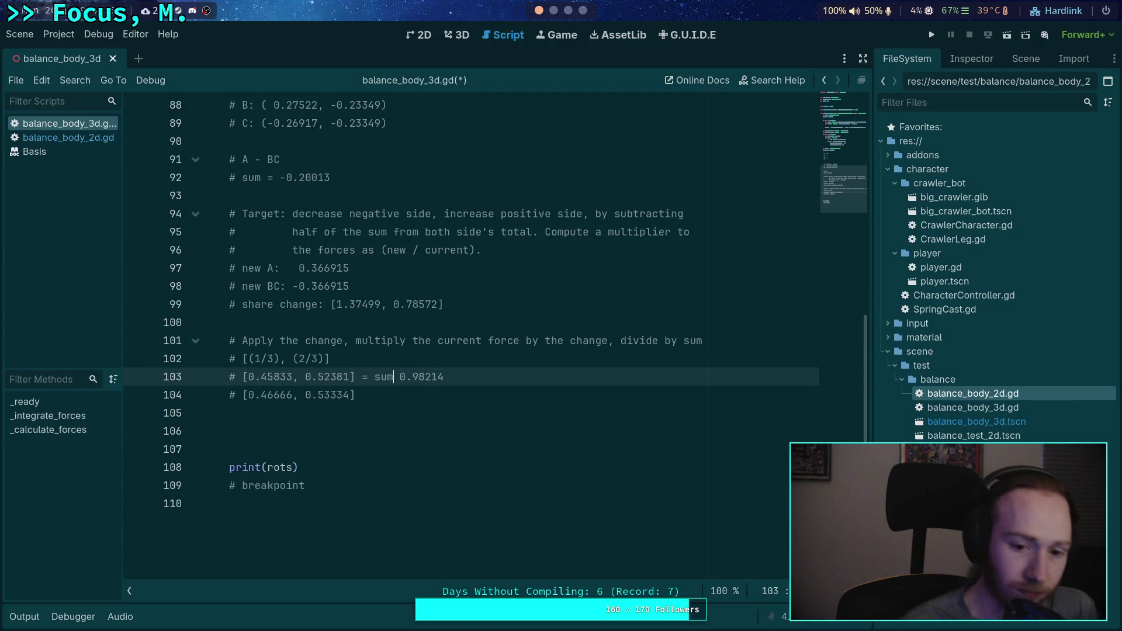
left_click(425, 394)
left_click(243, 395)
type("balance")
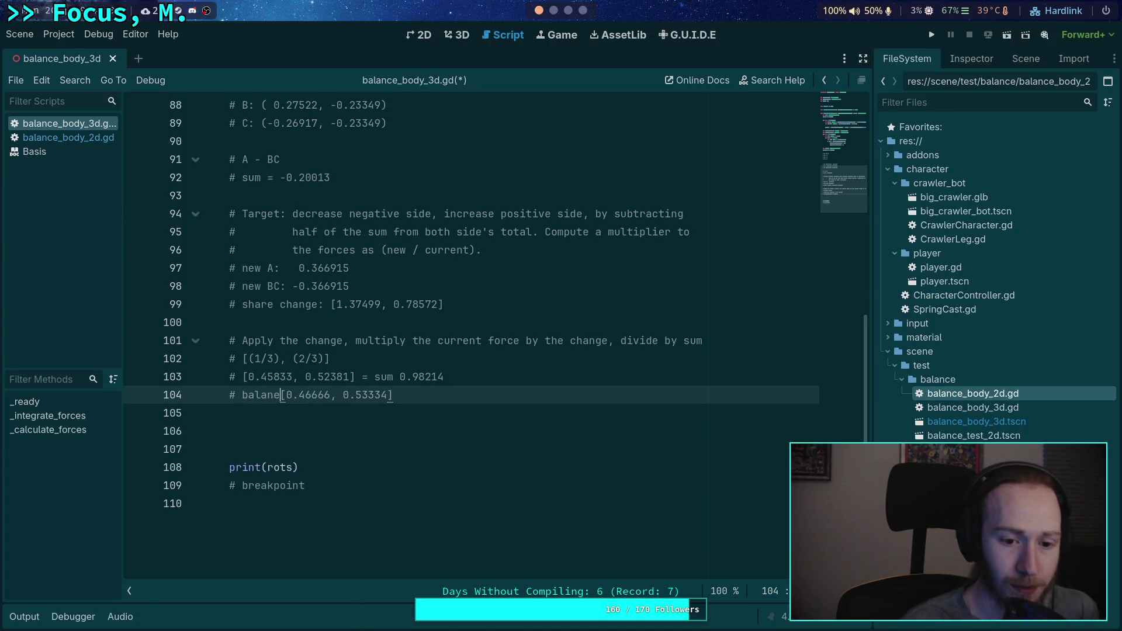
key("BackSpace")
key("BackSpace")
type("ce:")
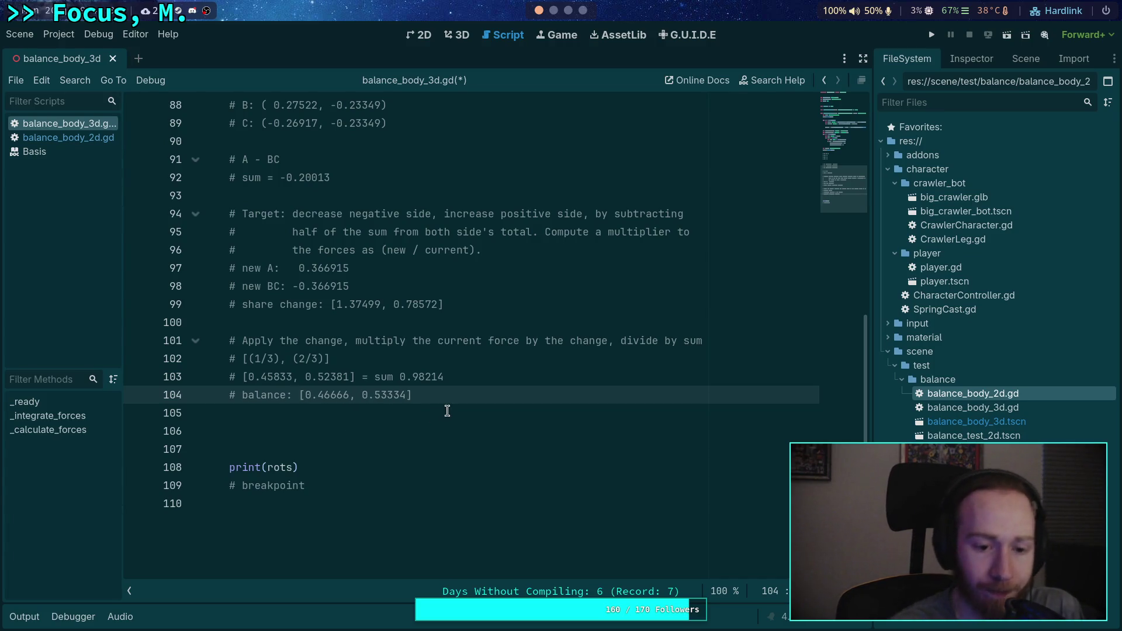
left_click(513, 419)
key("Return")
type("#")
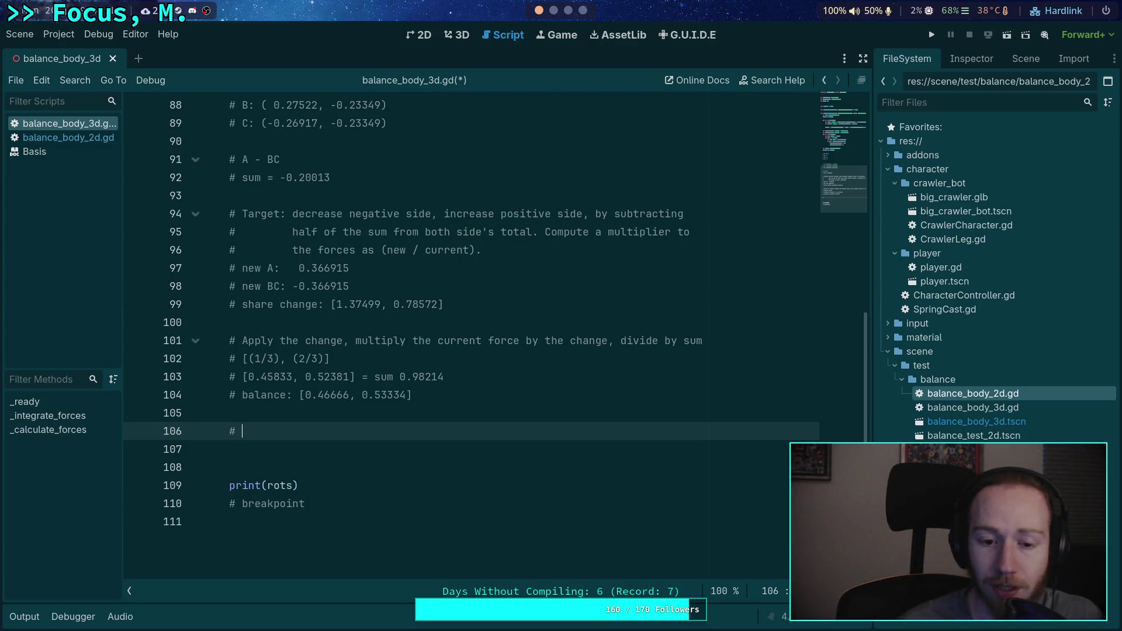
Step: Point out the new A value 0.366915, the 0.46666 balance, and A's force -0.02722
left_click(267, 268)
left_click_drag(267, 269, 320, 272)
left_click(331, 268)
scroll(330, 274, "up", 1)
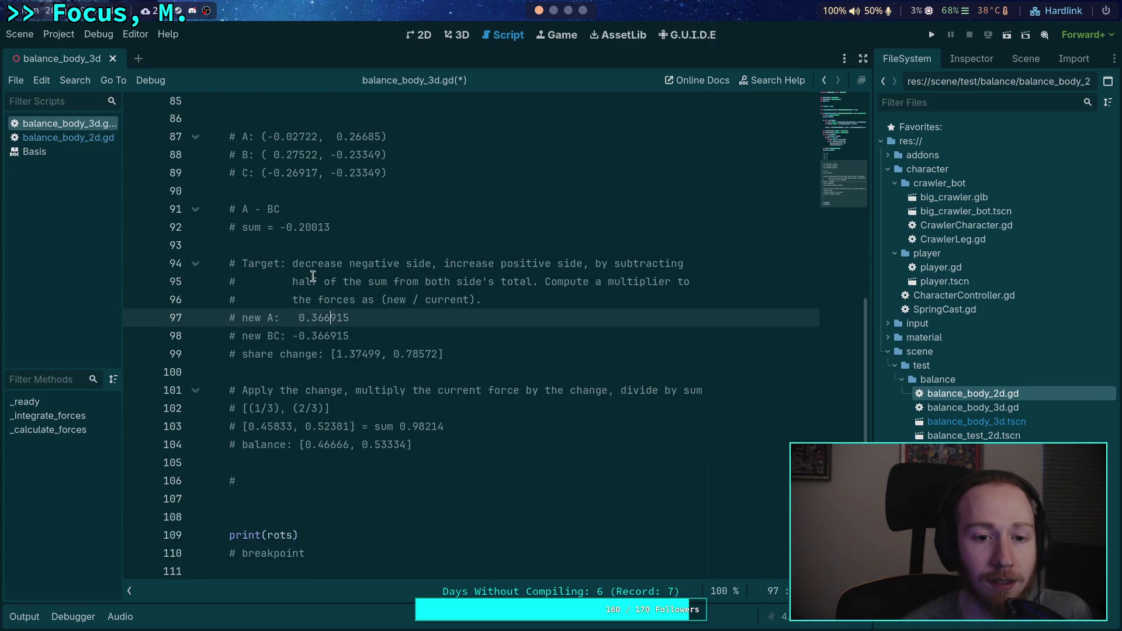
left_click_drag(303, 449, 348, 449)
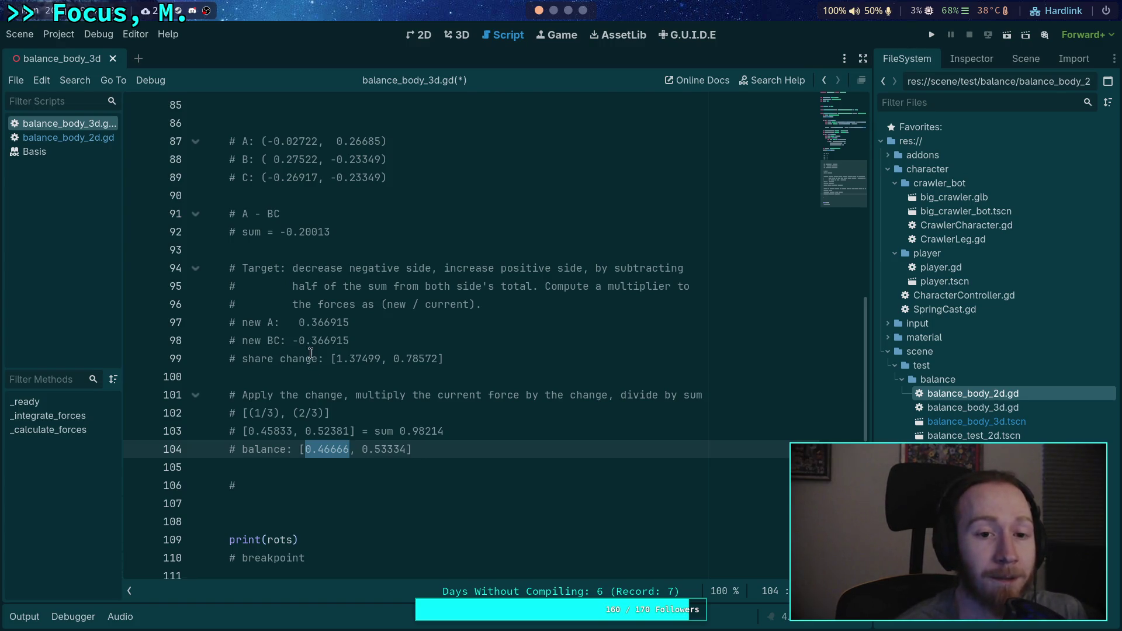
left_click_drag(273, 141, 317, 141)
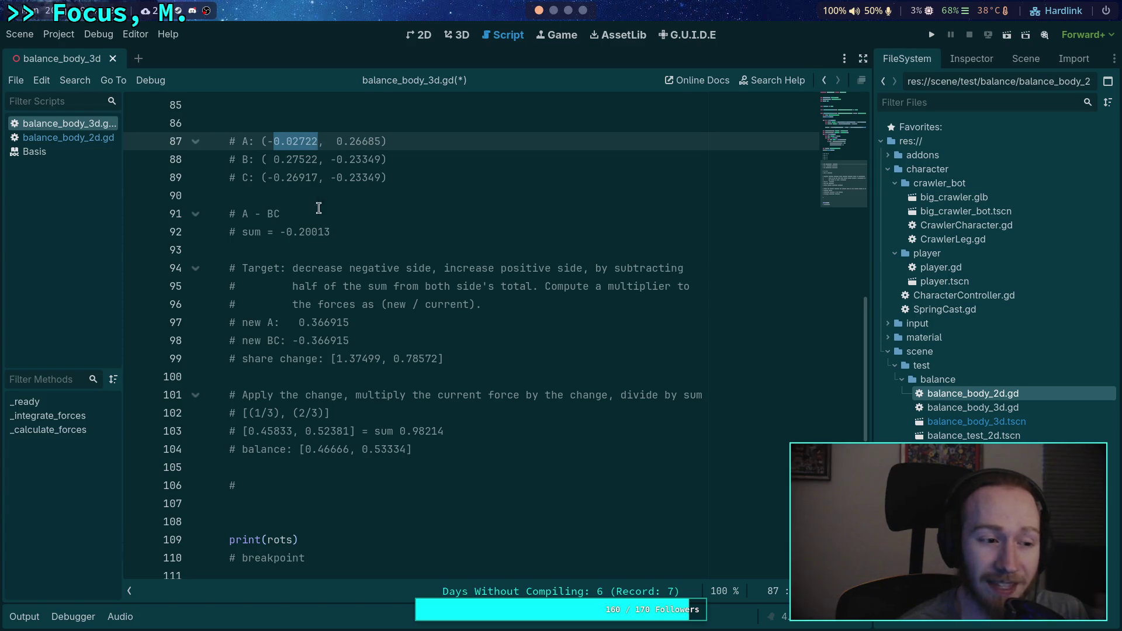
Step: Write the comment 'Distribute new force total onto individuals using the proportion of the max in the group'
left_click(358, 484)
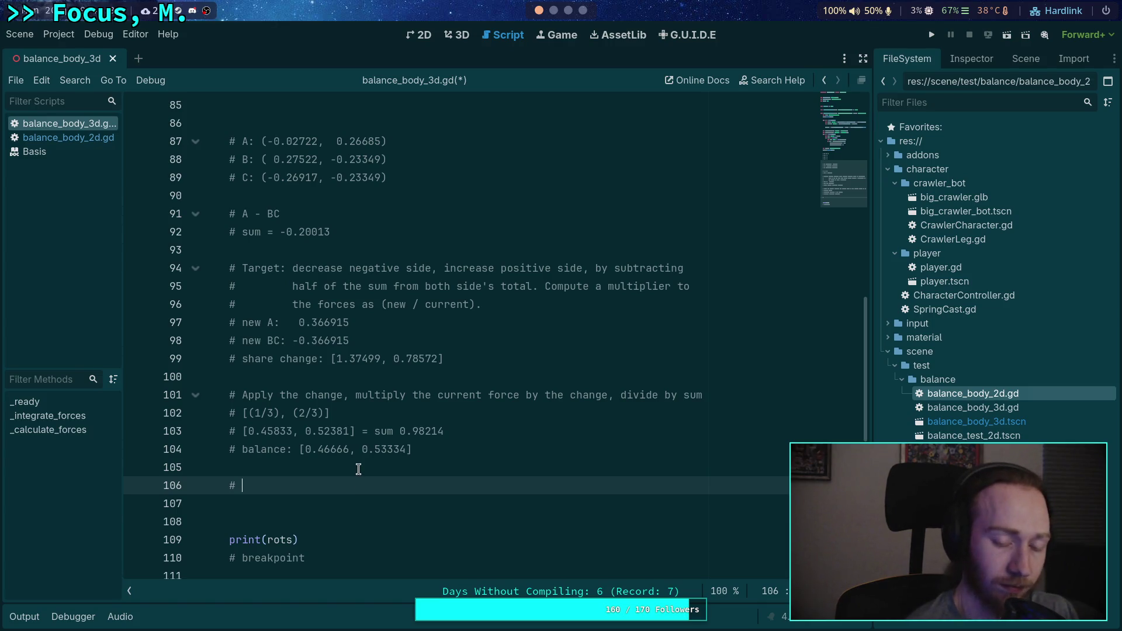
type("Distr")
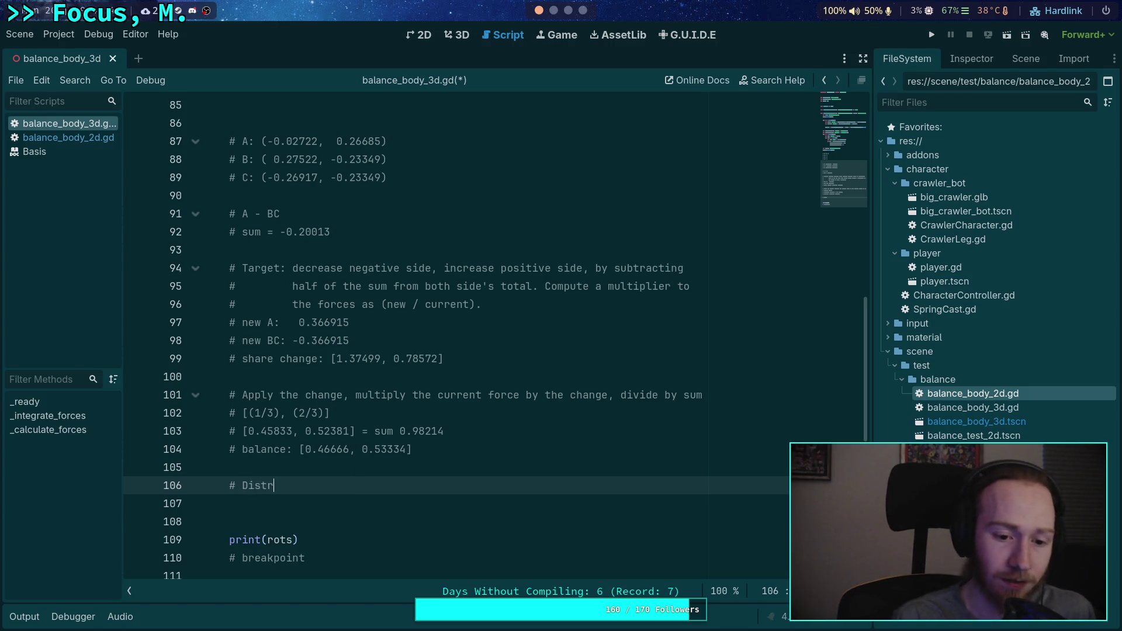
type("ibute new ")
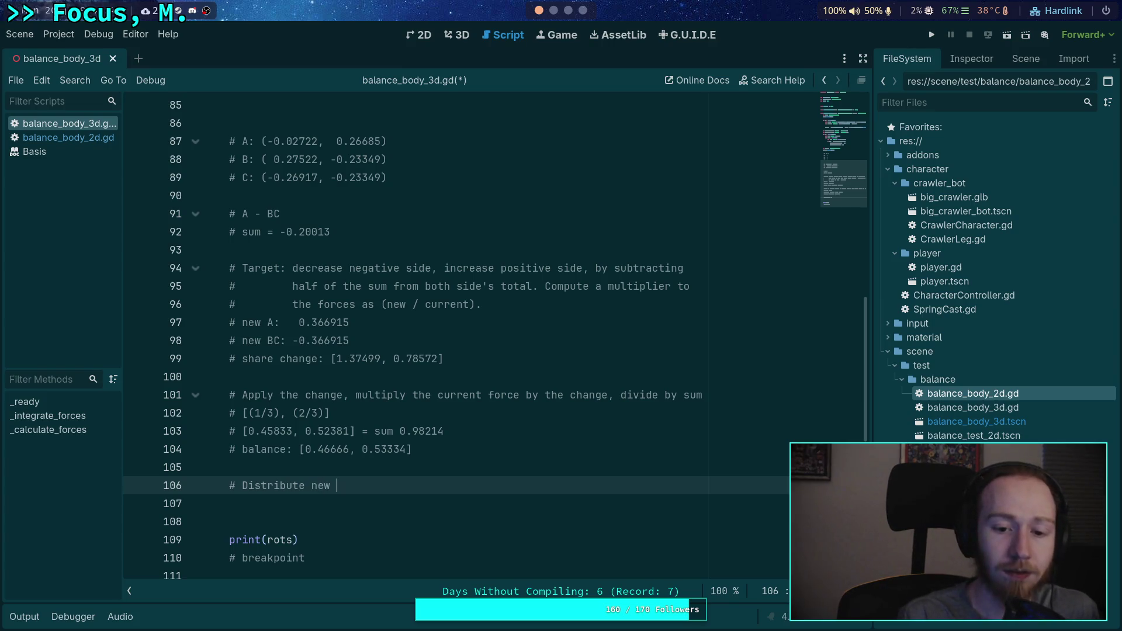
type("force")
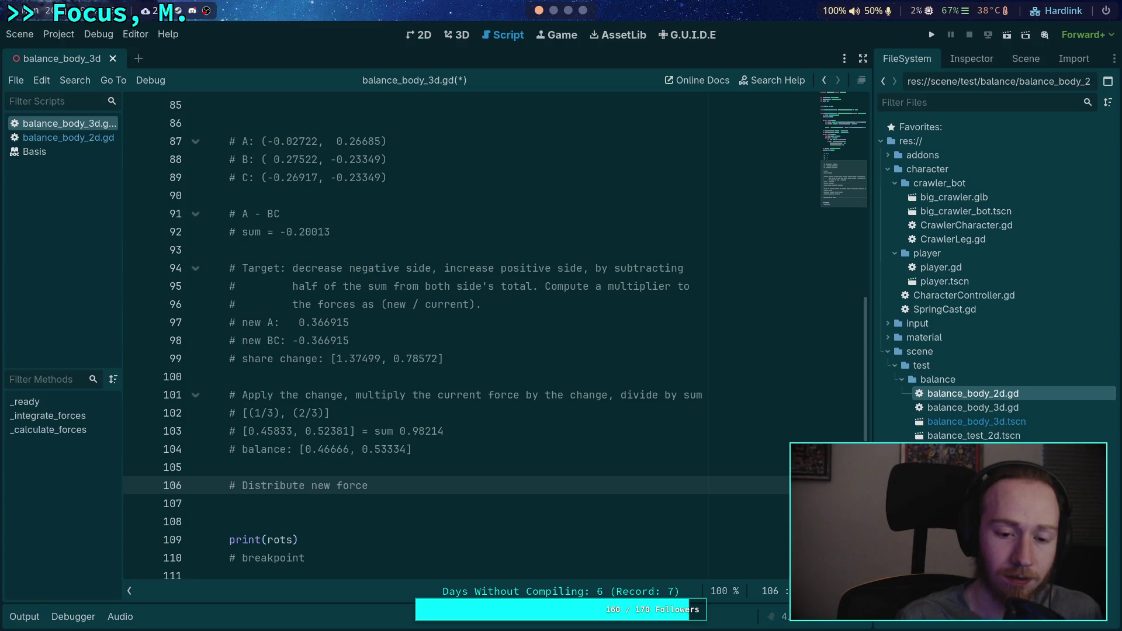
type("total ")
type("onte")
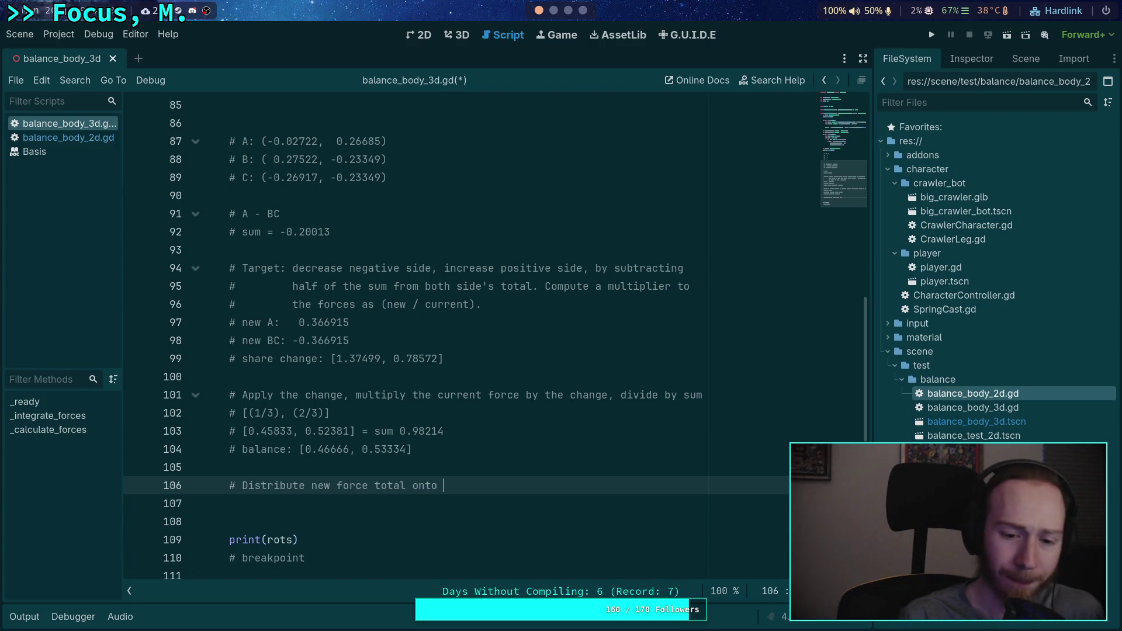
type("individuals ")
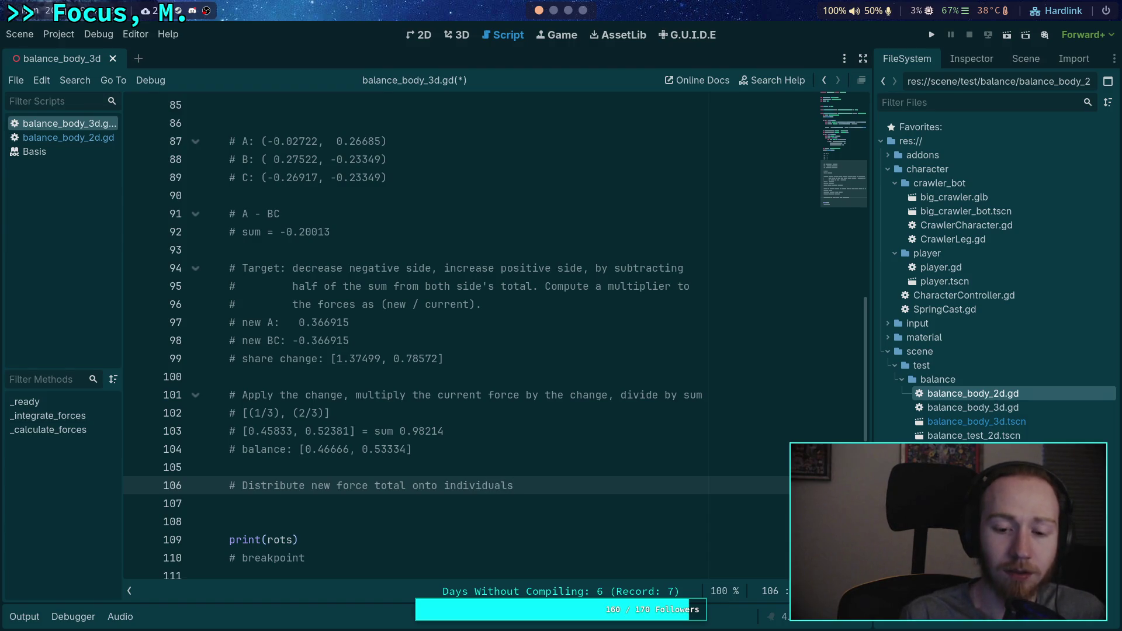
type("using ")
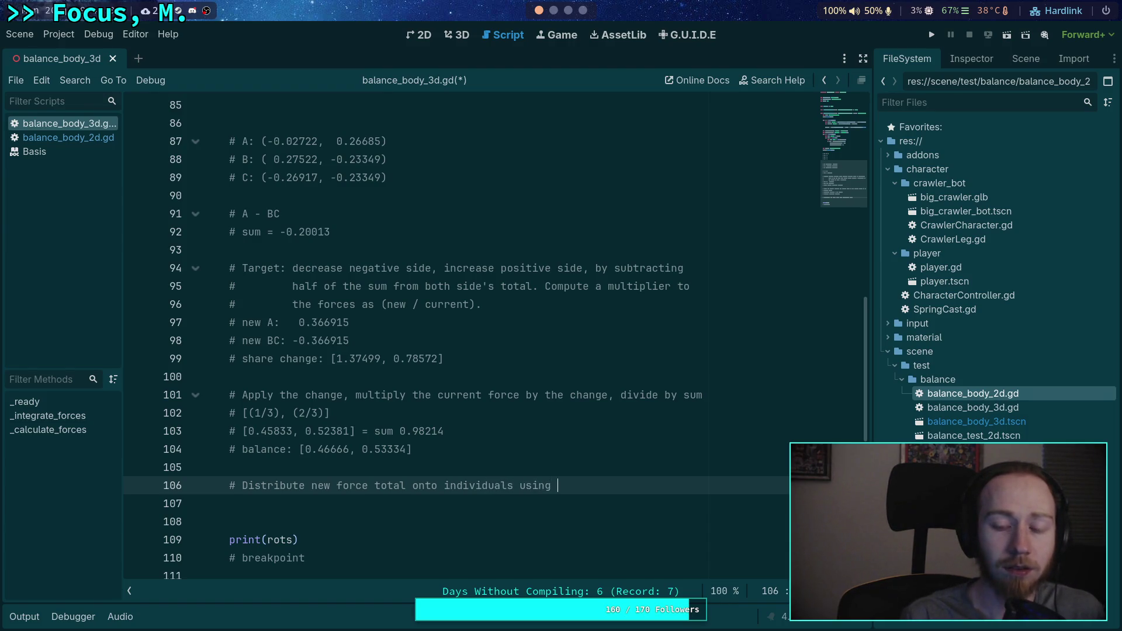
type("the proportion ")
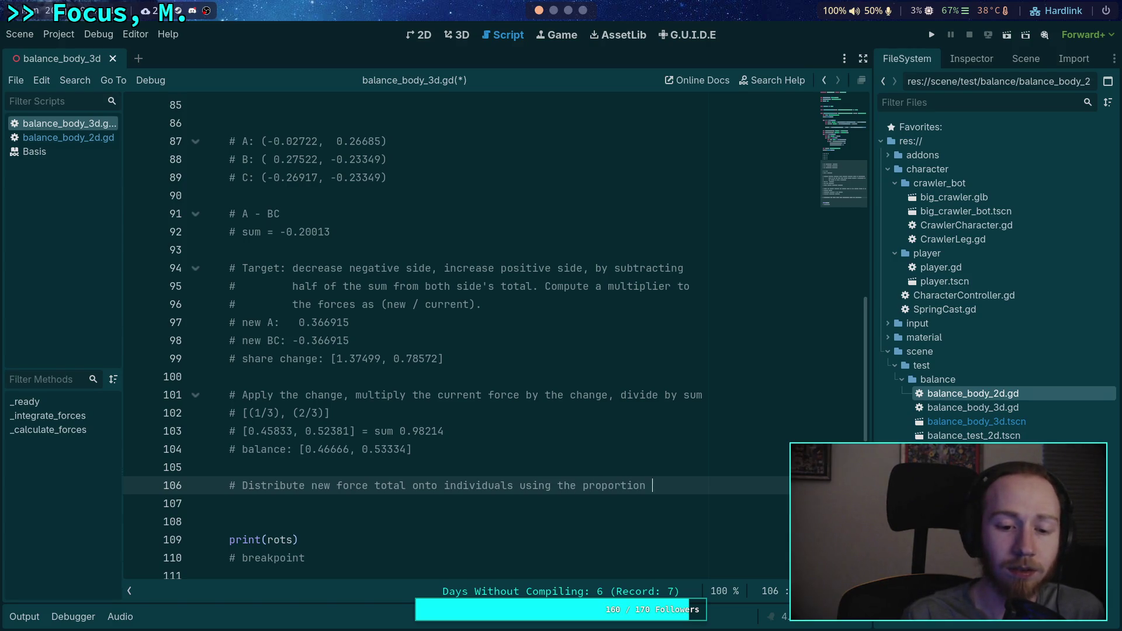
type("of th")
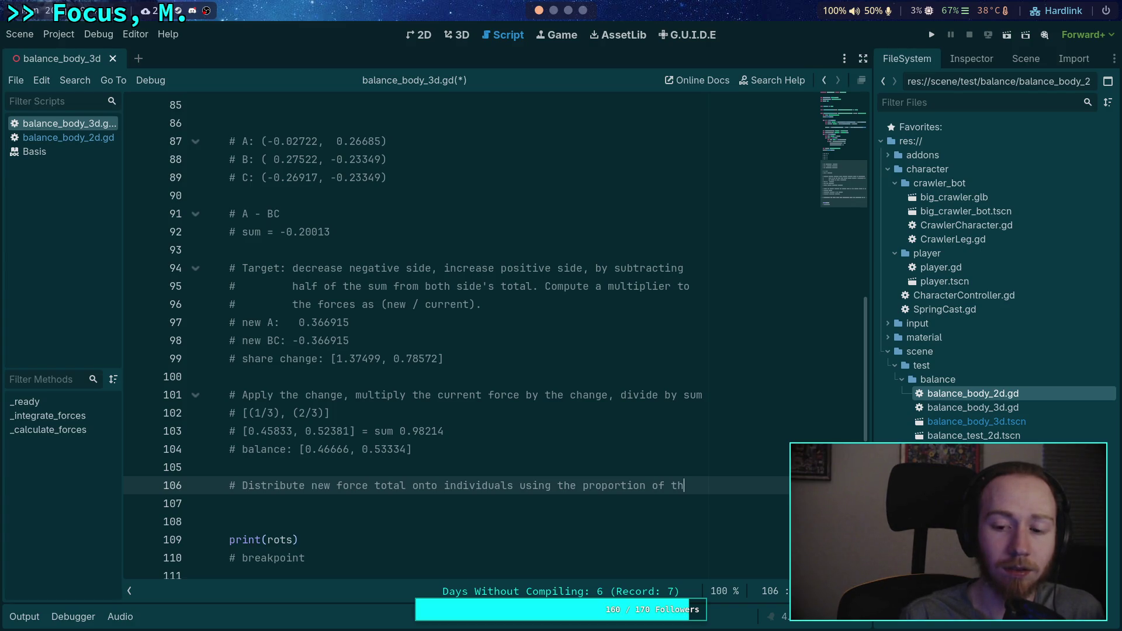
key("BackSpace")
key("BackSpace")
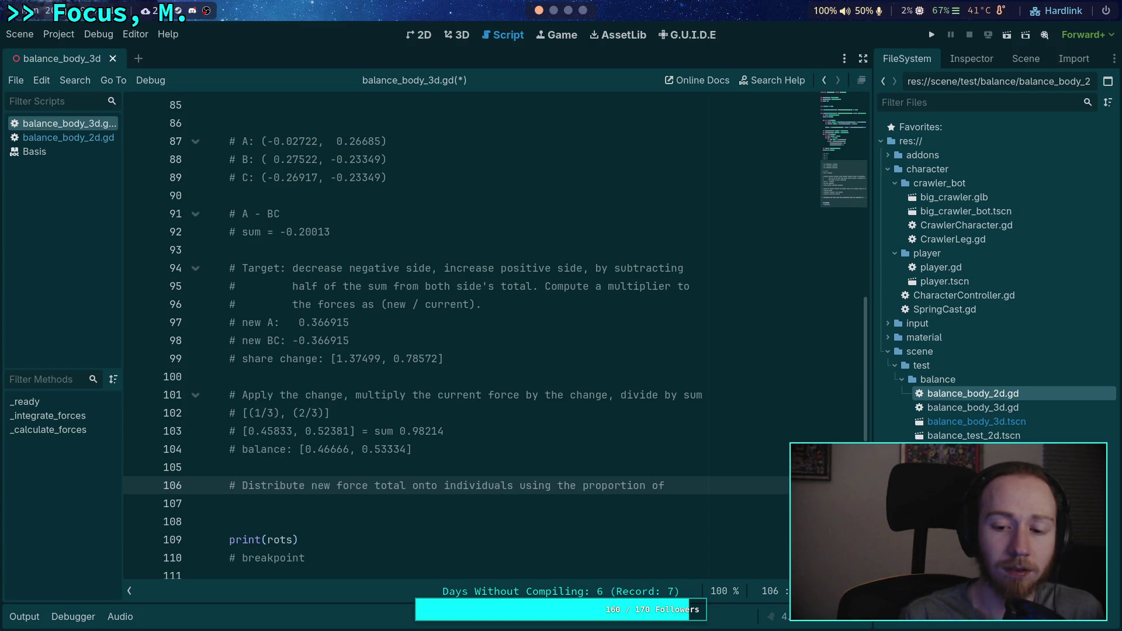
type("absolute")
type("value")
key("BackSpace")
key("BackSpace")
key("BackSpace")
key("BackSpace")
type("the max in the grou")
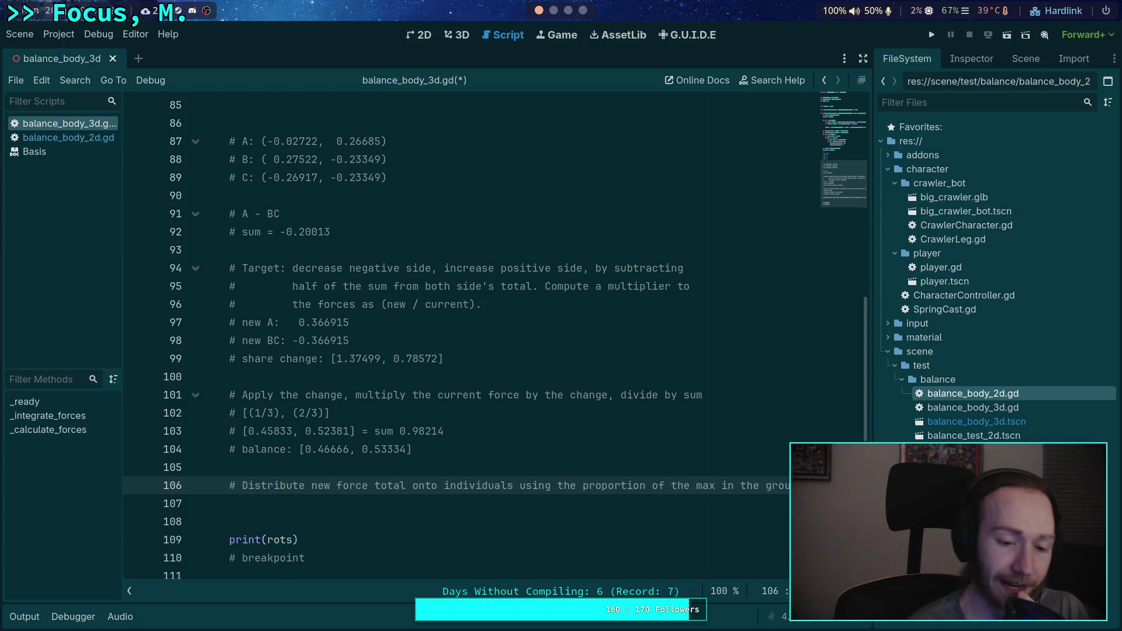
key("Return")
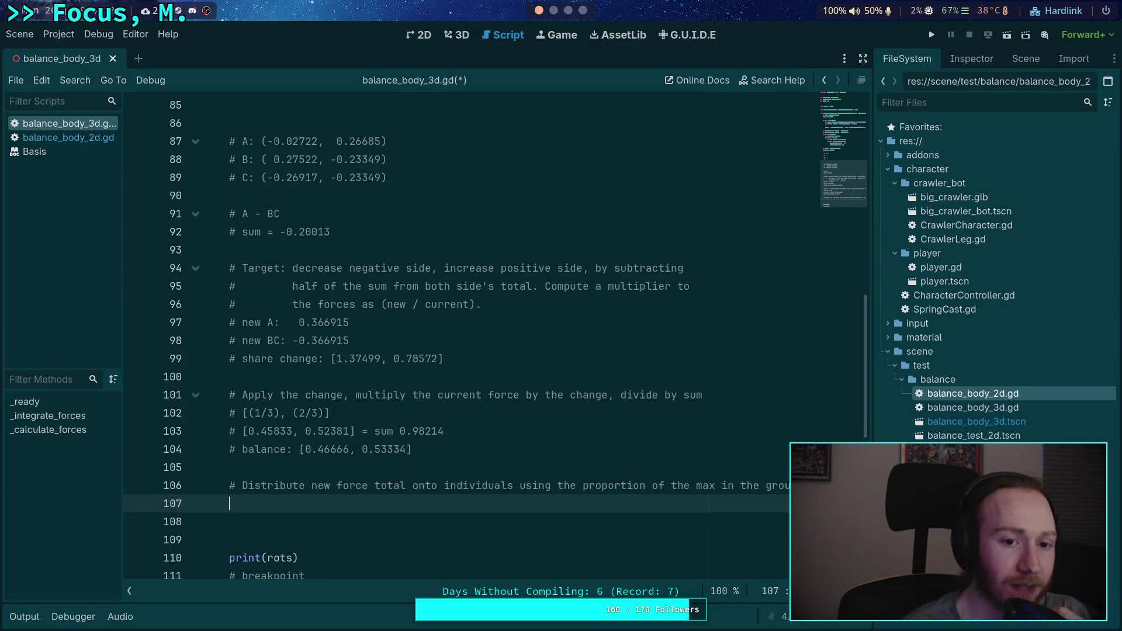
Step: Add '# A: 0.46666' on line 107 and begin a '# B:' comment line below it
type("# A")
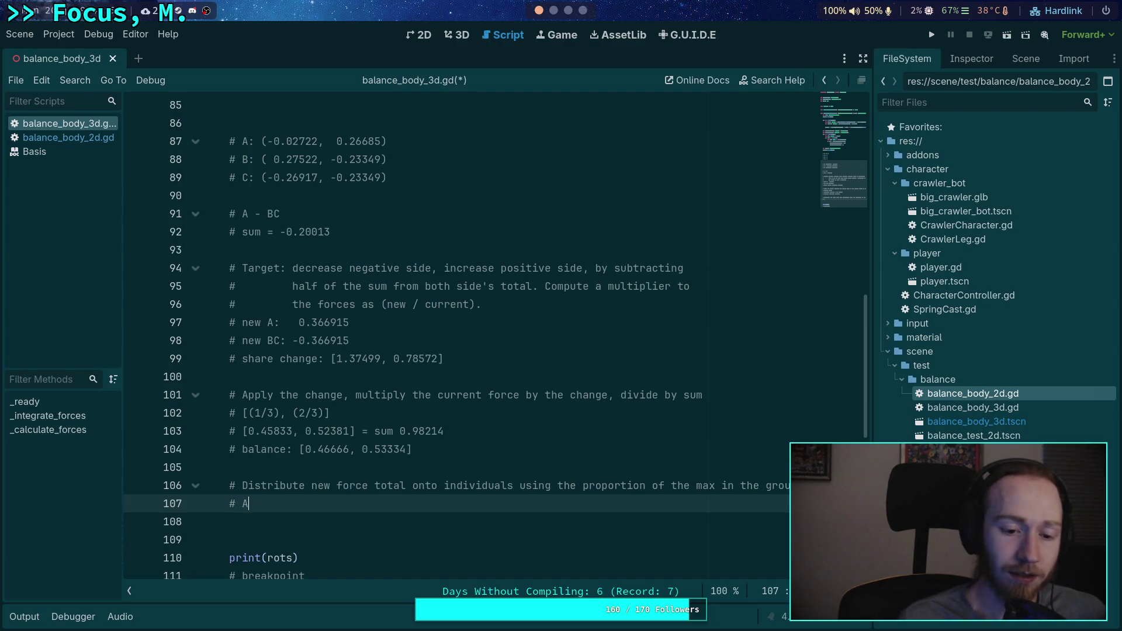
type(": 0.")
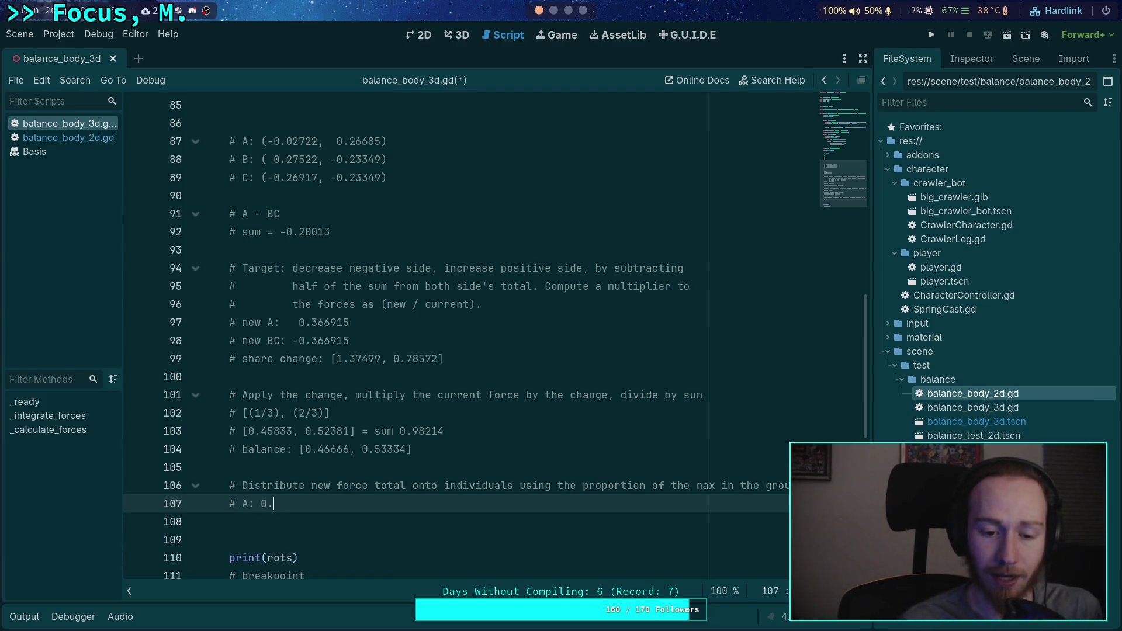
type("46666")
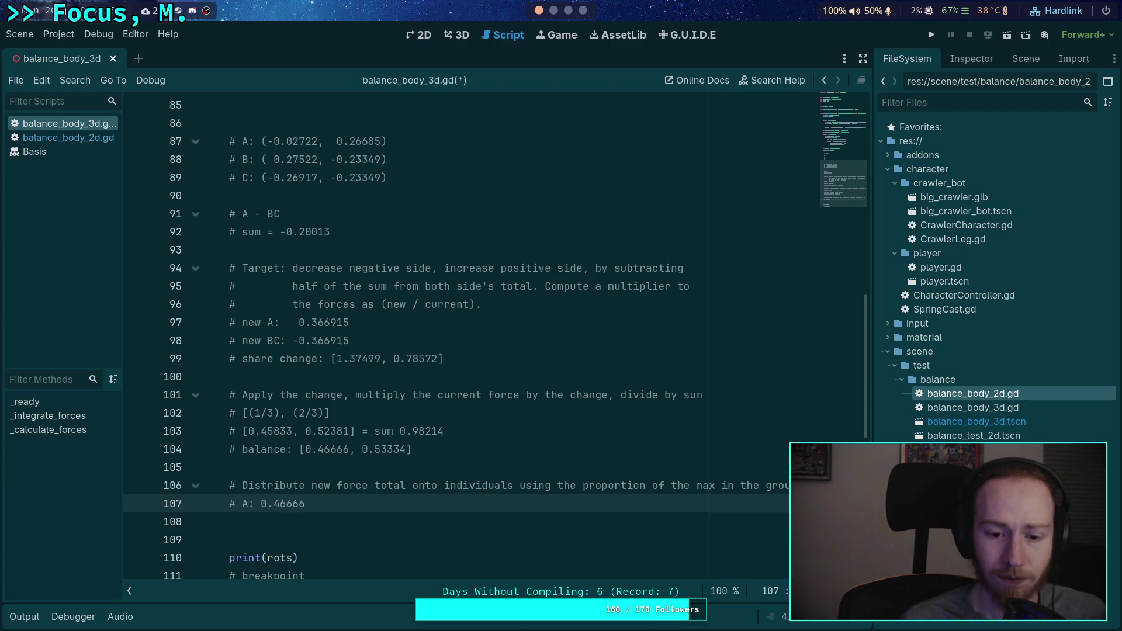
key("Return")
type("# B")
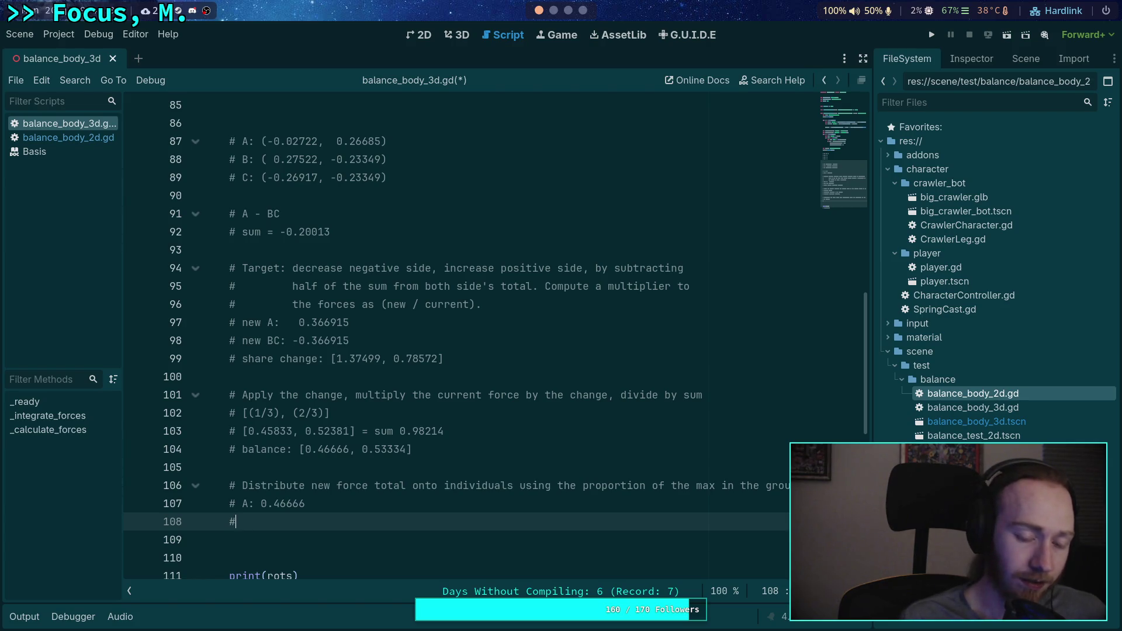
key("BackSpace")
key("Return")
type("@")
key("BackSpace")
key("BackSpace")
type("B:")
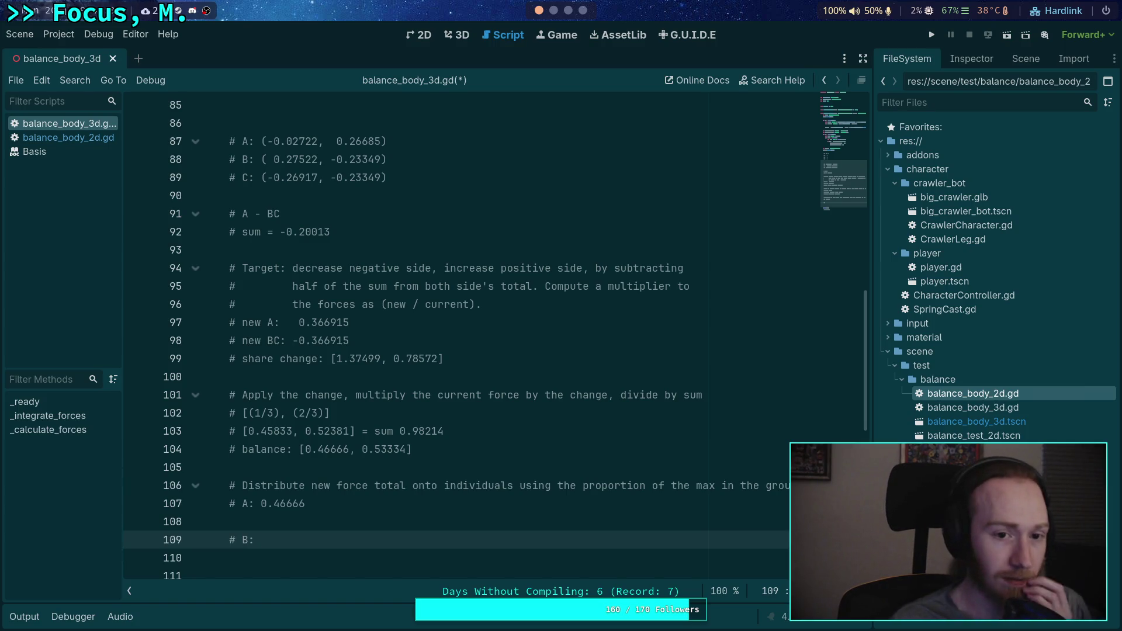
Step: Compare B's -0.23349, C's value and the new BC value -0.366915, then remove 'B:' from line 109
left_click_drag(330, 159, 383, 159)
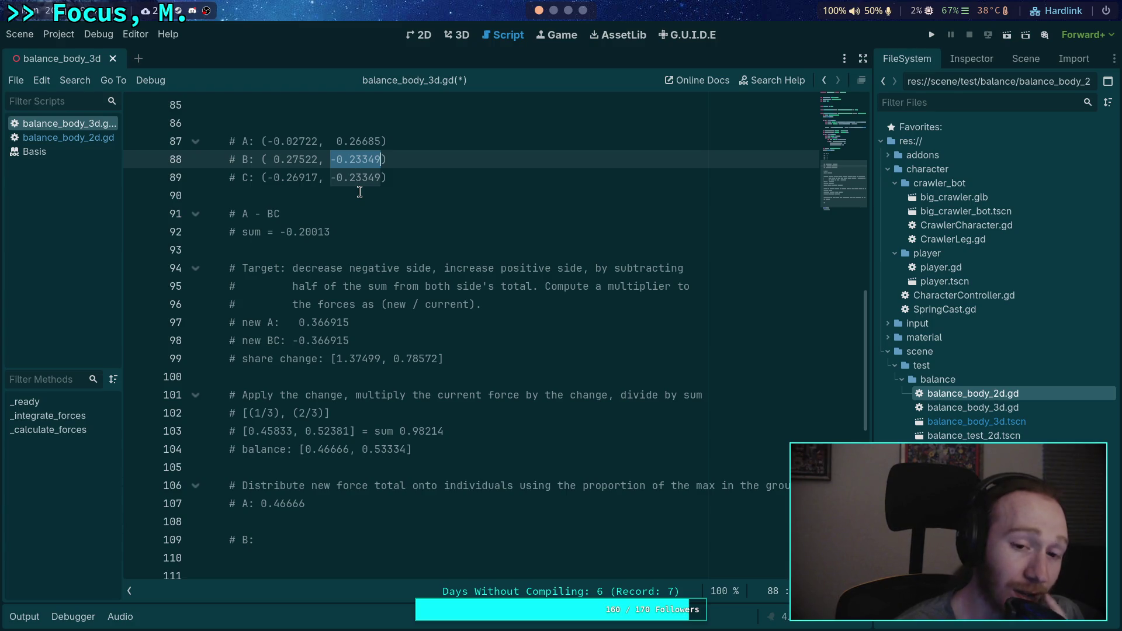
left_click(359, 193)
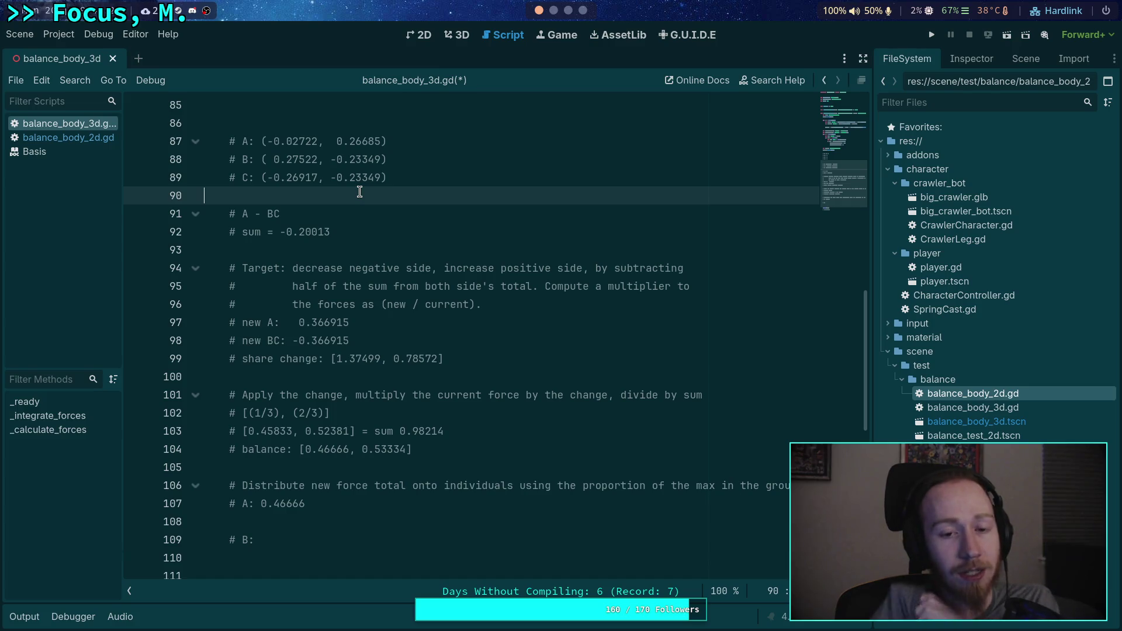
left_click_drag(350, 178, 380, 177)
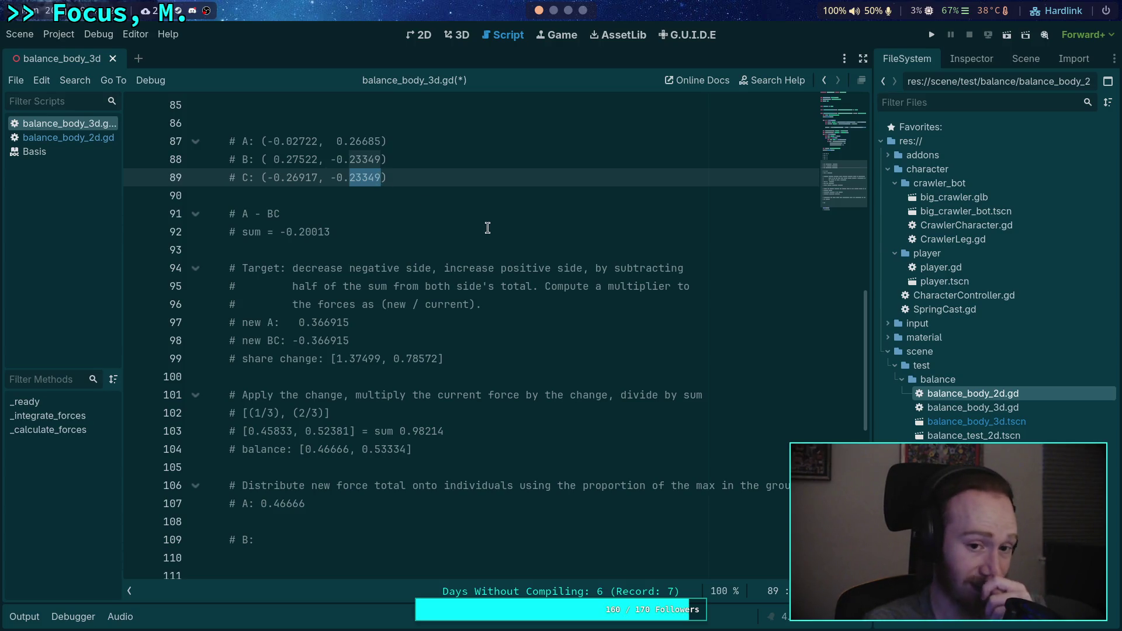
left_click(398, 536)
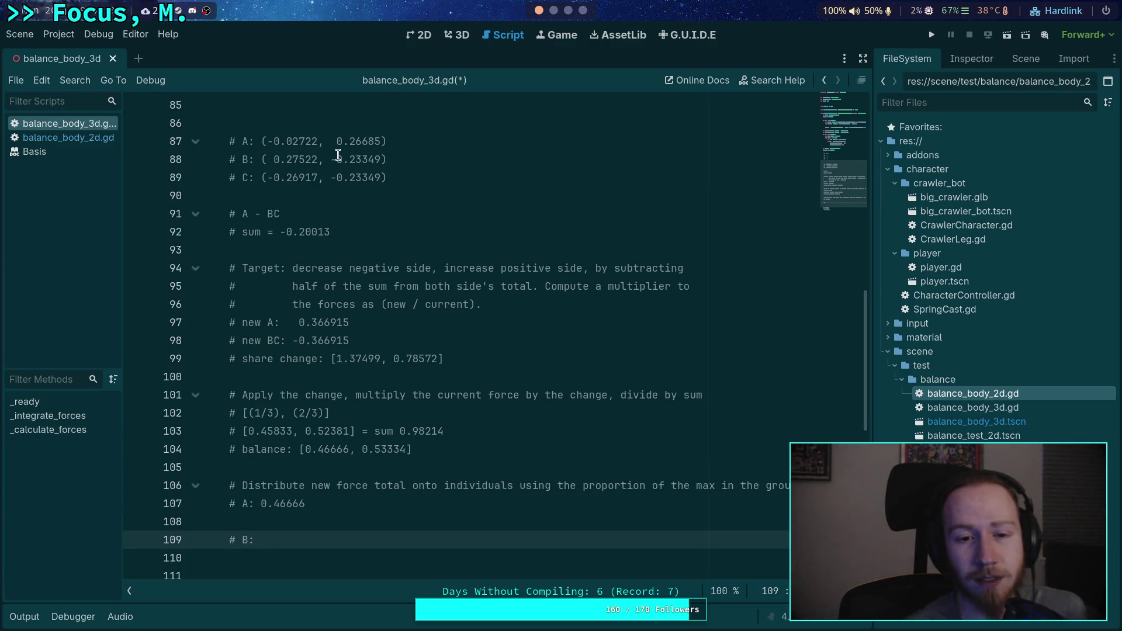
left_click_drag(330, 159, 382, 159)
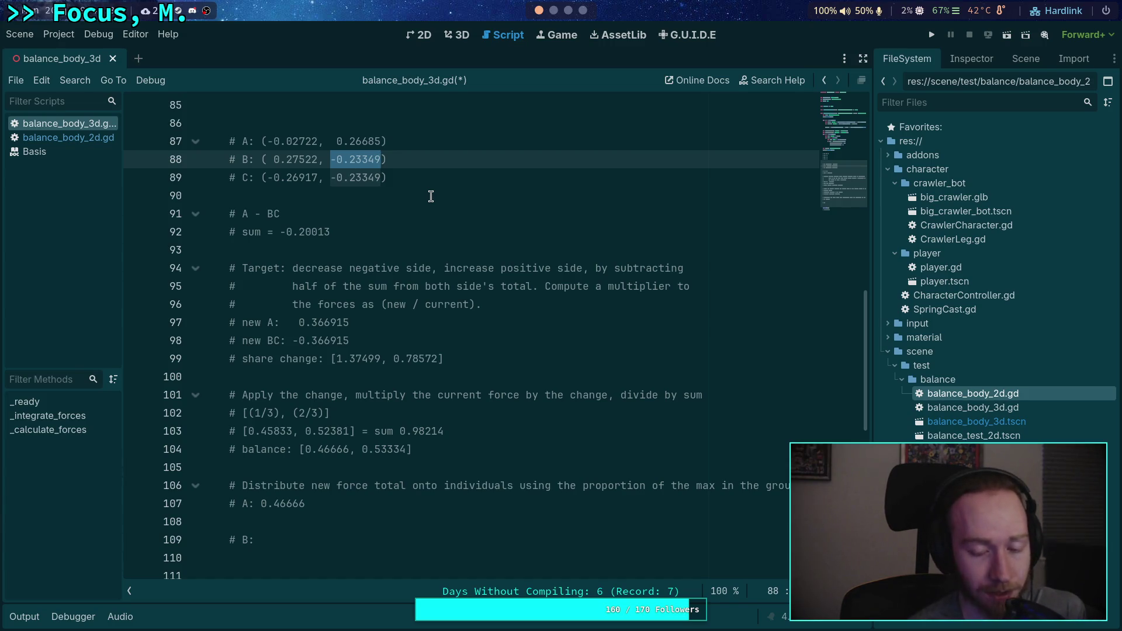
left_click_drag(293, 340, 350, 340)
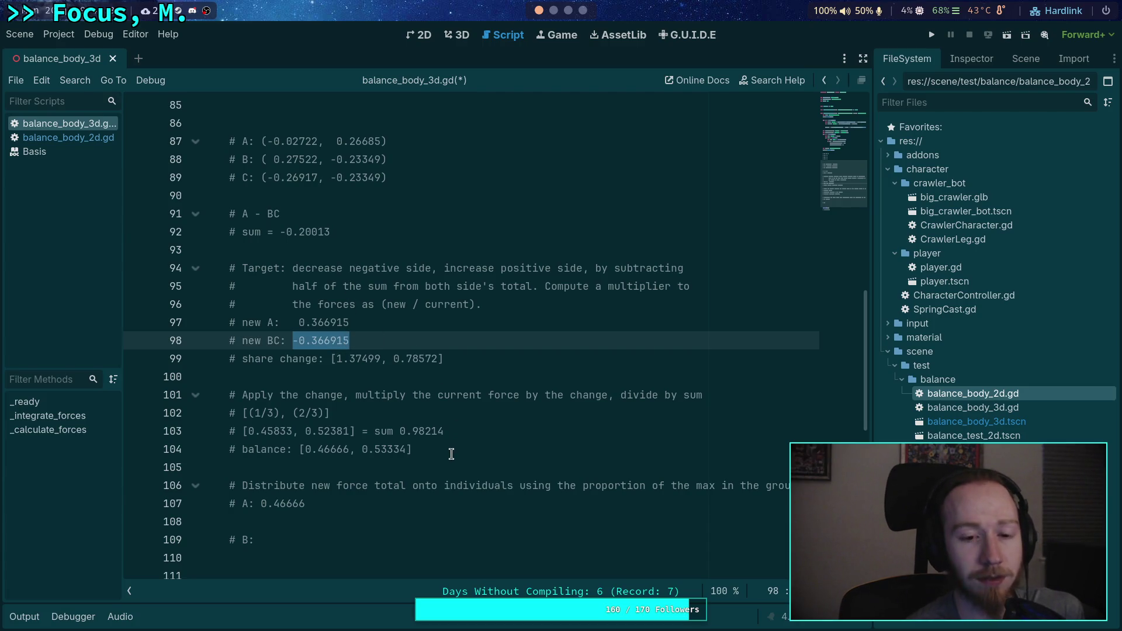
left_click(506, 541)
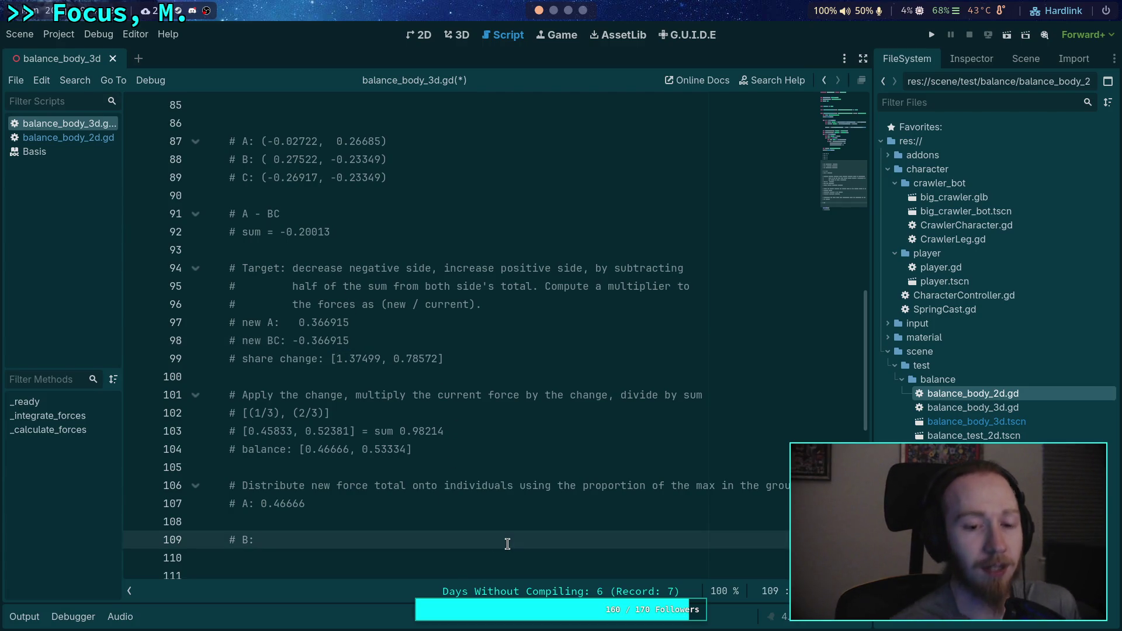
key("BackSpace")
key("BackSpace")
key("BackSpace")
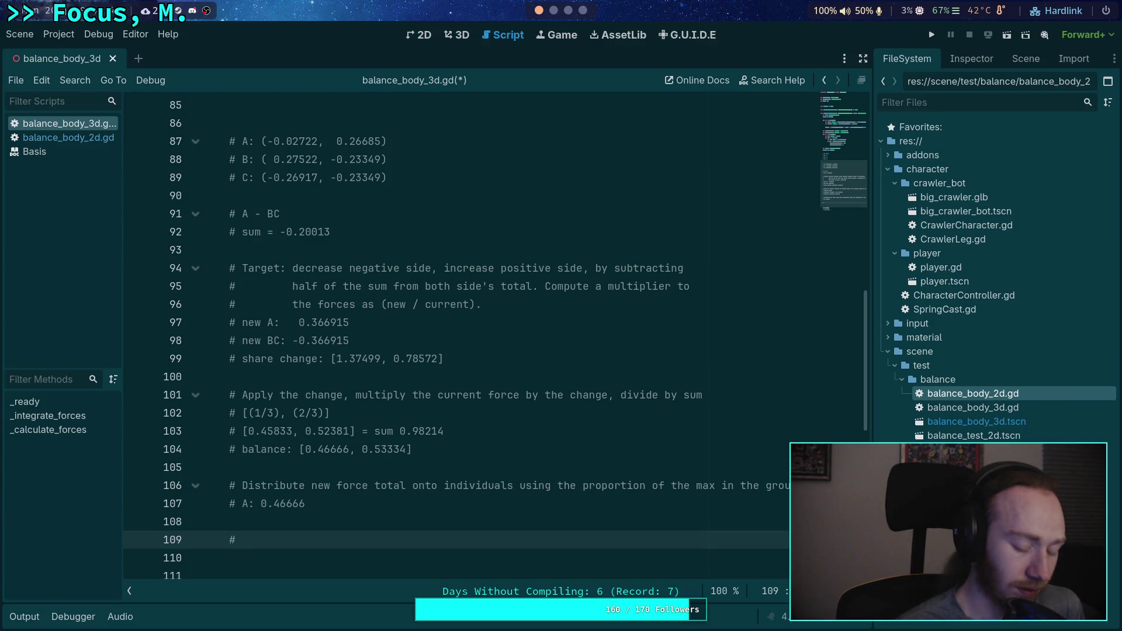
Step: Write the equation '( B * Fb ) + ( C * Fc ) =' on line 109
type("B*F")
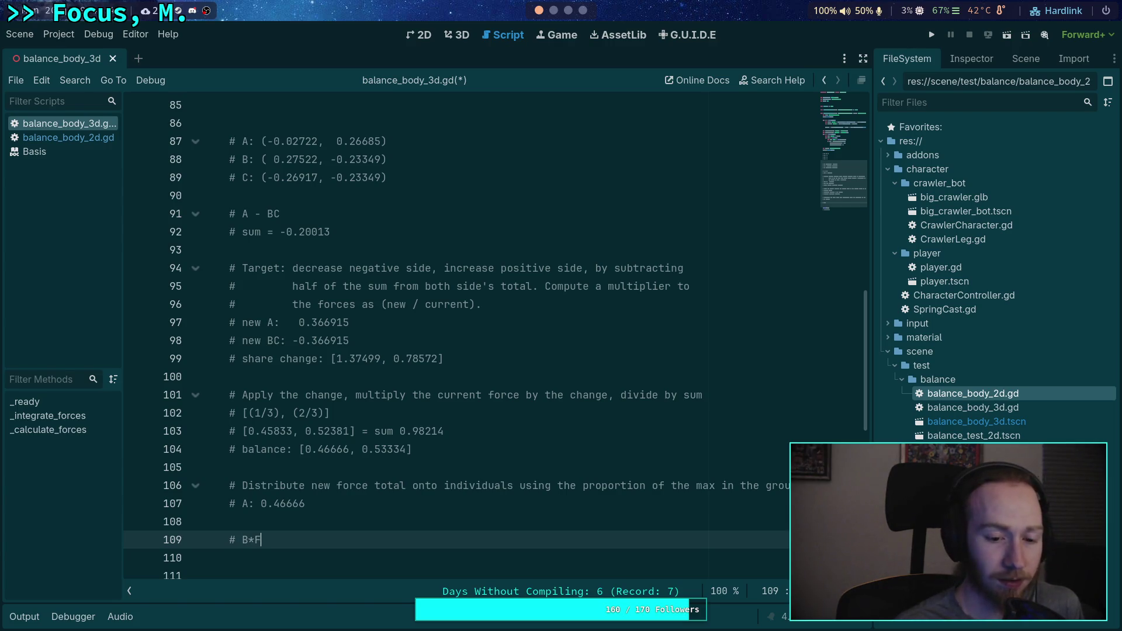
type("b + C *")
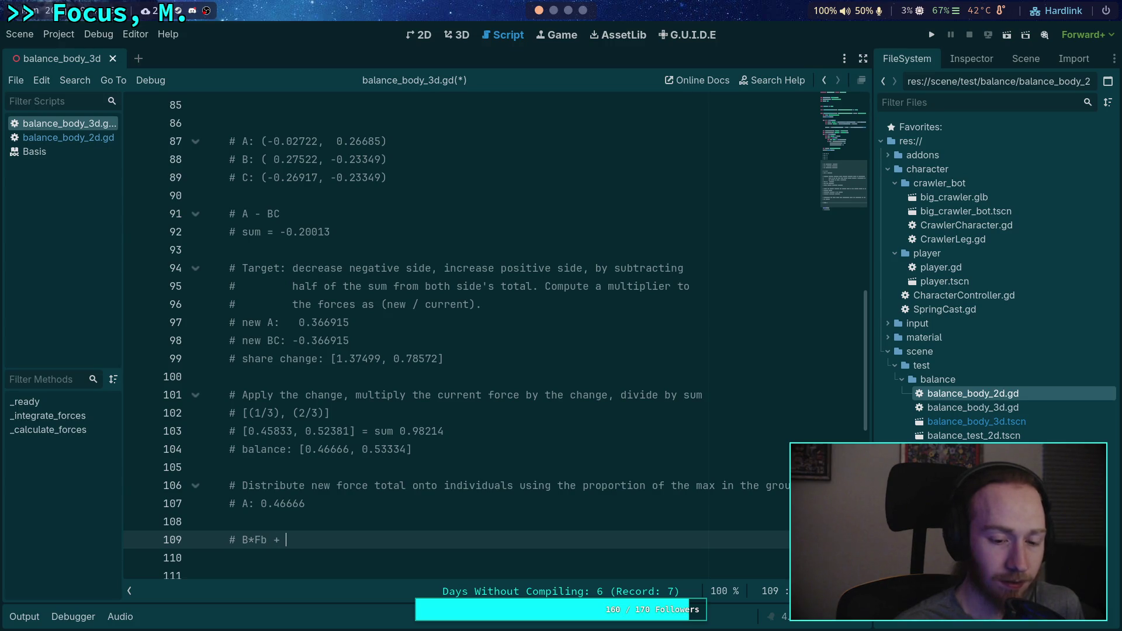
left_click(290, 540)
key("Right")
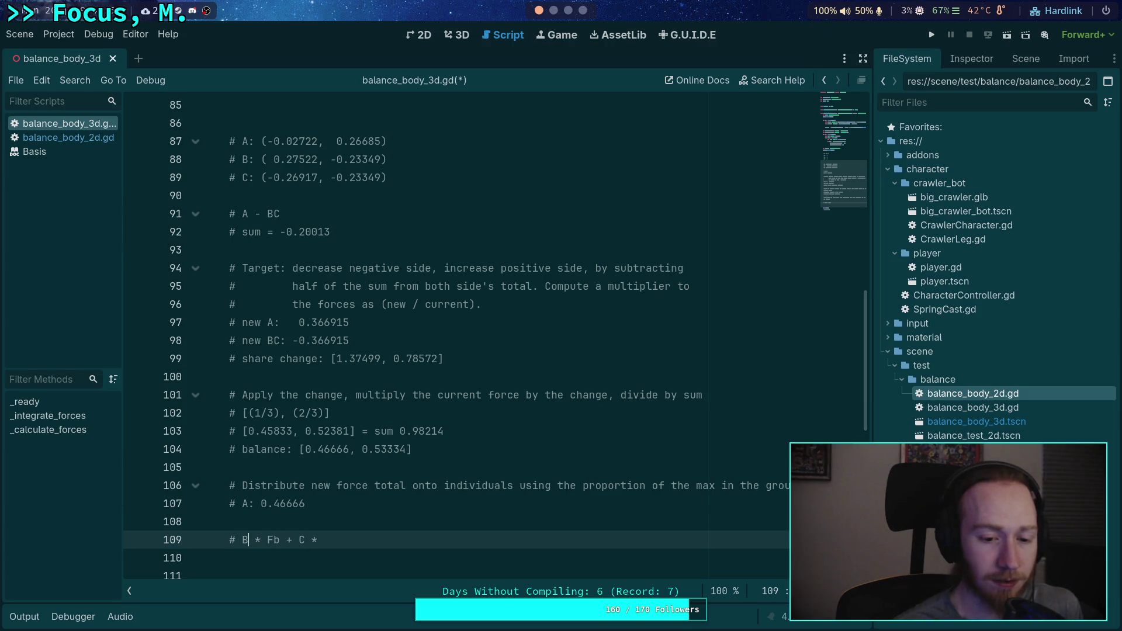
key("Left")
type("(")
key("Right")
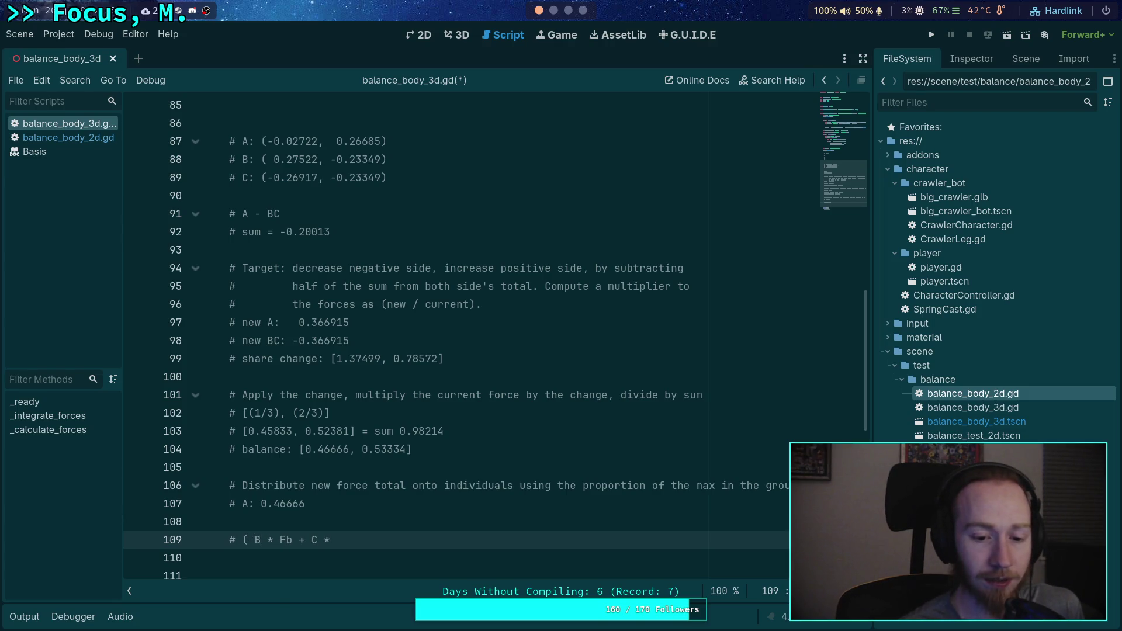
type(")")
key("Right")
key("Right")
key("Right")
type("(")
key("End")
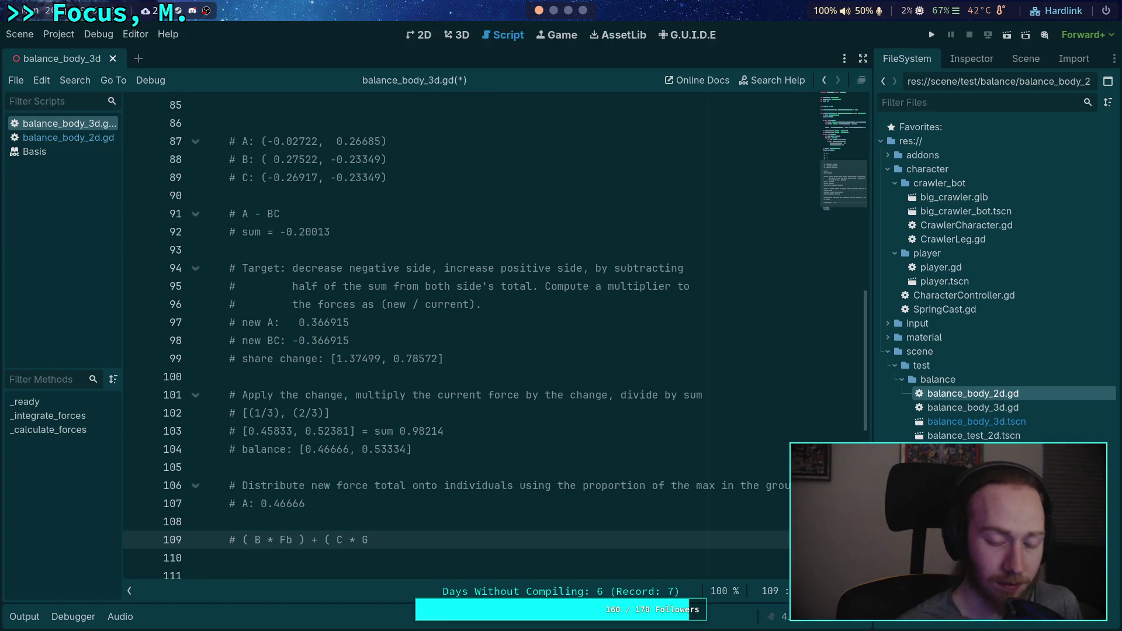
type("Fc ")
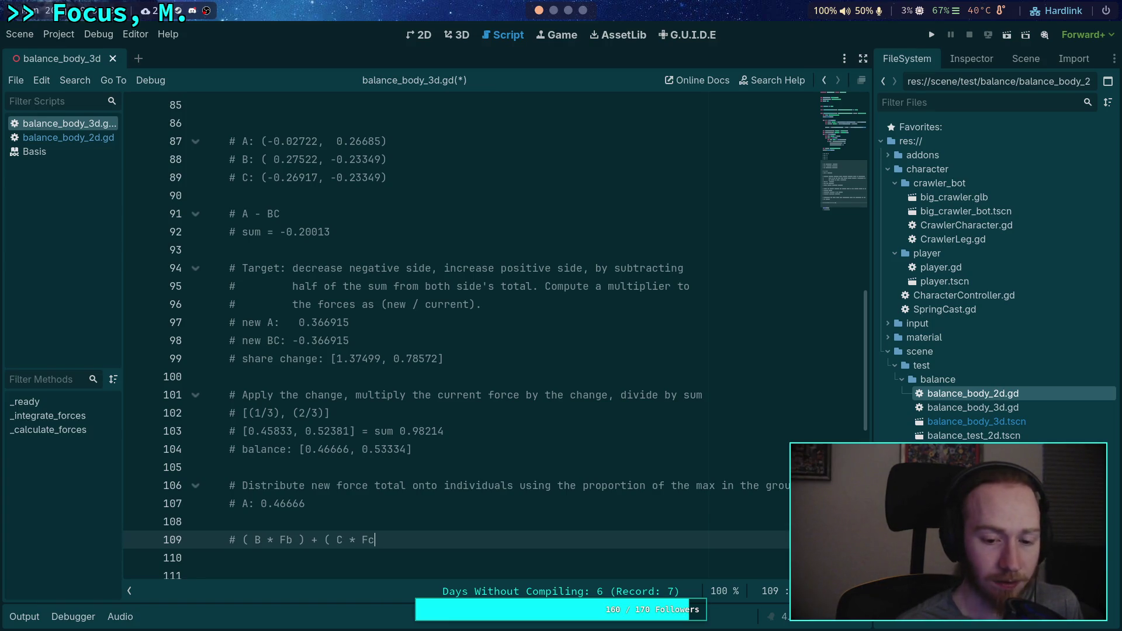
type(") =")
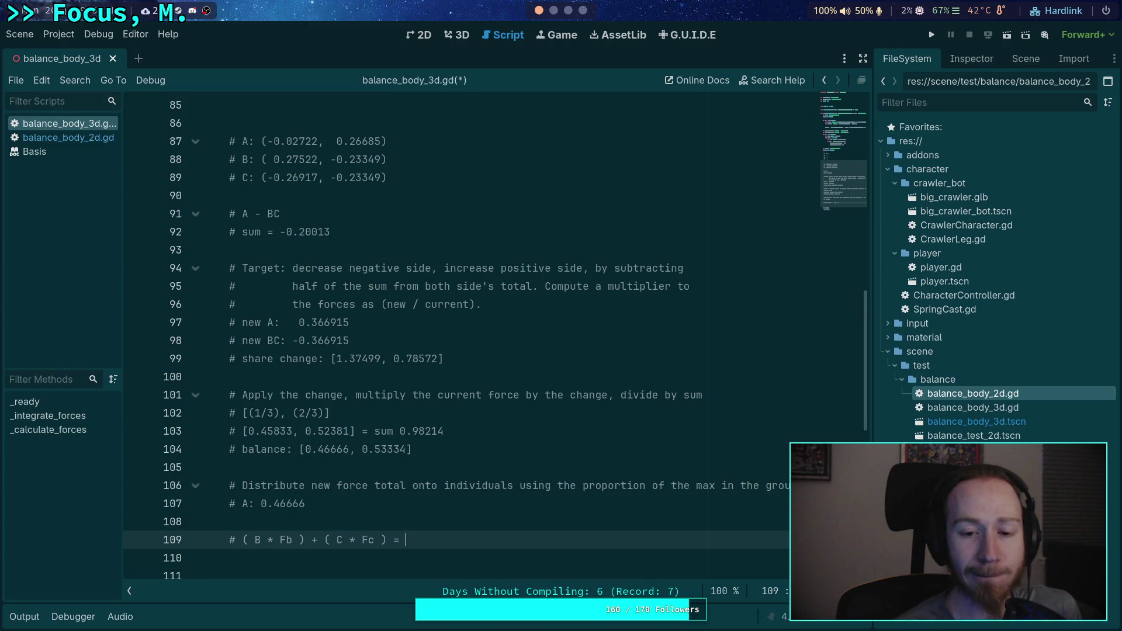
Step: Set the equation's right-hand side to -.366915
type("0.5")
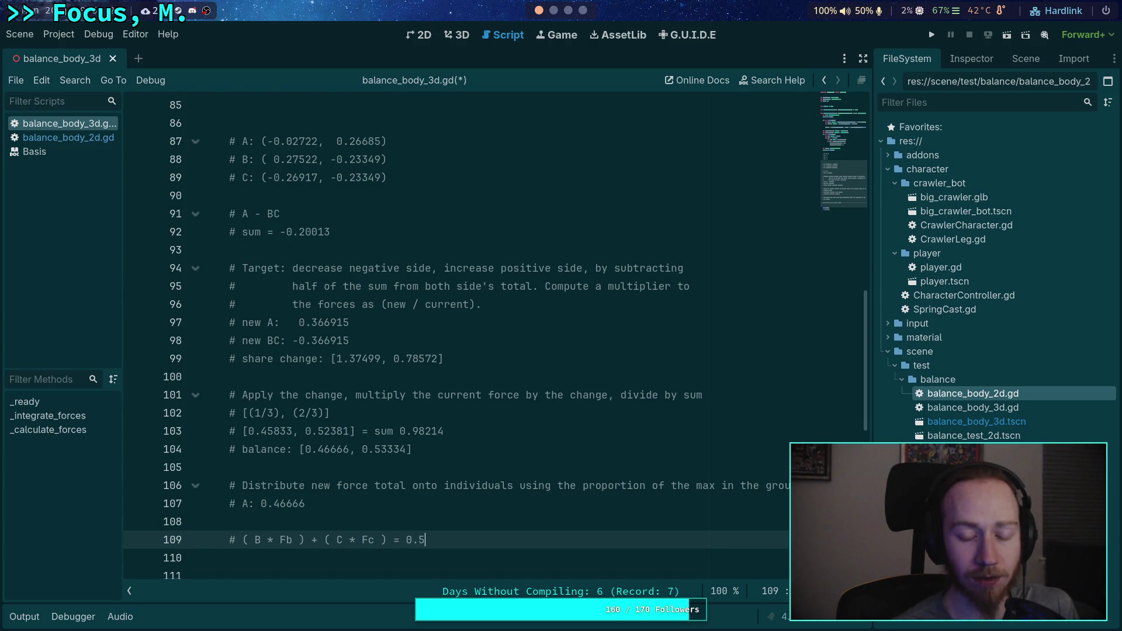
key("BackSpace")
key("BackSpace")
key("BackSpace")
type("-")
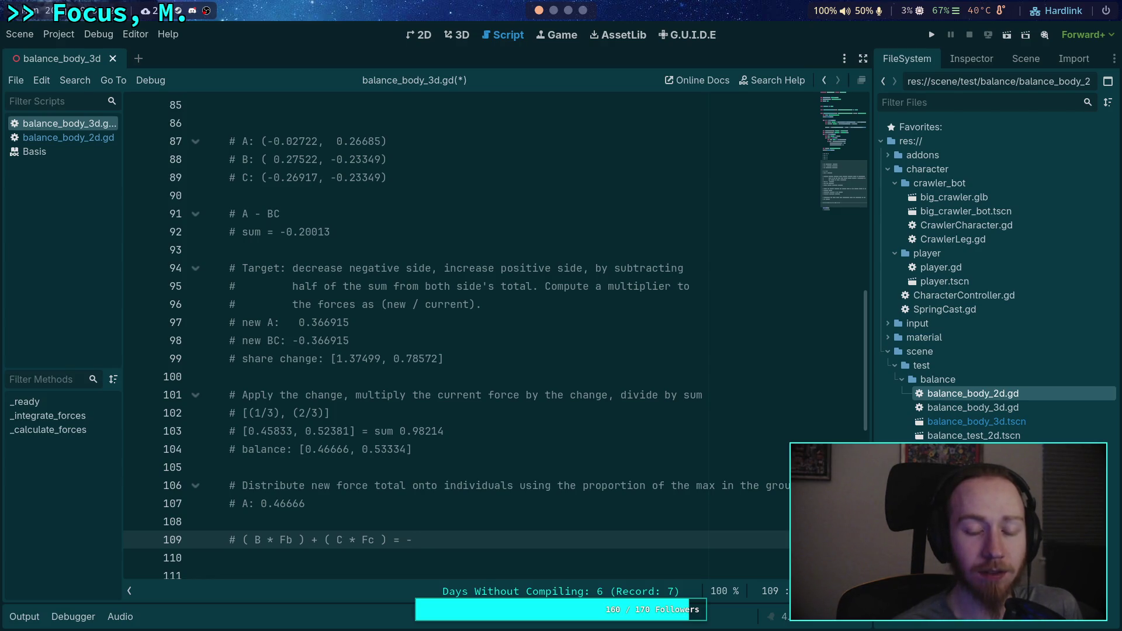
type(".366915")
Step: Start a new comment line below the equation reading '# Fb'
key("Return")
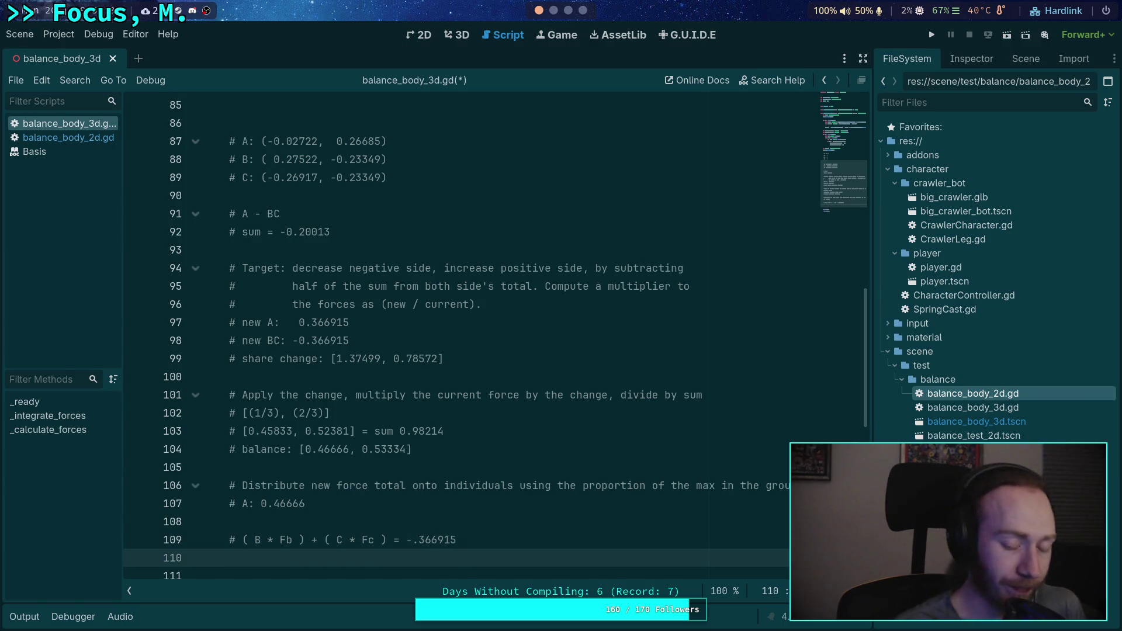
type("#")
scroll(550, 509, "down", 1)
type("(")
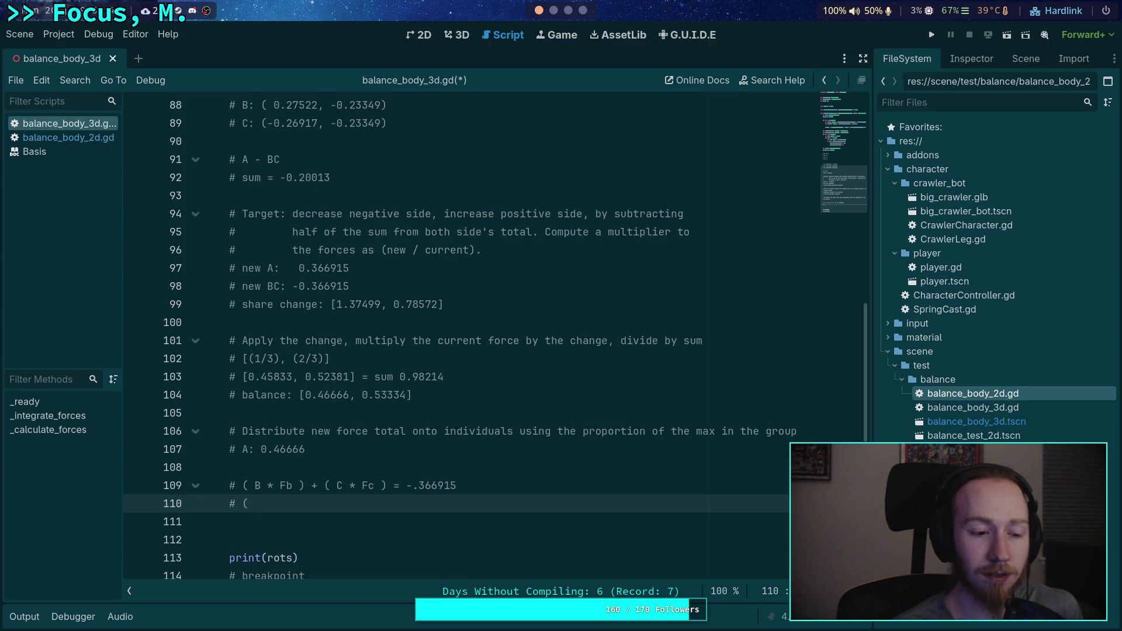
key("BackSpace")
key("BackSpace")
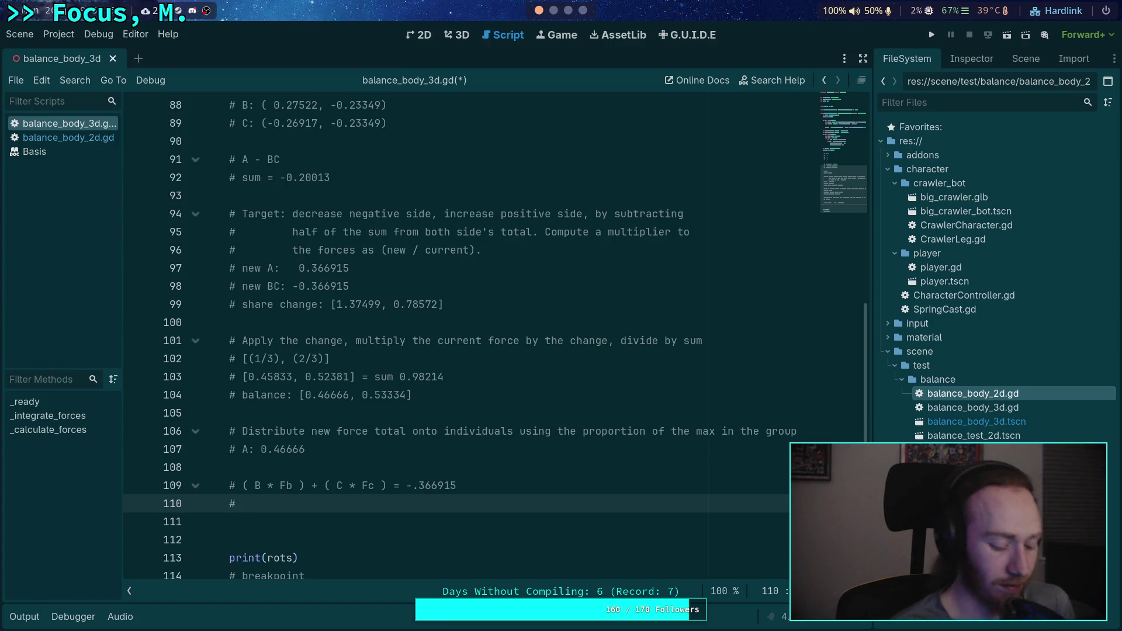
type(" Fb")
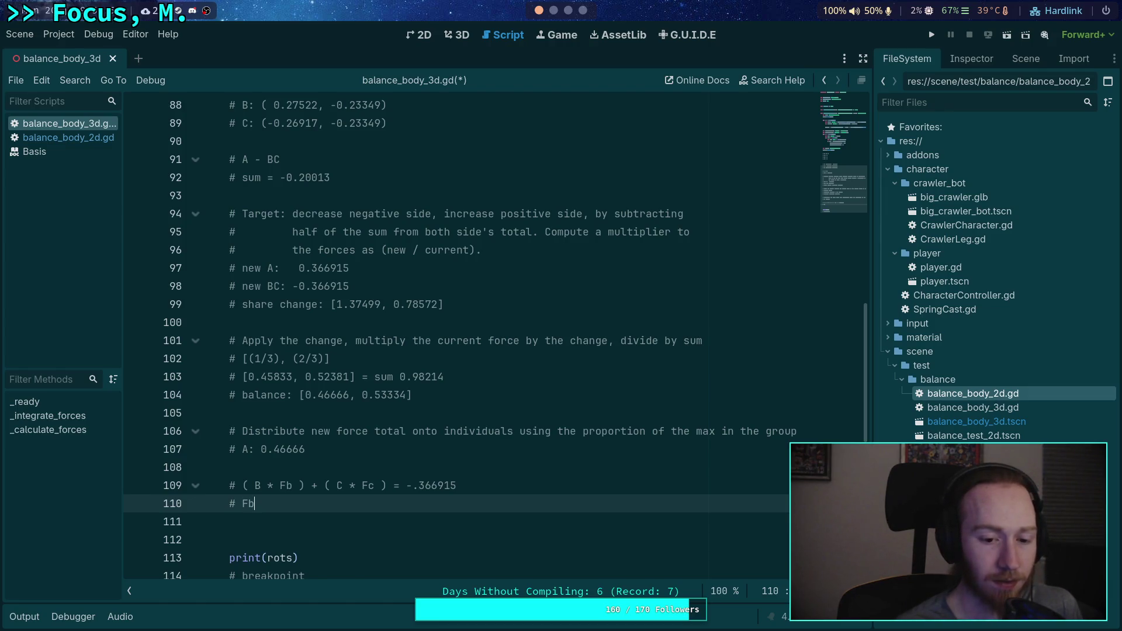
type(" + F")
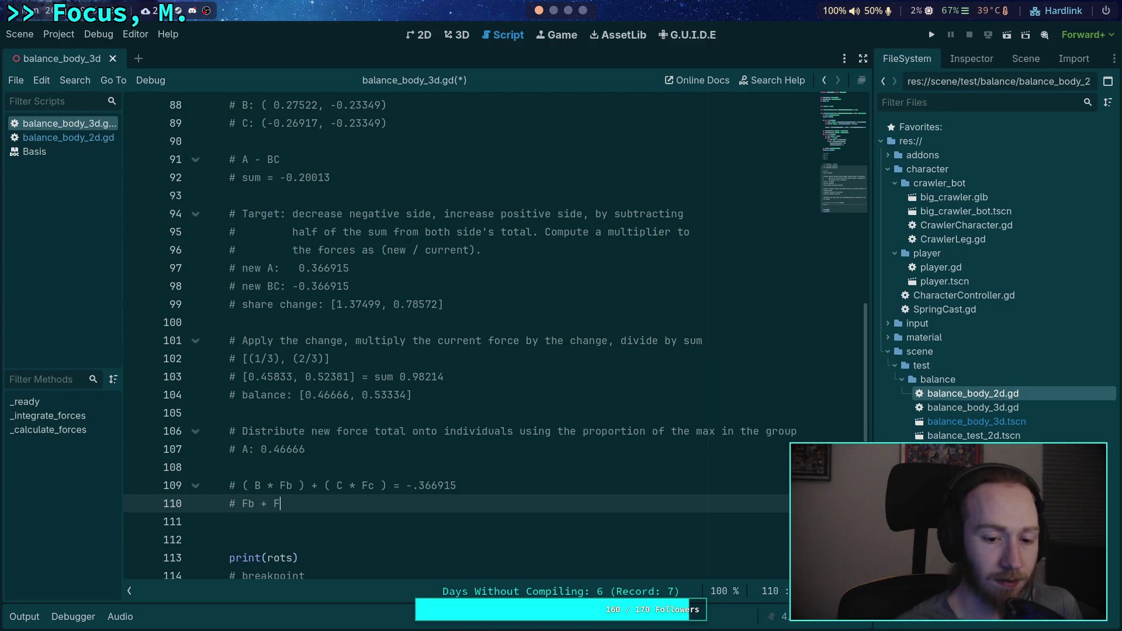
type("c =")
key("BackSpace")
key("BackSpace")
key("BackSpace")
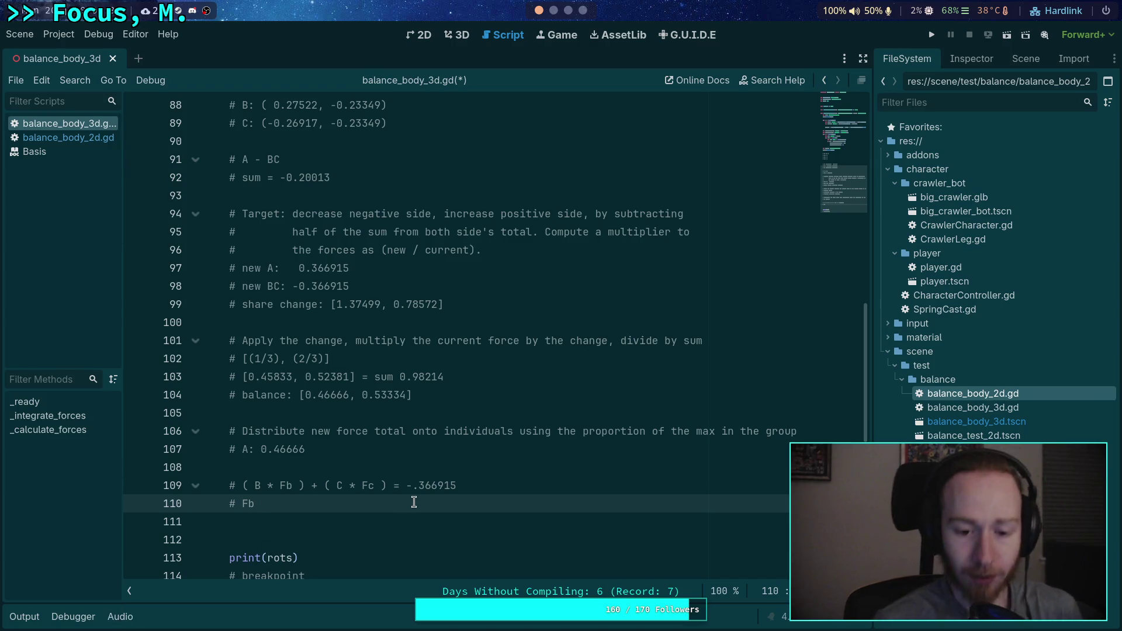
Step: Type the comment '# ( B * FbN ) + ( C * FcN ) =' on line 110
key("BackSpace")
key("BackSpace")
key("BackSpace")
type("( B * ")
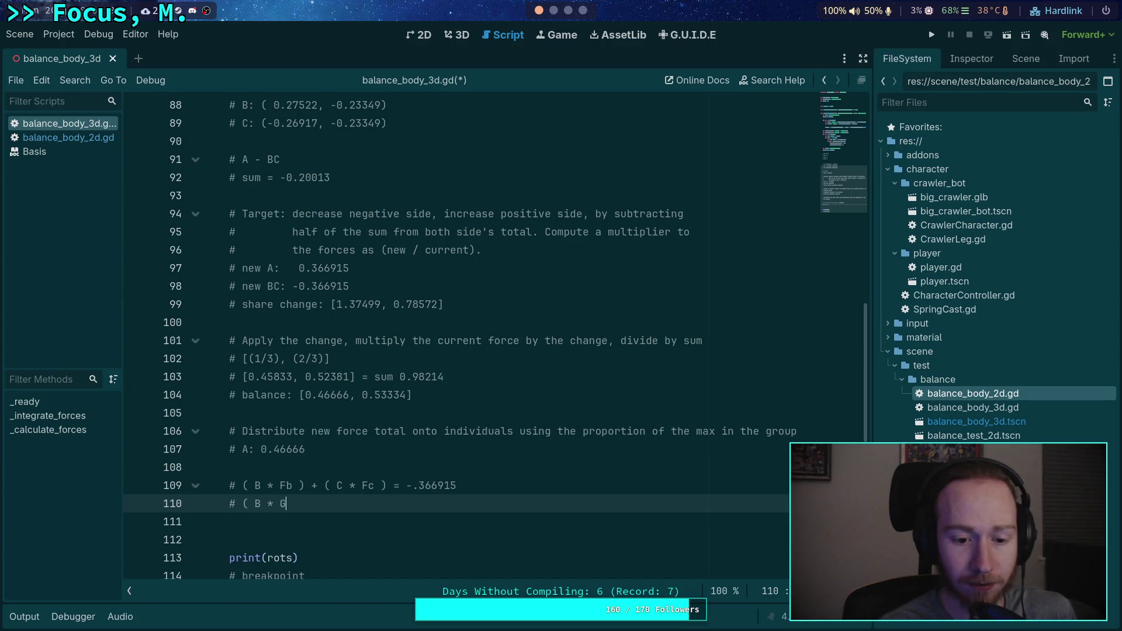
type("Y")
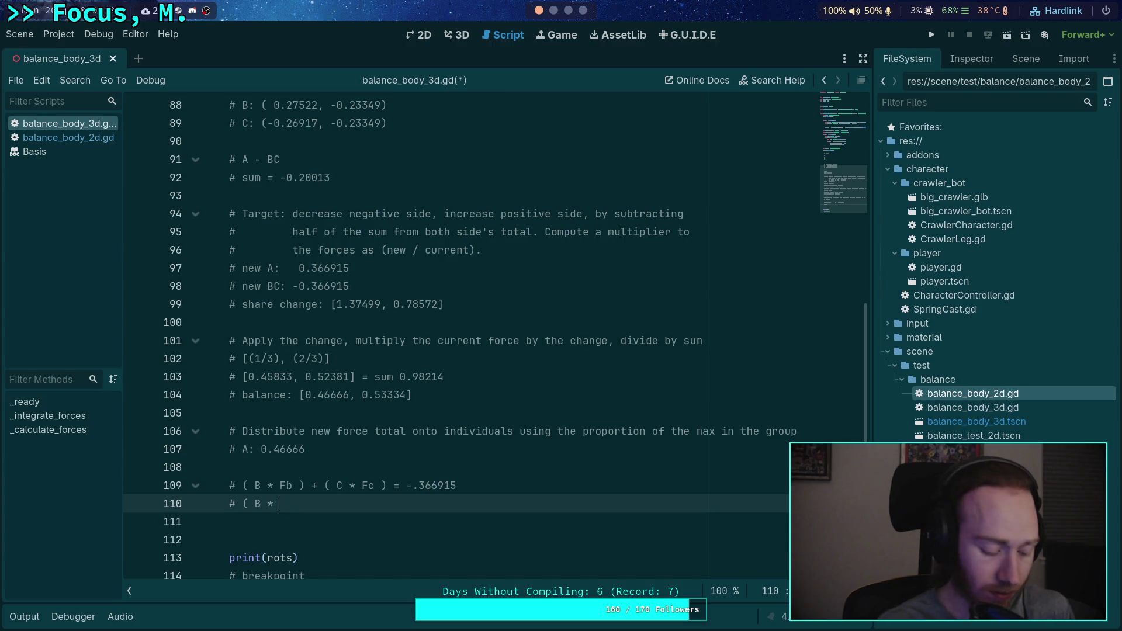
key("BackSpace")
type("F")
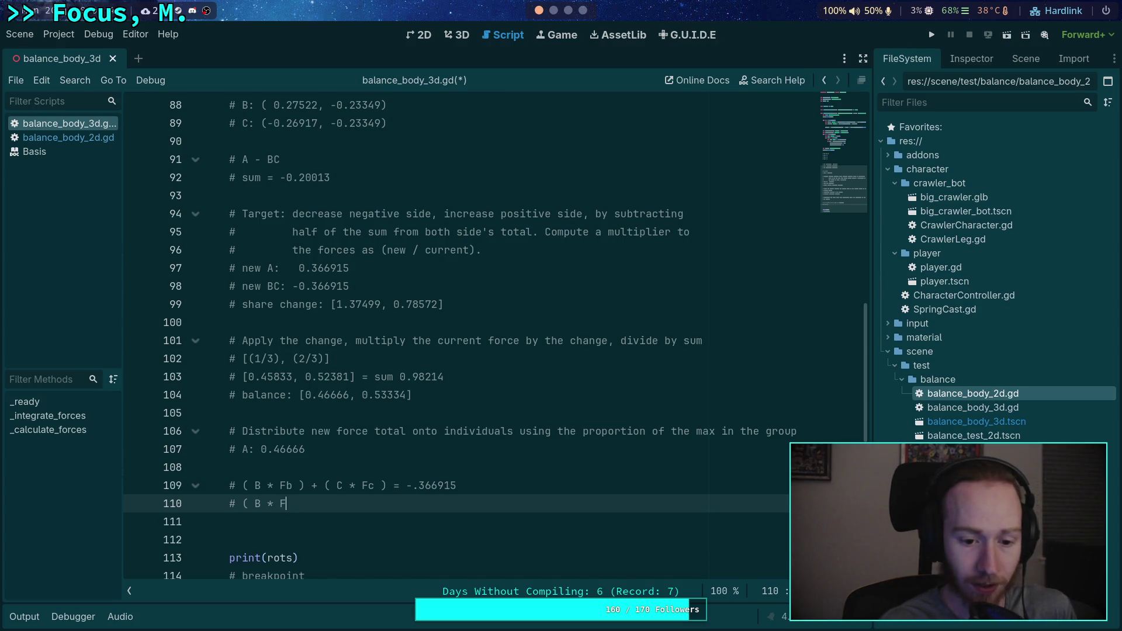
type("b")
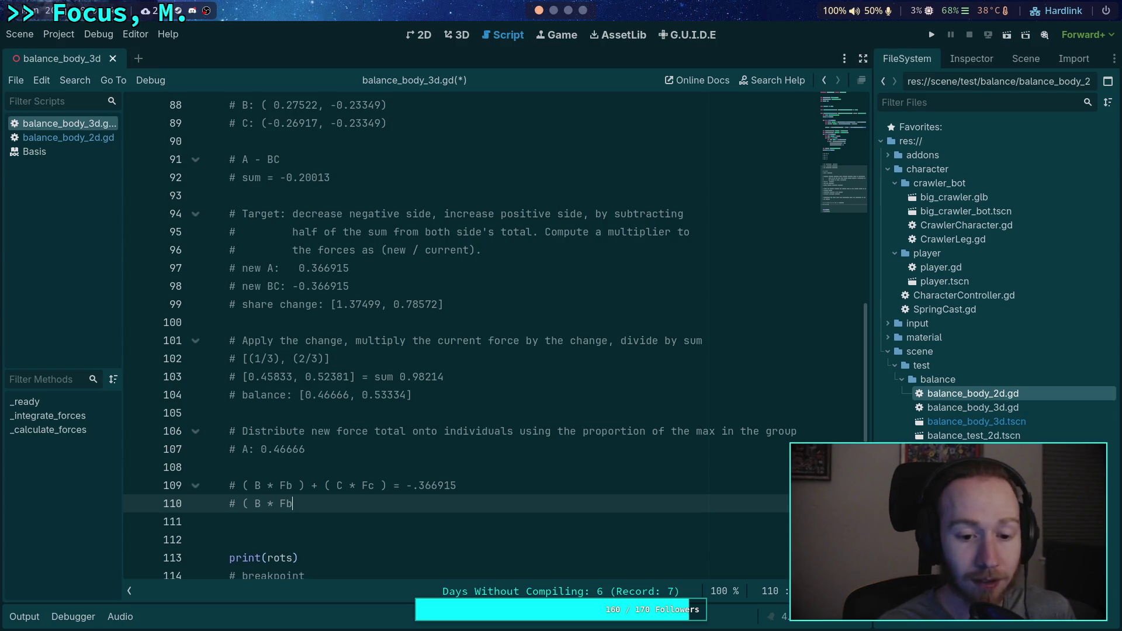
type("N ) ]")
key("BackSpace")
type("+ ( C ( ")
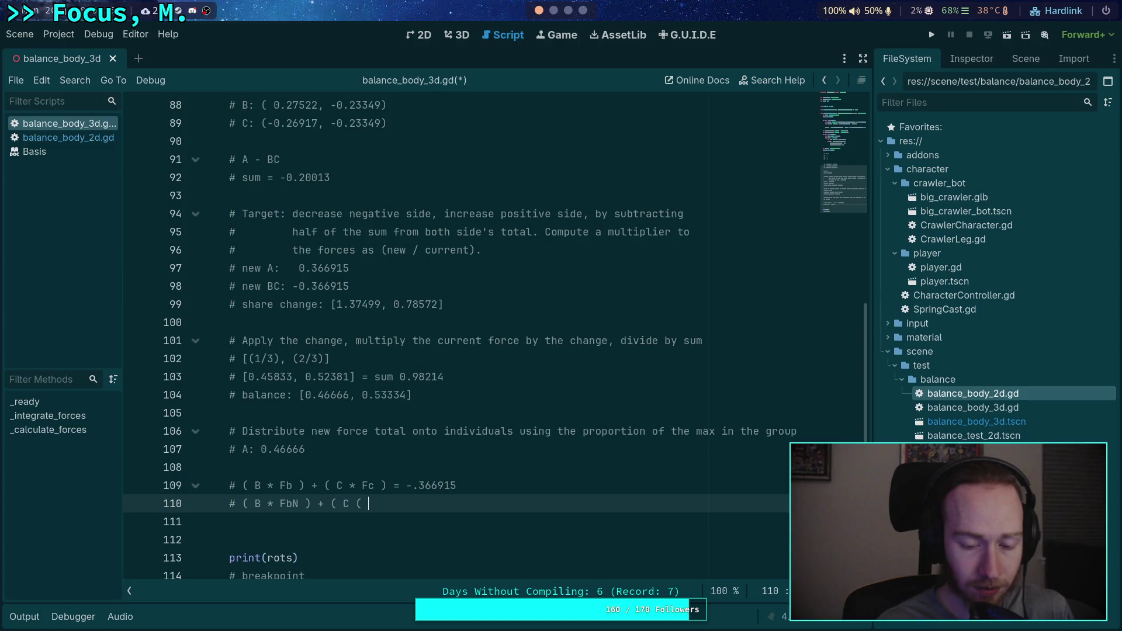
type("F")
type("cN)")
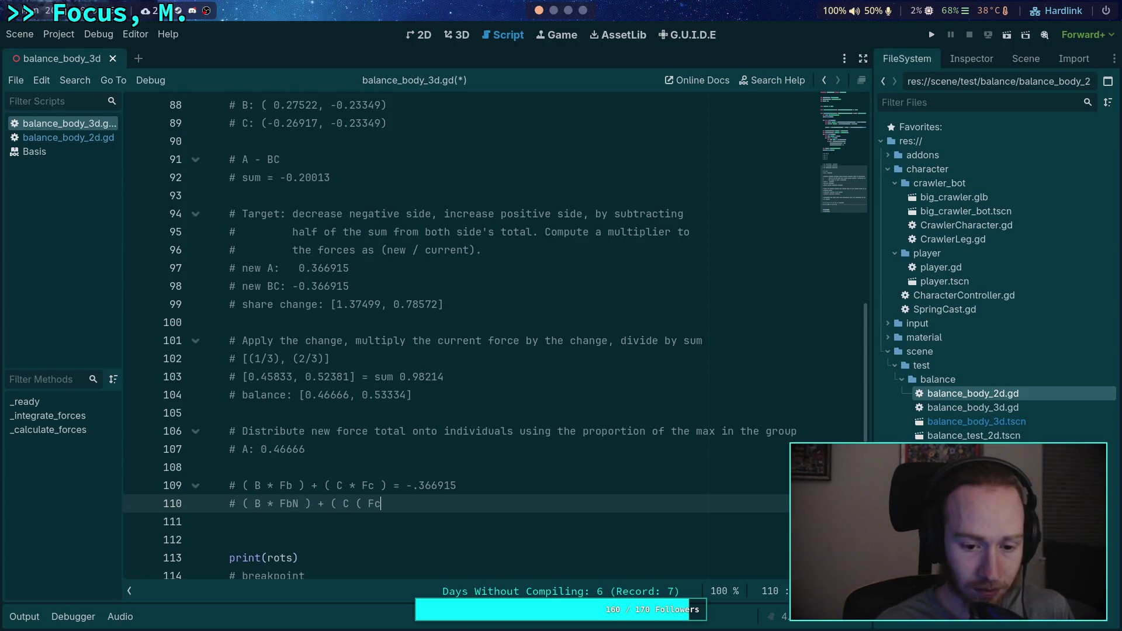
key("BackSpace")
key("BackSpace")
key("BackSpace")
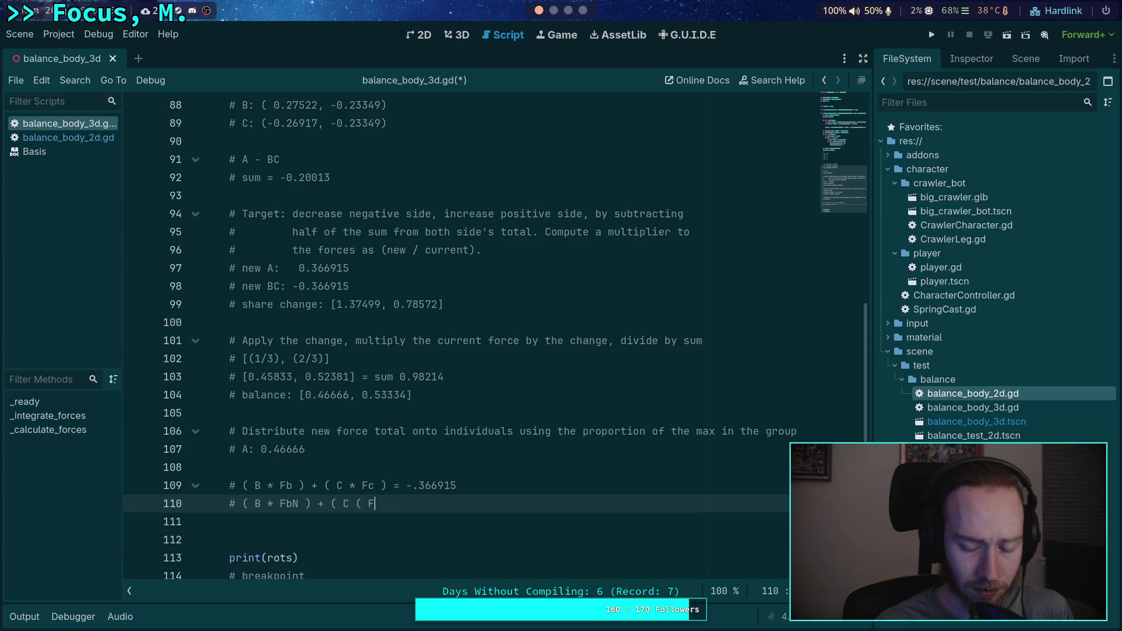
type("* ")
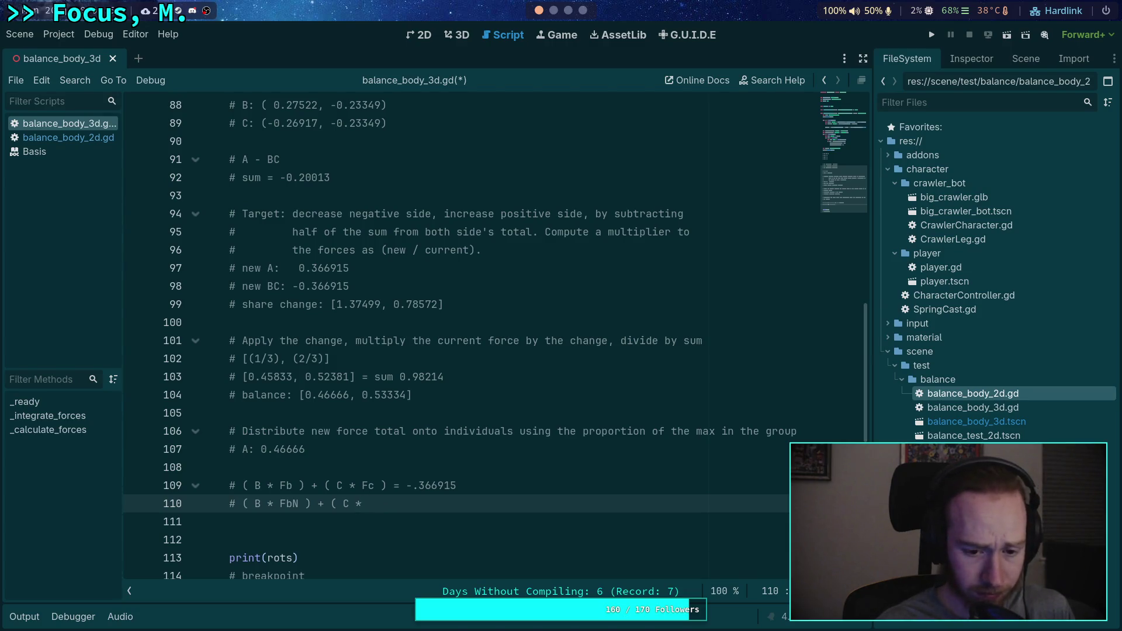
type("FcN ) =")
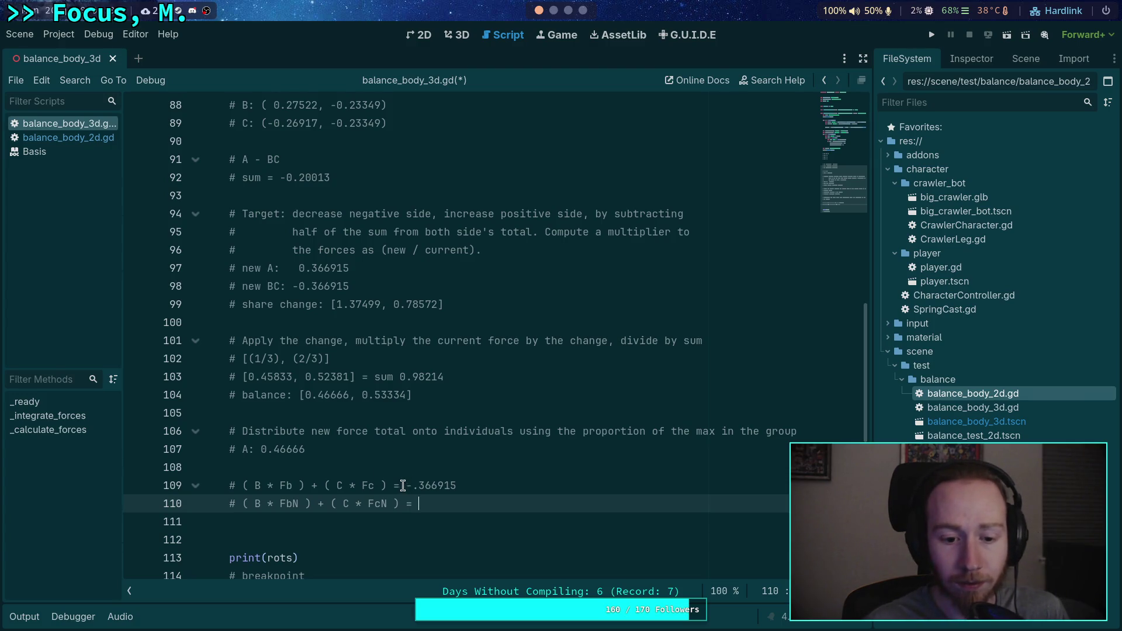
Step: Copy -.366915 from line 109 and paste it at the end of line 110
left_click_drag(407, 487, 457, 487)
right_click(433, 486)
left_click(458, 442)
left_click(460, 501)
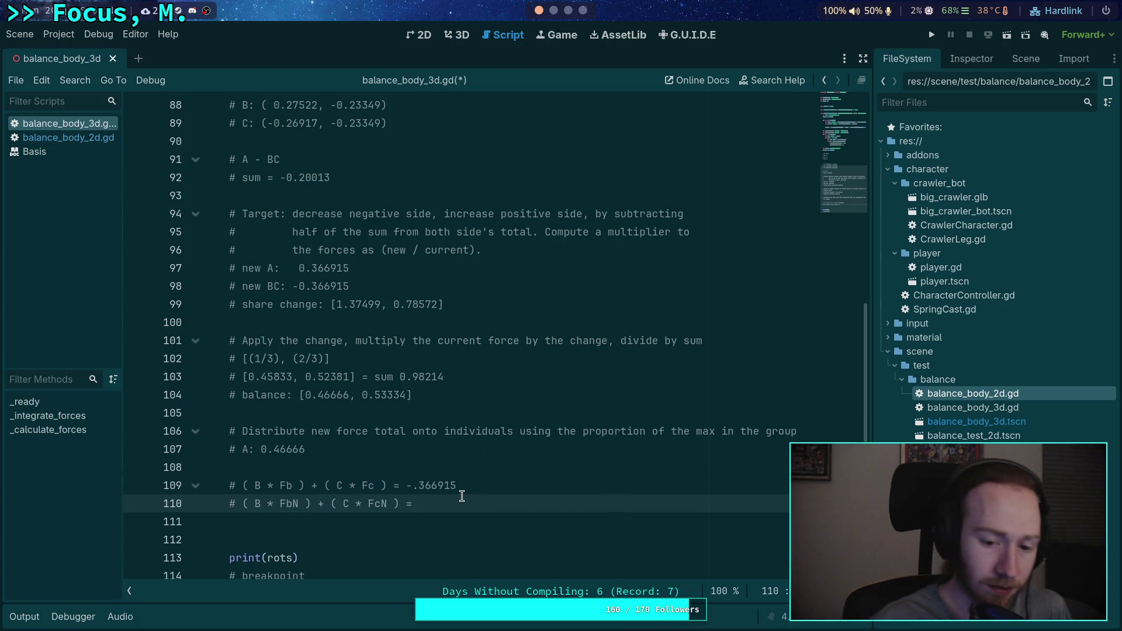
key("ctrl+v")
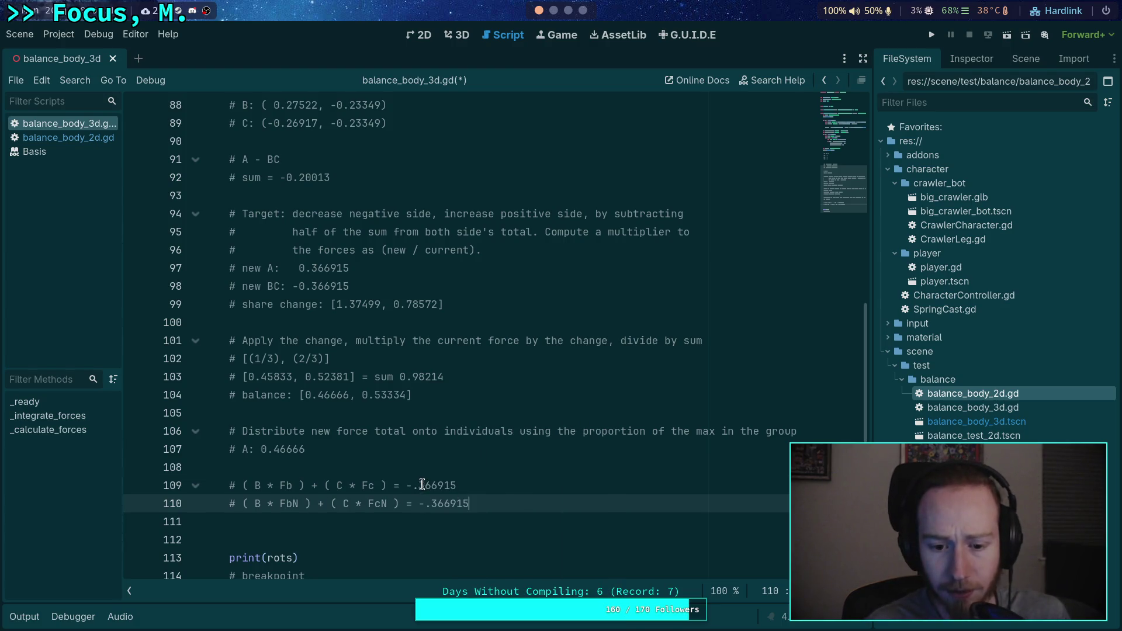
scroll(335, 274, "up", 1)
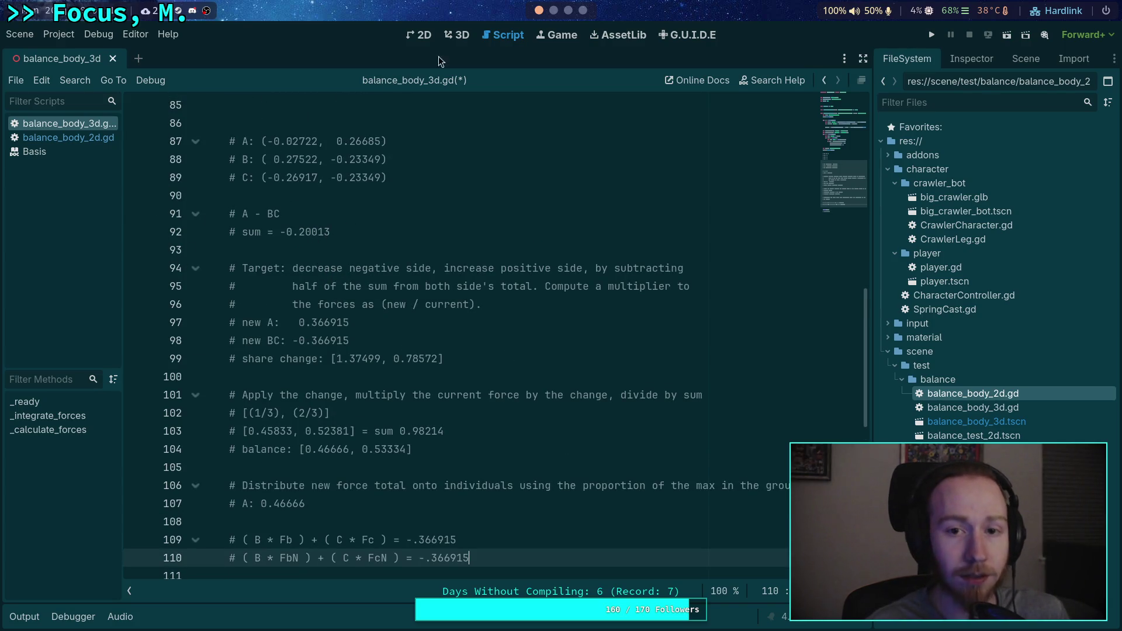
Step: Replace -.366915 on line 109 with -0.46698 copied from the Python terminal
left_click(553, 10)
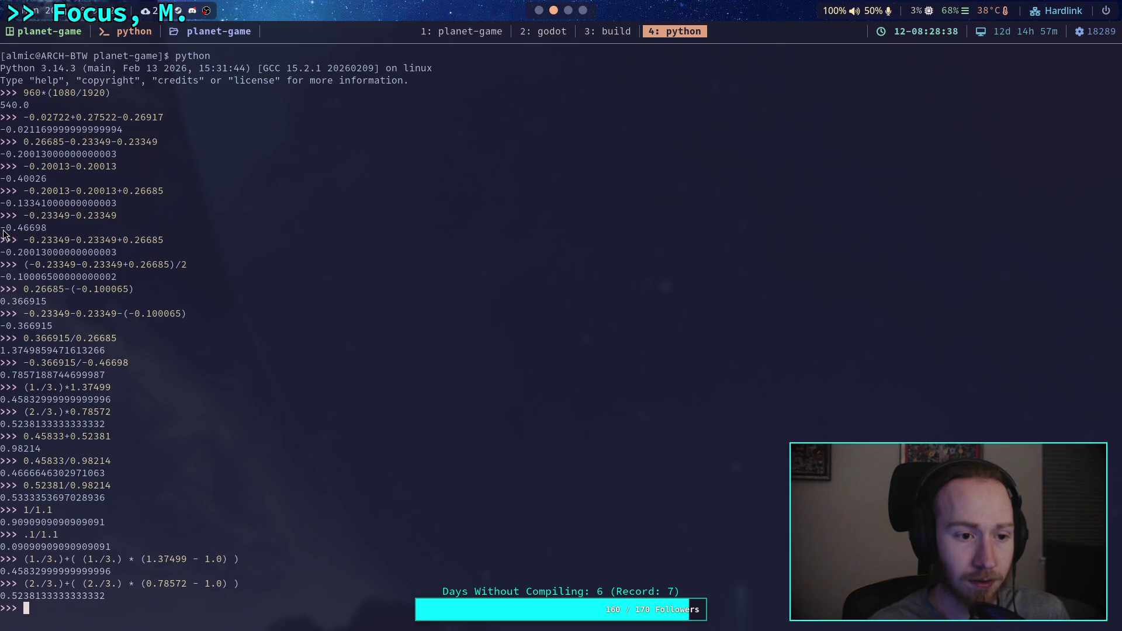
left_click_drag(3, 231, 41, 230)
left_click(49, 230)
key("super+2")
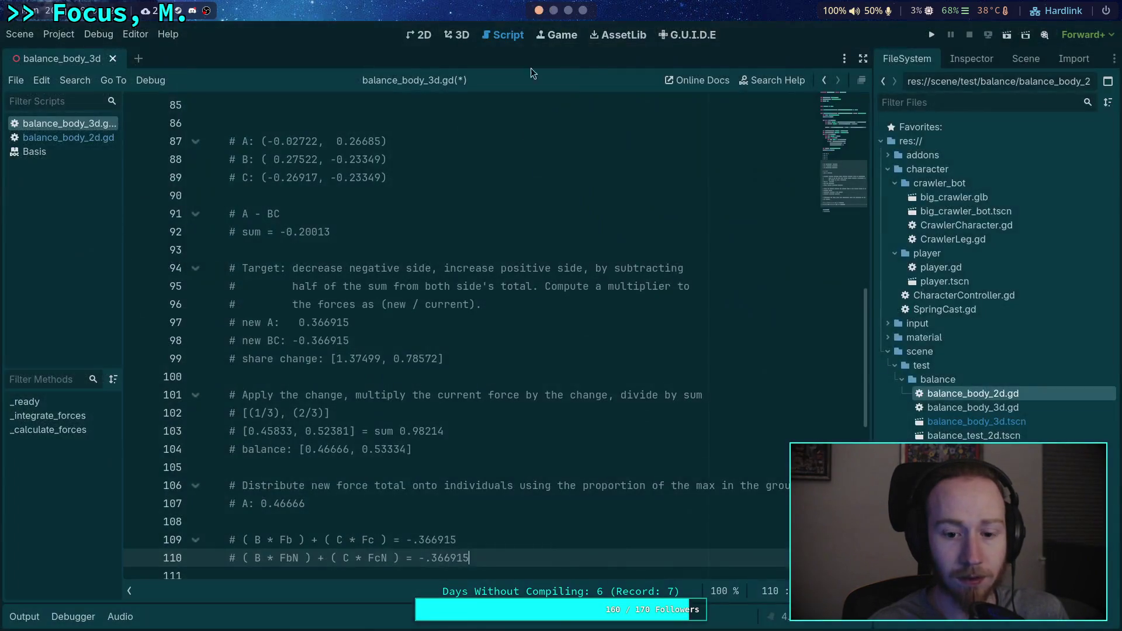
left_click_drag(406, 540, 468, 539)
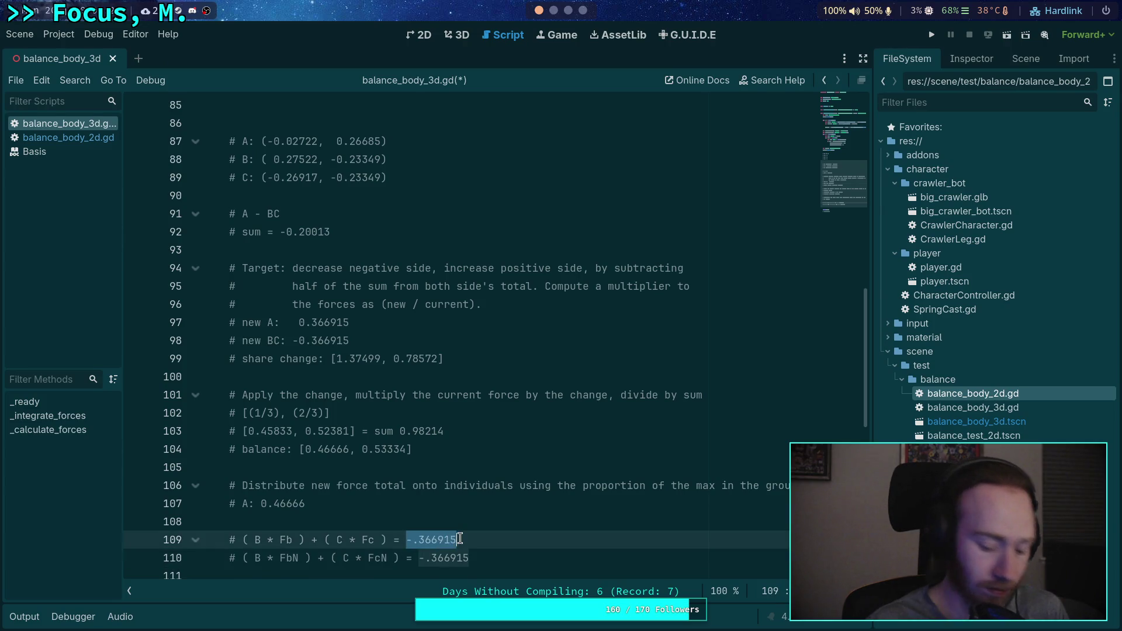
key("ctrl+v")
Step: Start a new comment line below the line 110 equation
scroll(468, 466, "down", 1)
scroll(468, 466, "down", 2)
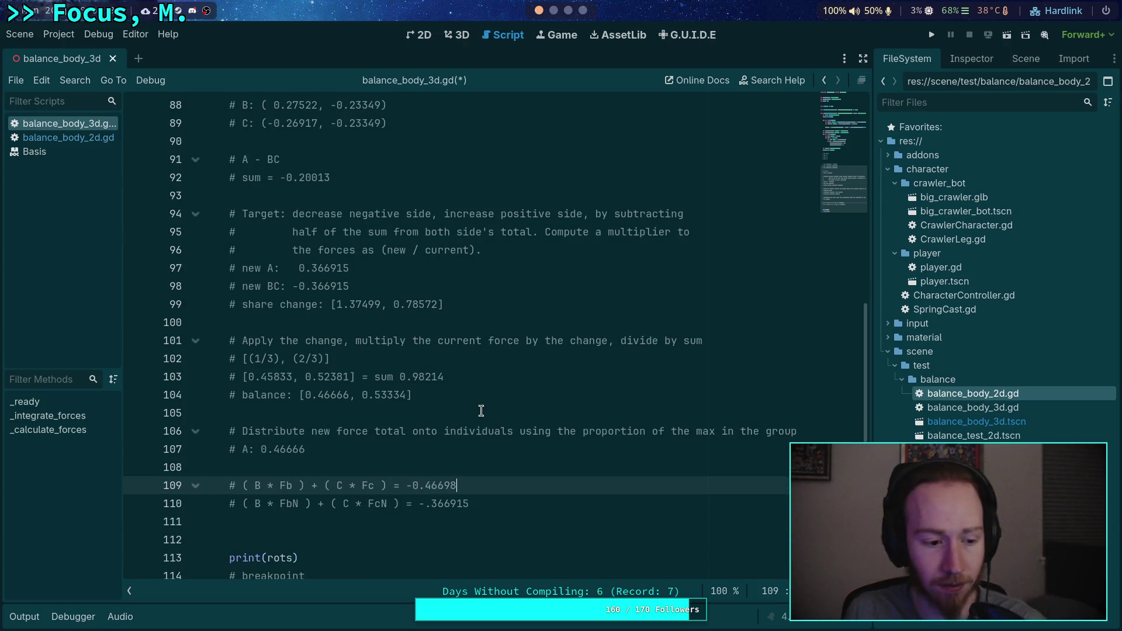
scroll(481, 411, "down", 3)
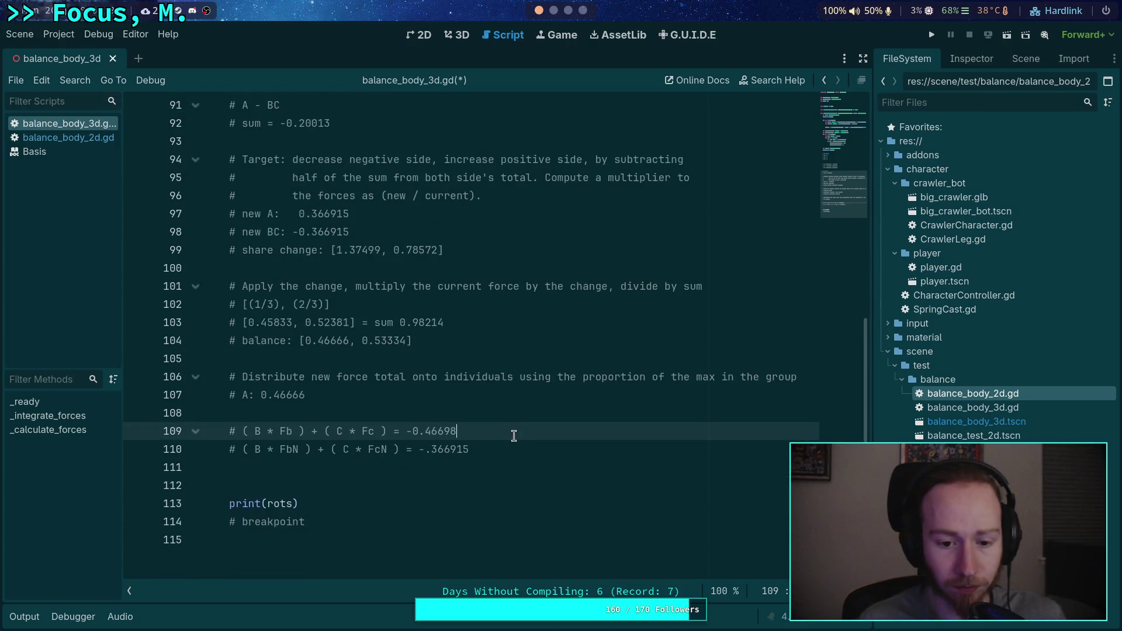
left_click(520, 450)
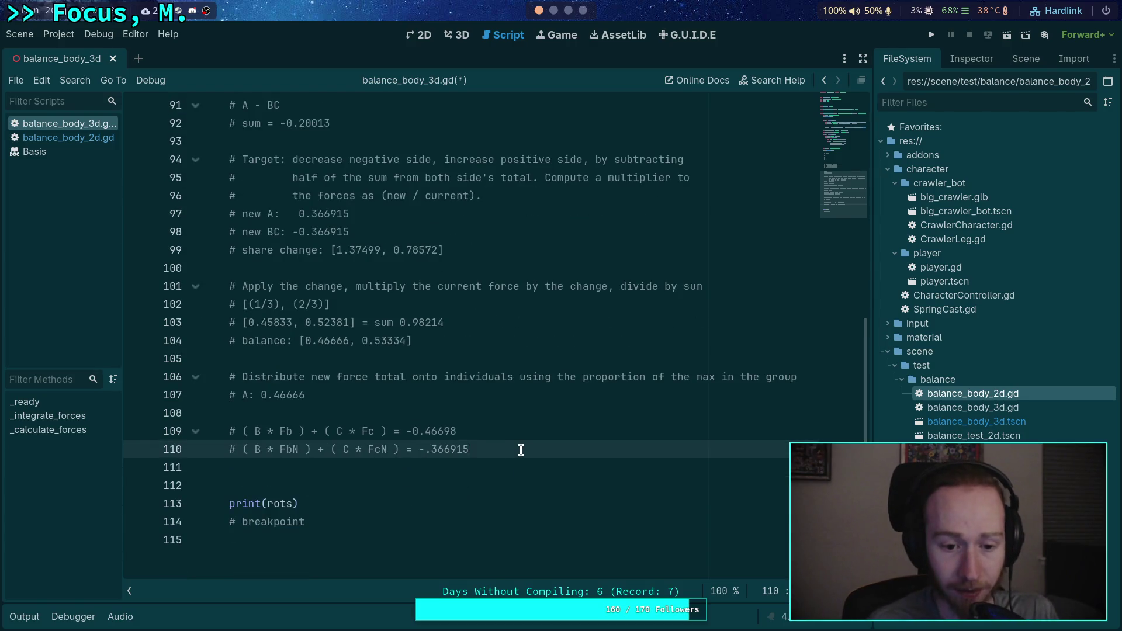
key("Return")
Step: Write '# FbN + FcN = 0.53334' on line 111, copying the value from line 104
type("# FbN ")
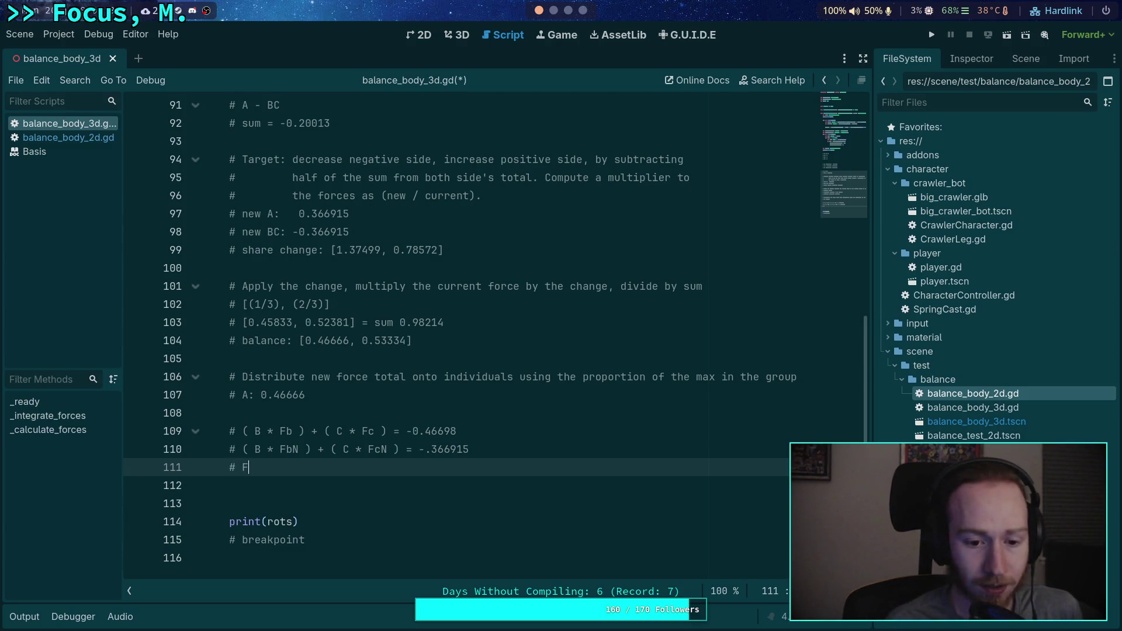
type("=")
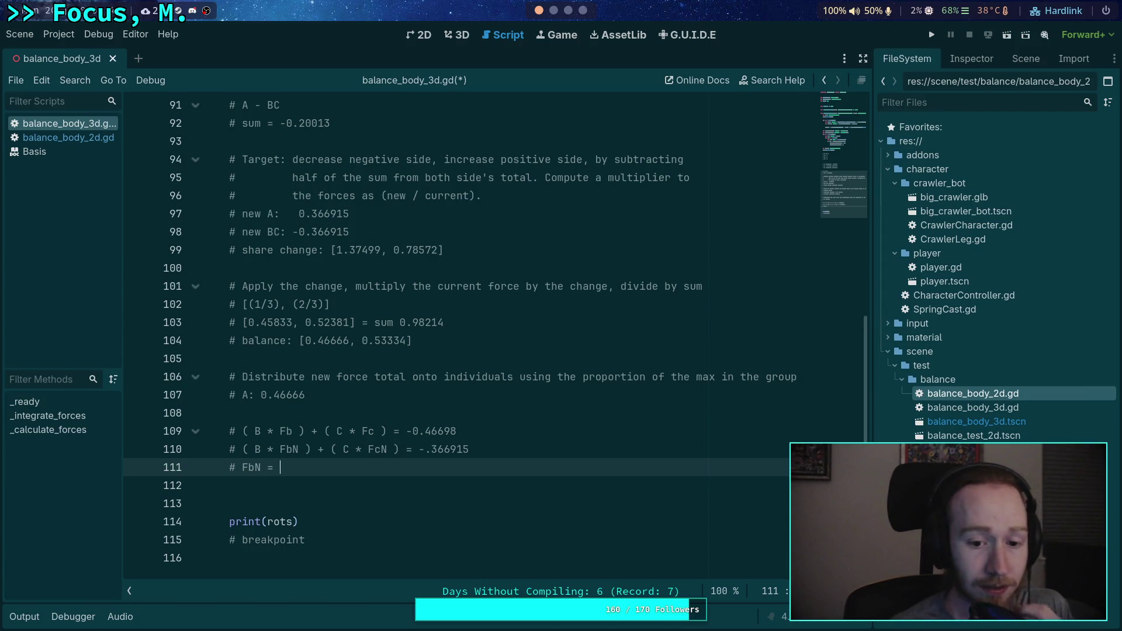
key("BackSpace")
key("BackSpace")
key("BackSpace")
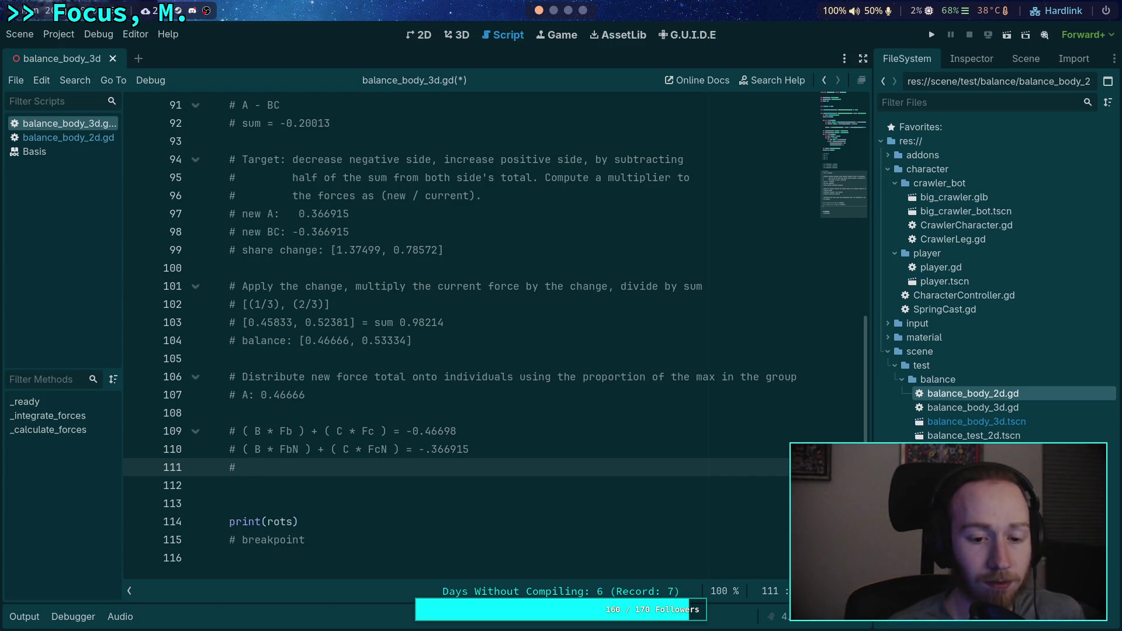
type("Fb")
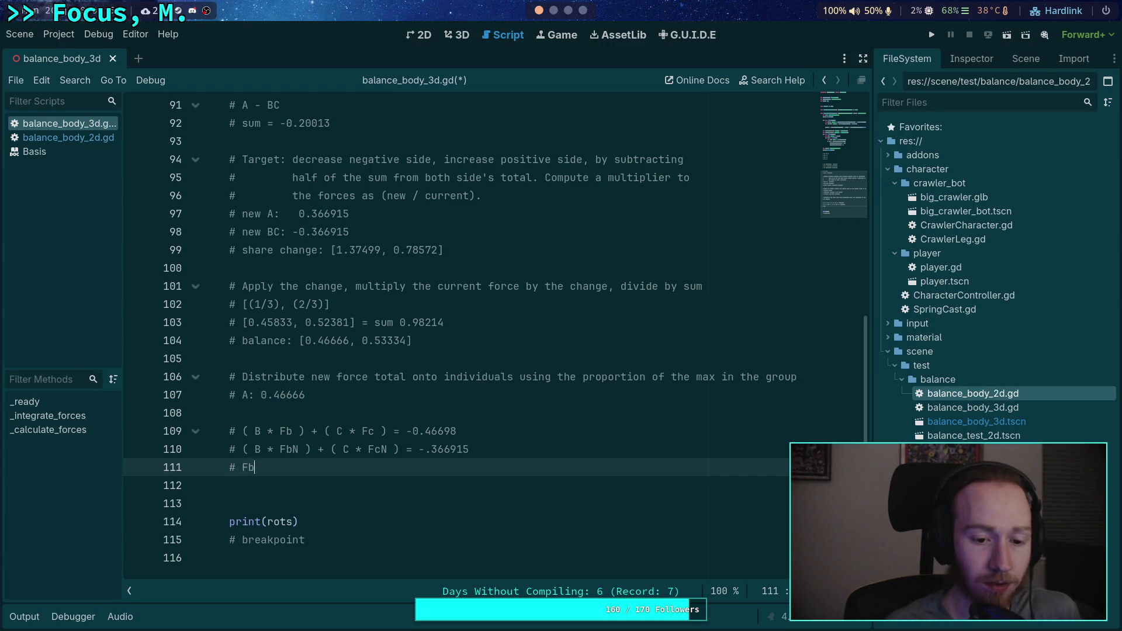
type("N + FcN =")
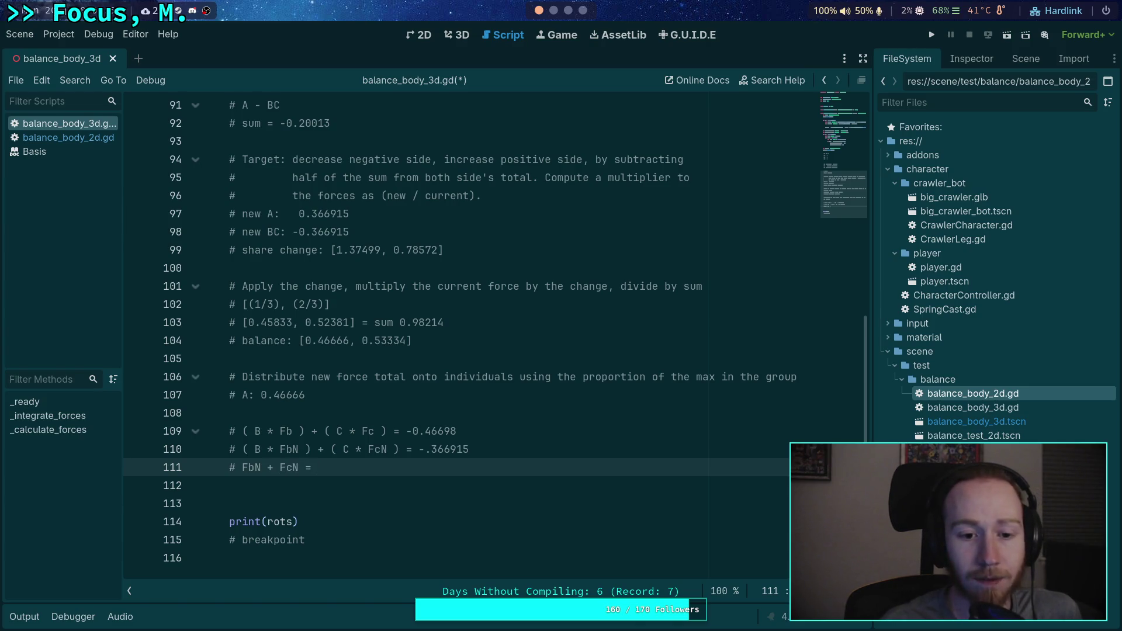
left_click_drag(361, 340, 406, 340)
right_click(406, 340)
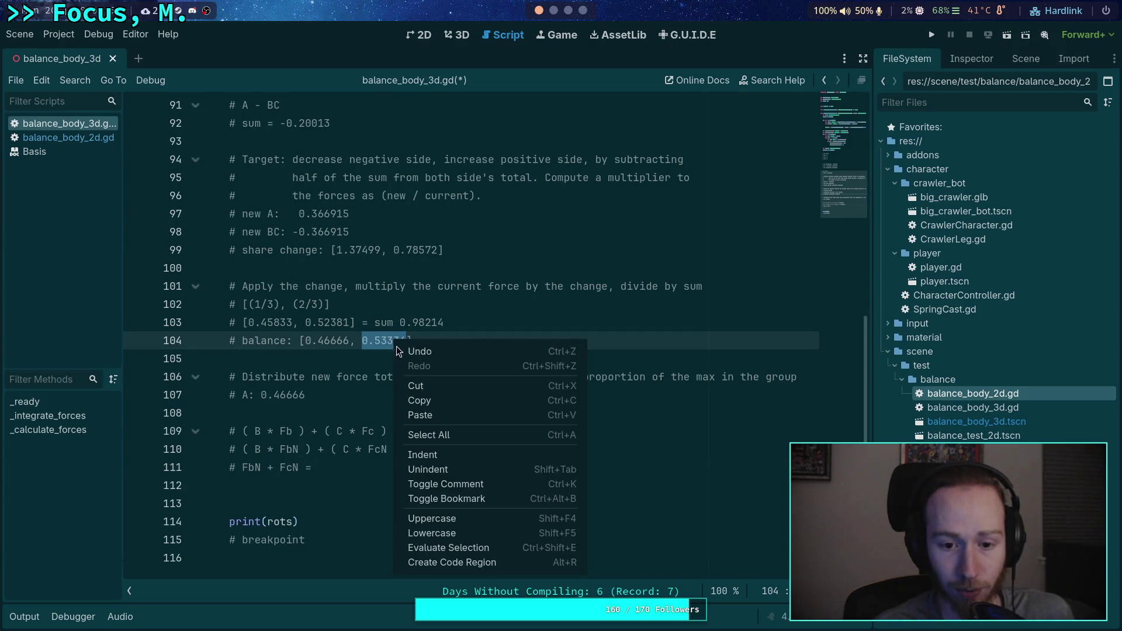
left_click(420, 402)
left_click(382, 466)
key("ctrl+v")
Step: Start a '# FbN =' comment on line 112
key("Return")
type("#")
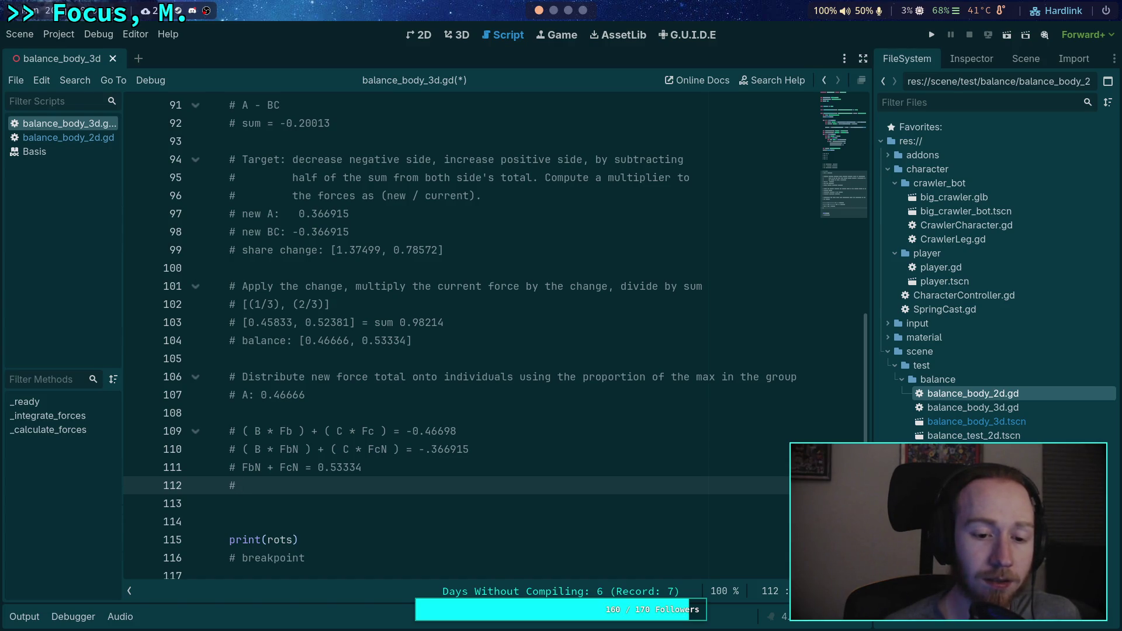
type("FbN =")
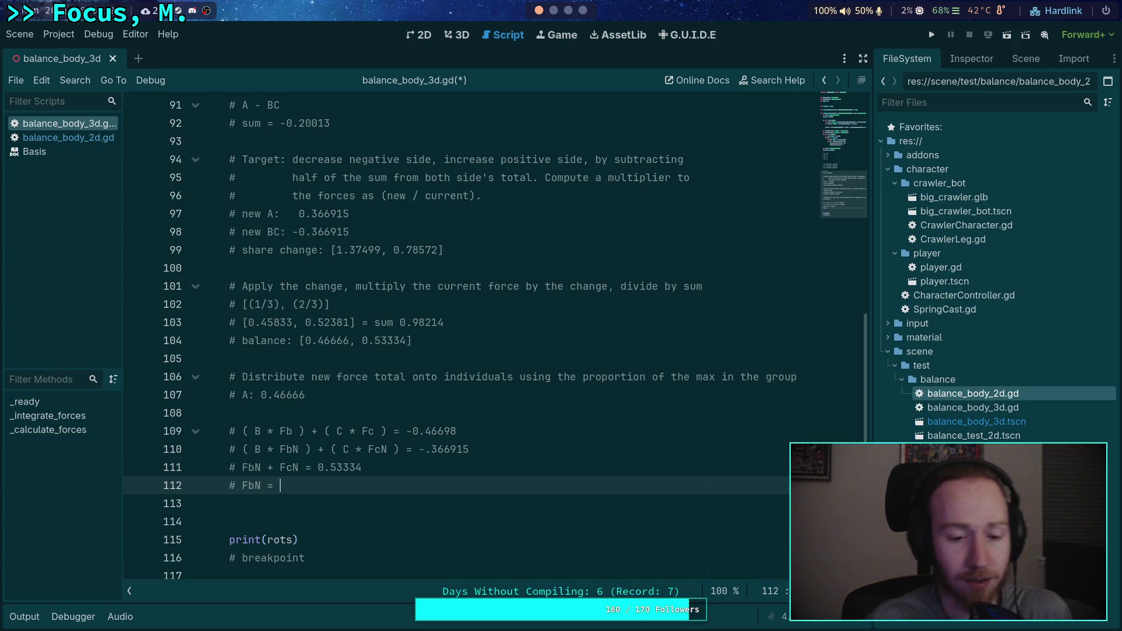
Step: Change line 112 to '# Fb = 0.33333' and start '# FbN =' below it
key("BackSpace")
key("BackSpace")
key("BackSpace")
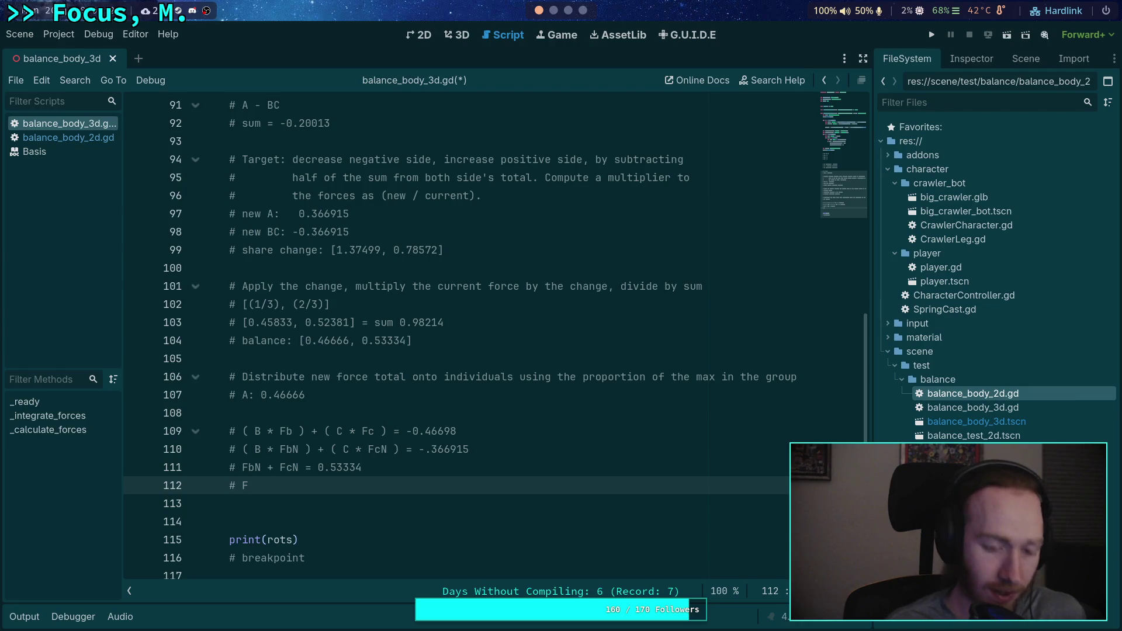
type("b = ")
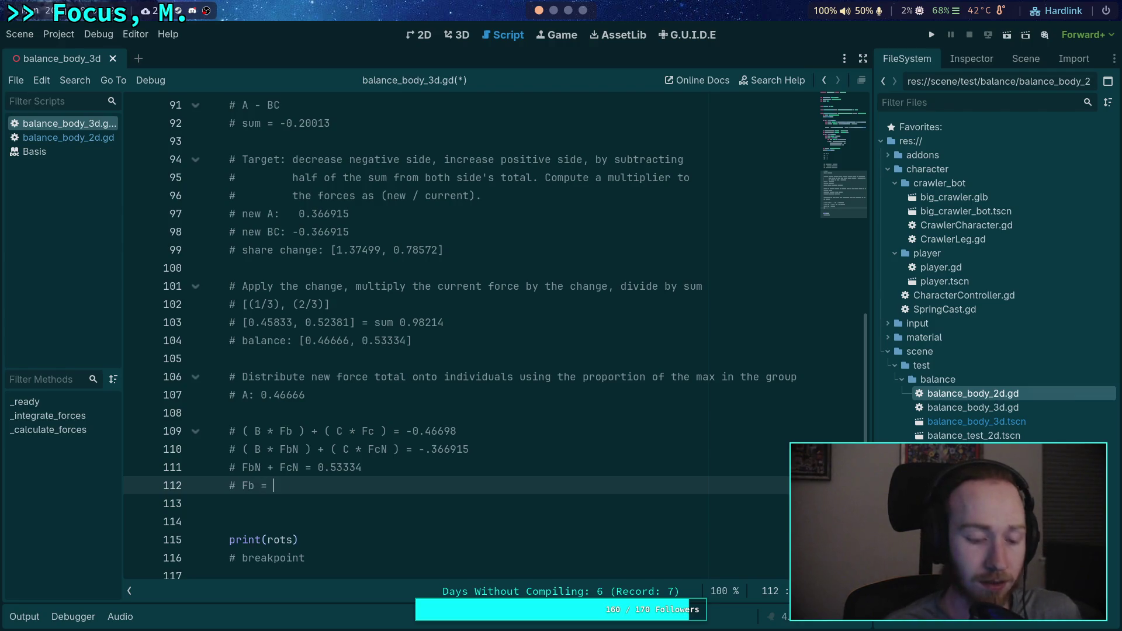
type("0.33333")
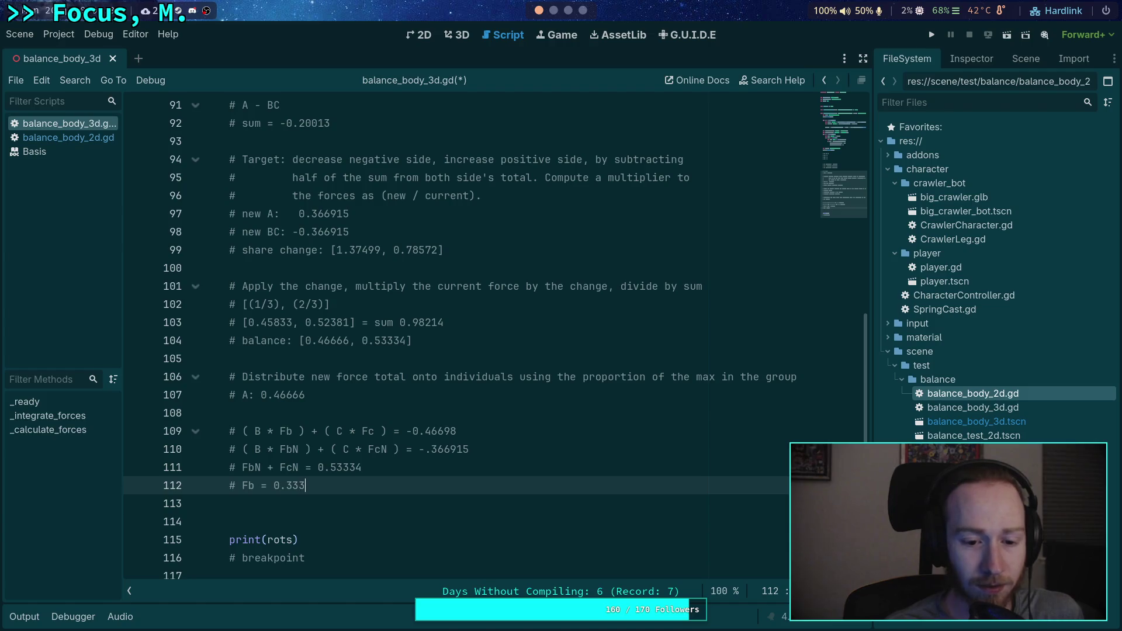
key("Return")
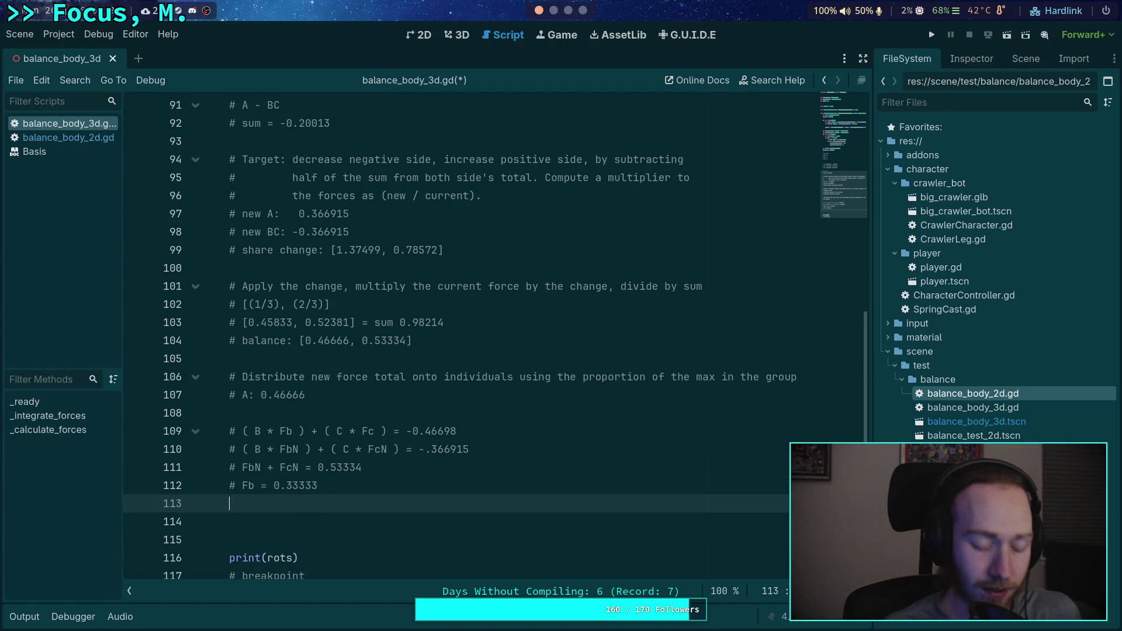
type("# ")
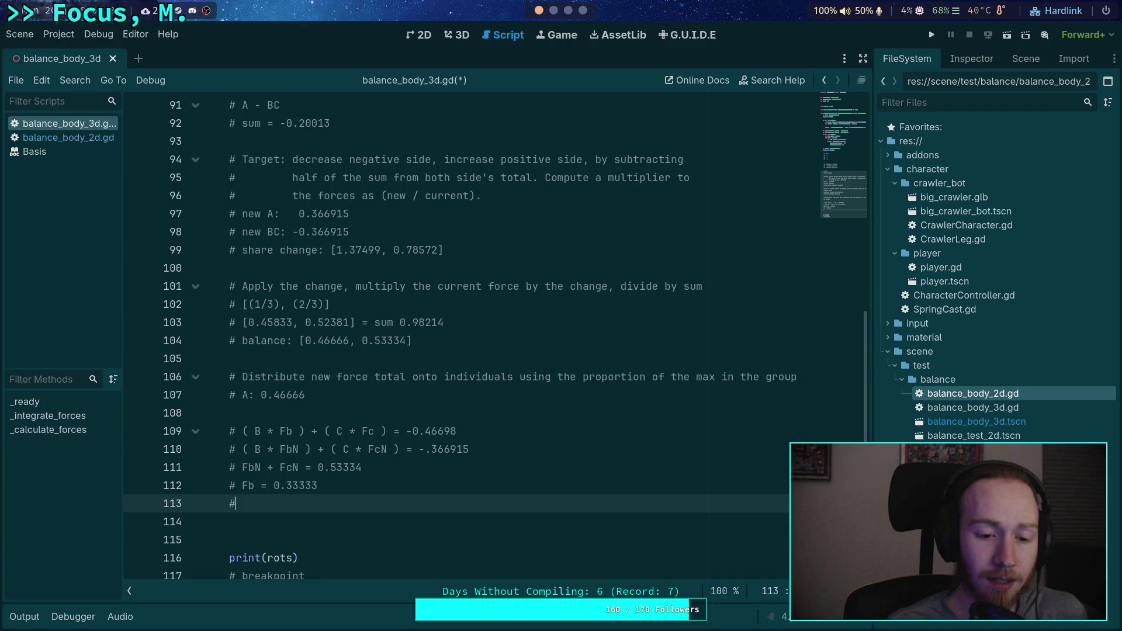
type("FbN =")
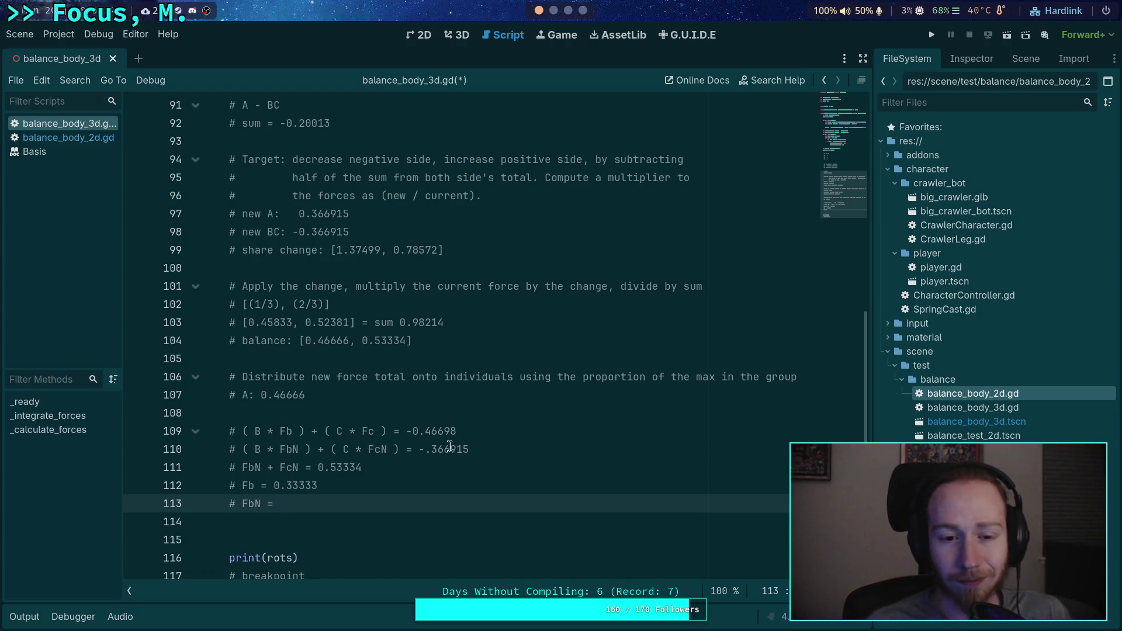
Step: Review B's -0.23349 value on line 88 and the C term on line 110
scroll(442, 437, "up", 1)
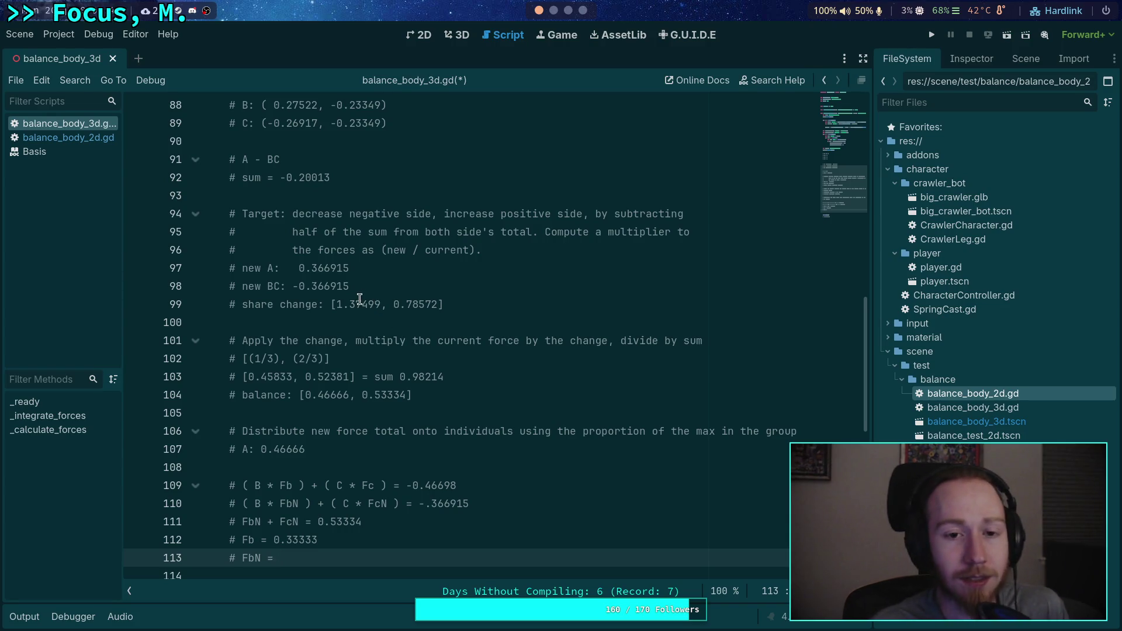
scroll(359, 300, "up", 1)
left_click_drag(331, 160, 381, 159)
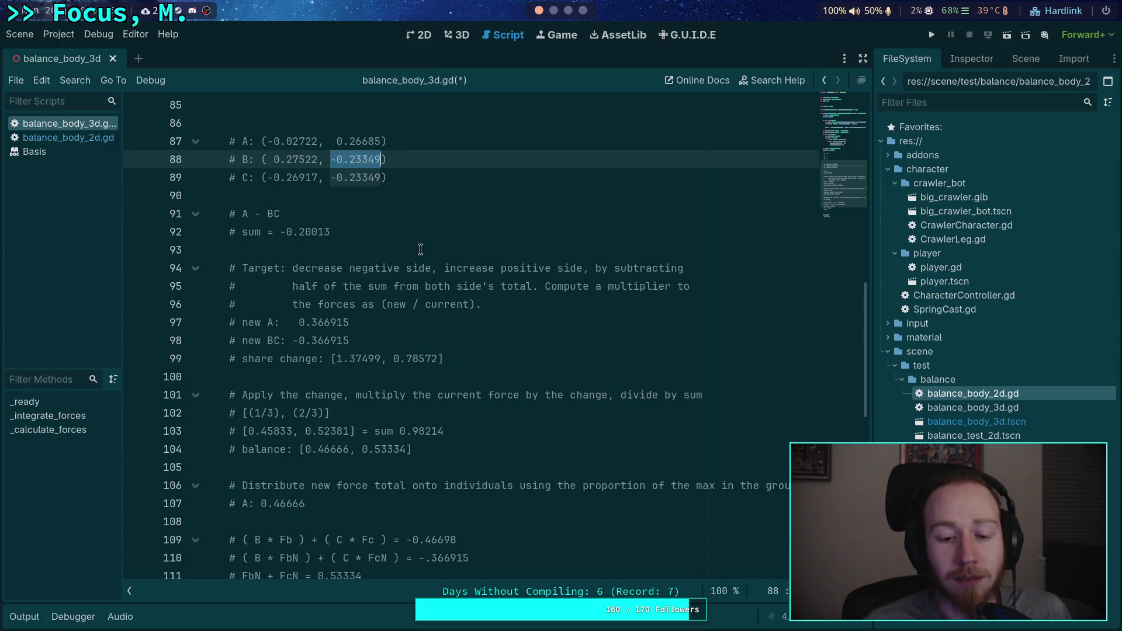
scroll(420, 250, "down", 2)
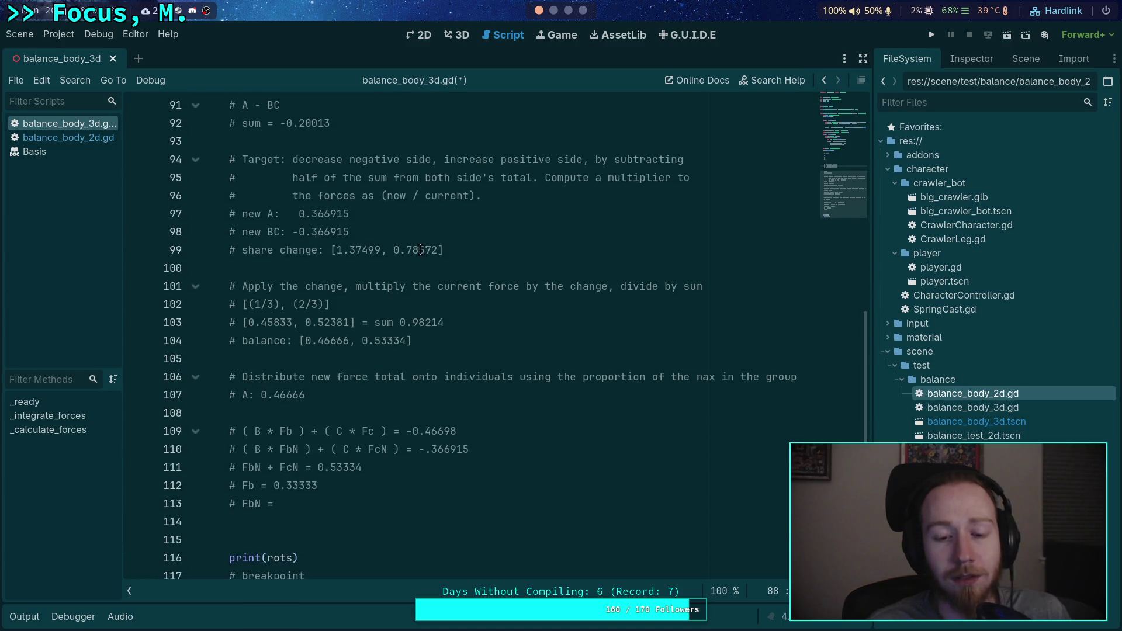
scroll(401, 303, "up", 3)
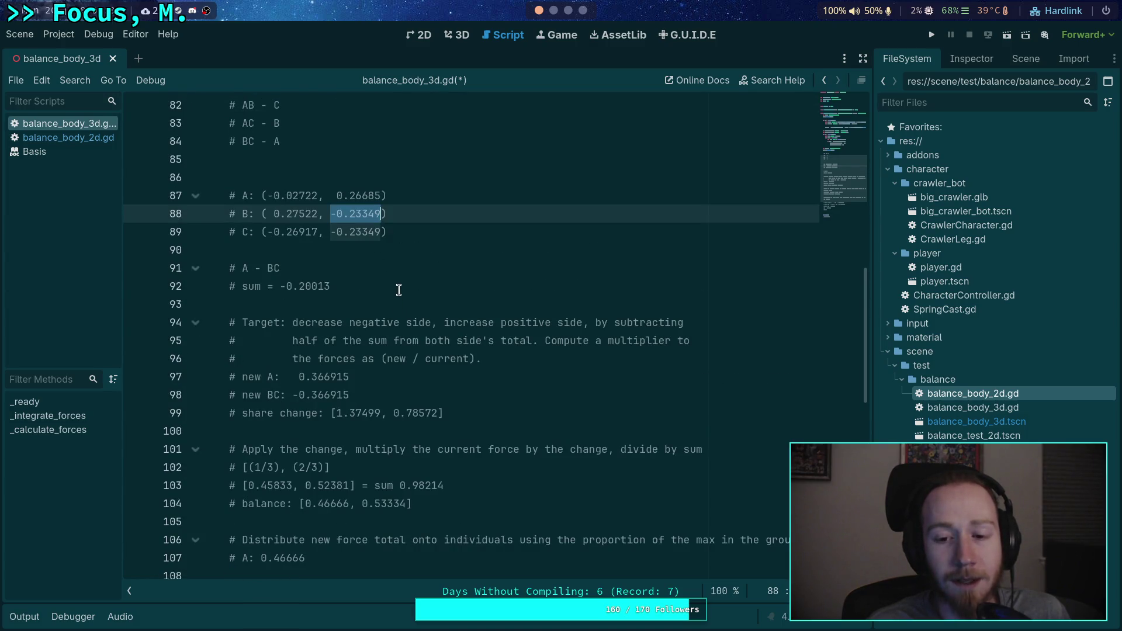
scroll(398, 290, "down", 5)
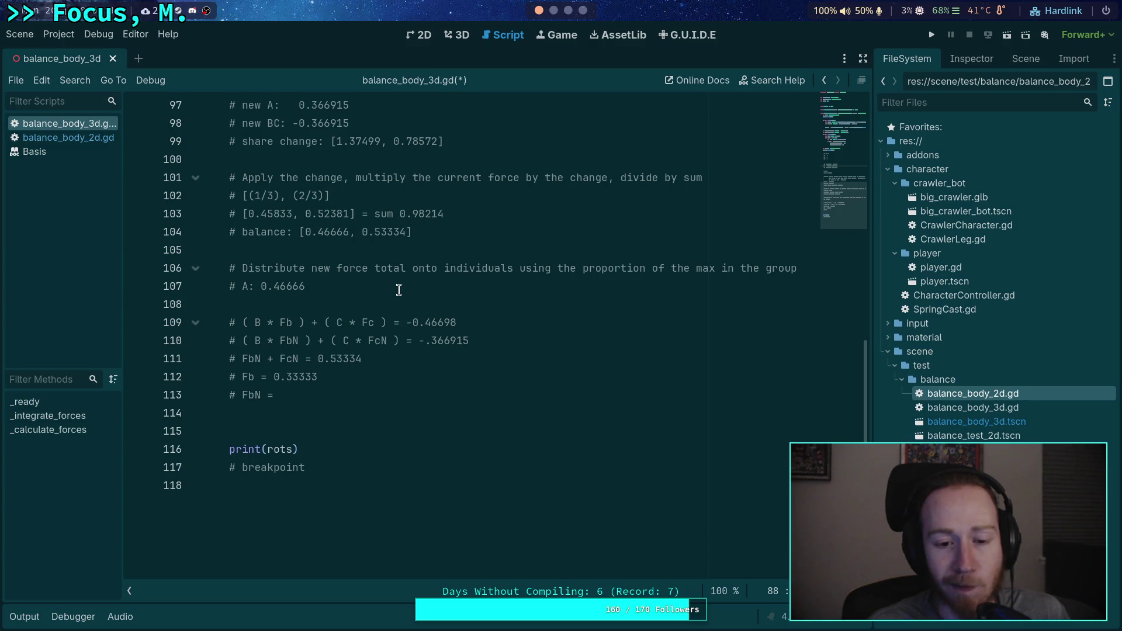
left_click(257, 341)
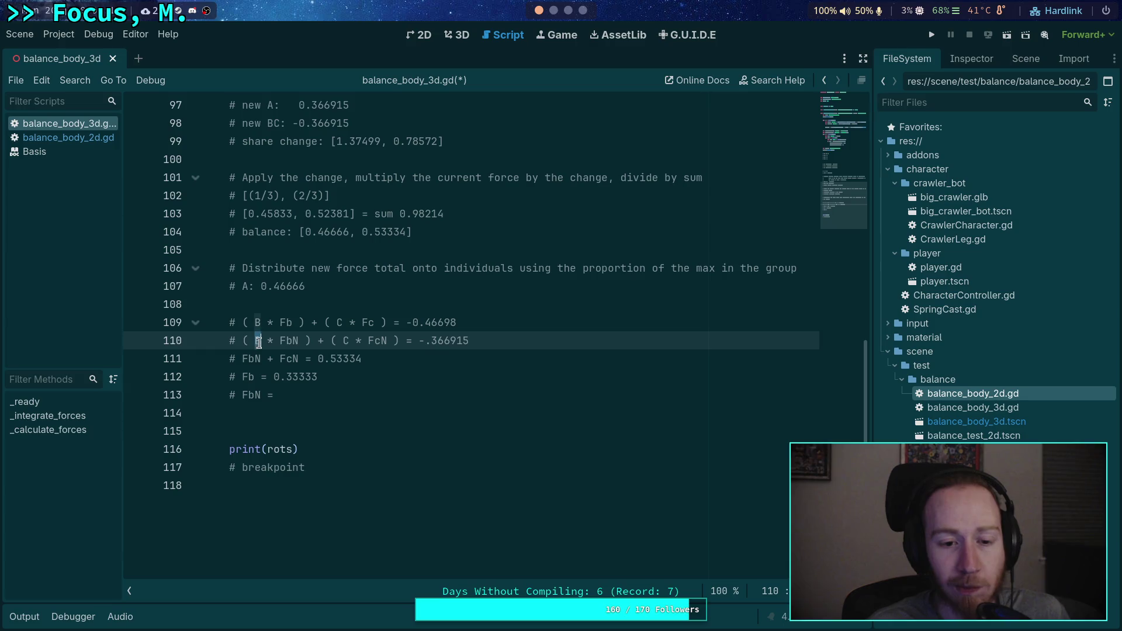
left_click(344, 340)
double_click(345, 342)
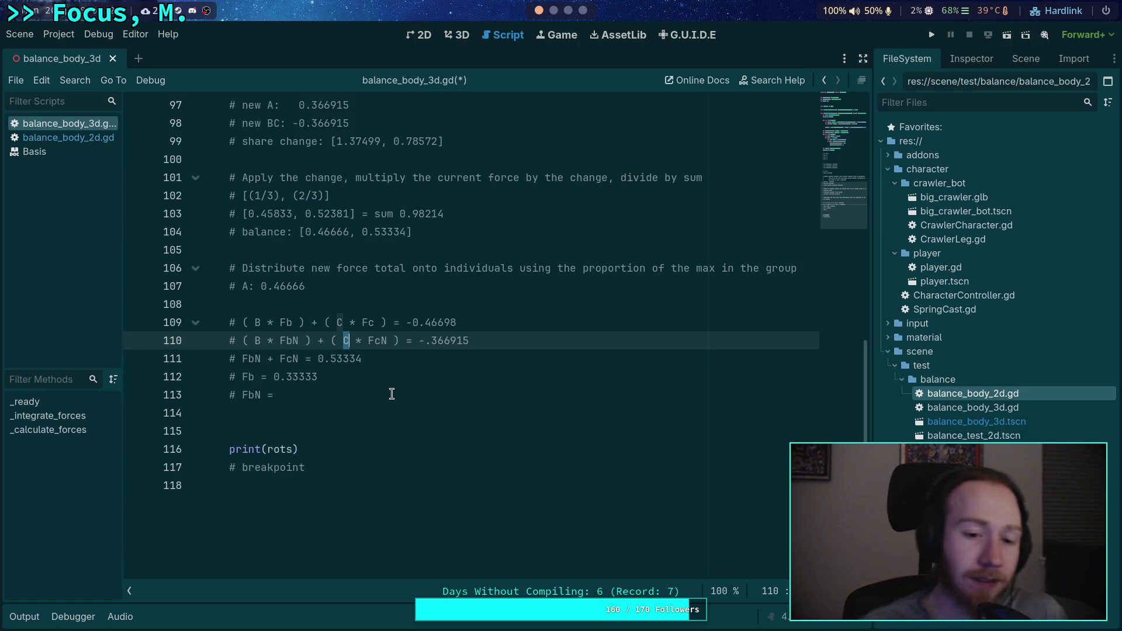
left_click(392, 395)
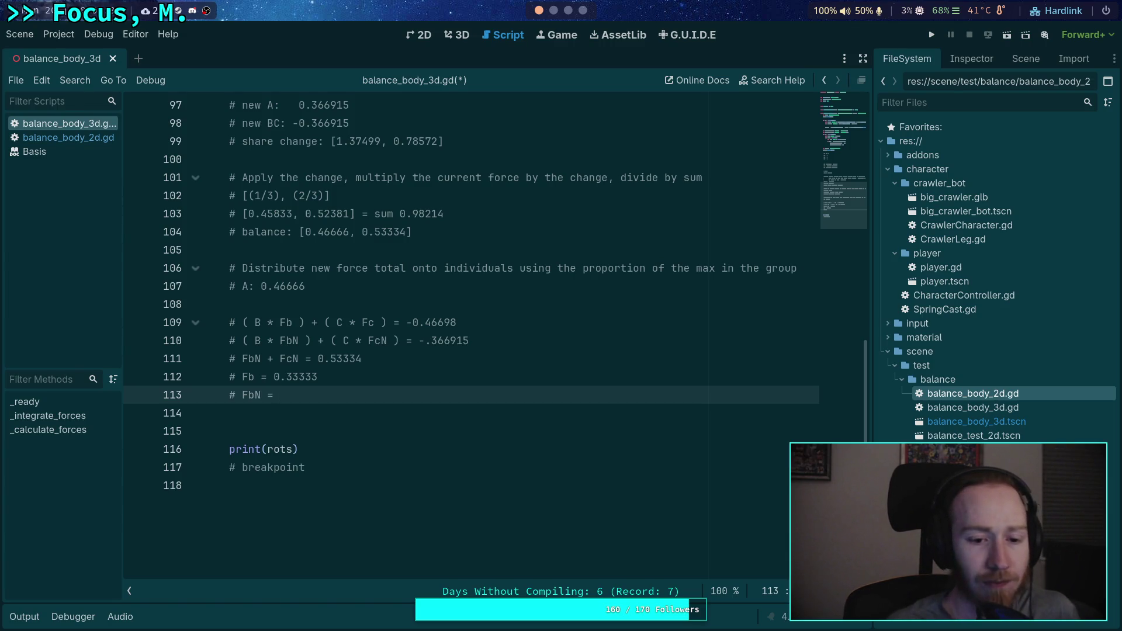
Step: Begin the FbN formula on line 113 as 'Fb * ('
type("F")
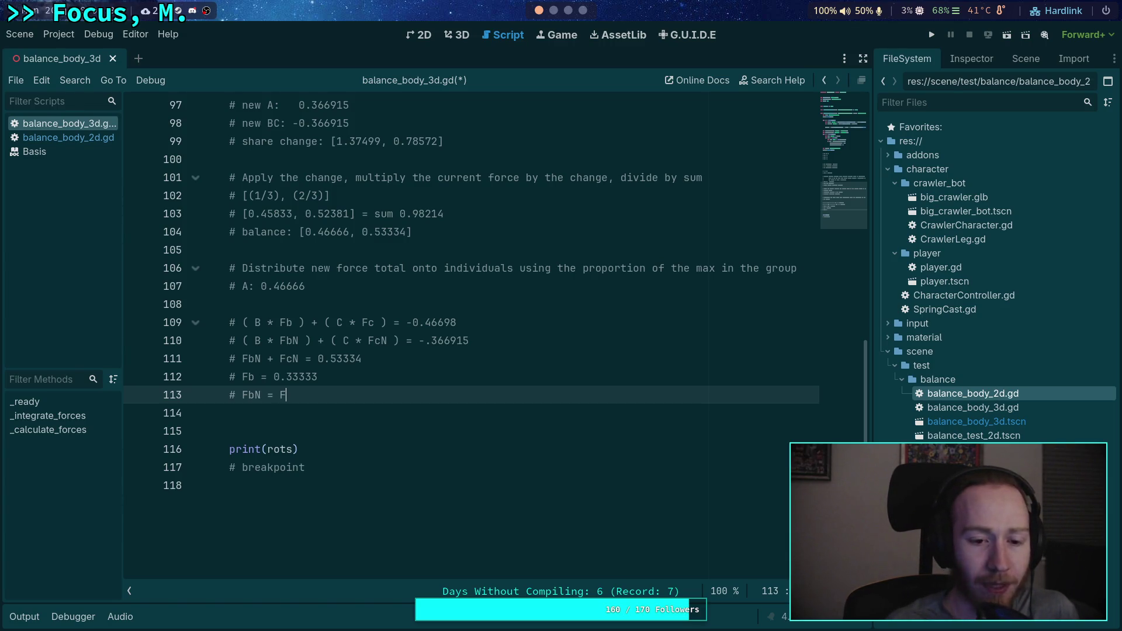
type("b * ")
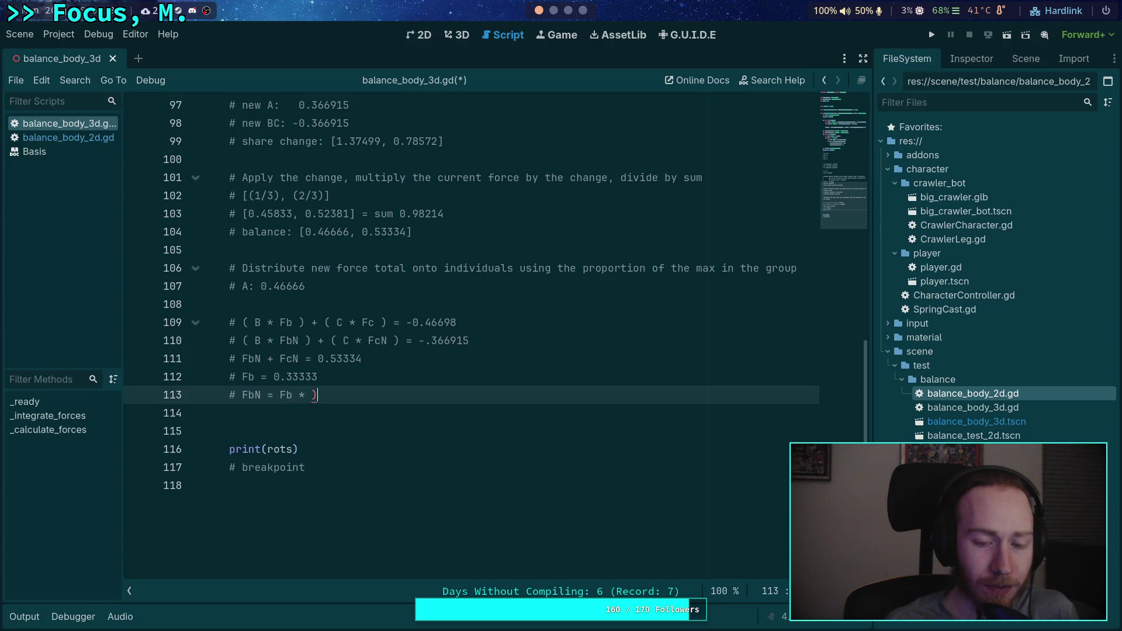
type("(")
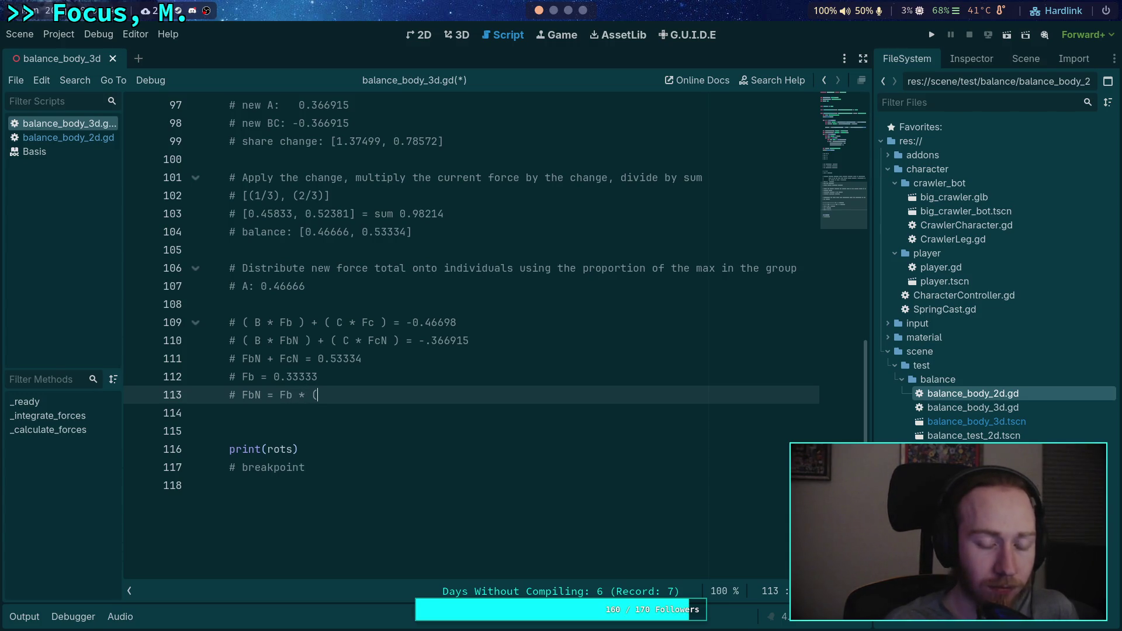
type("FbN")
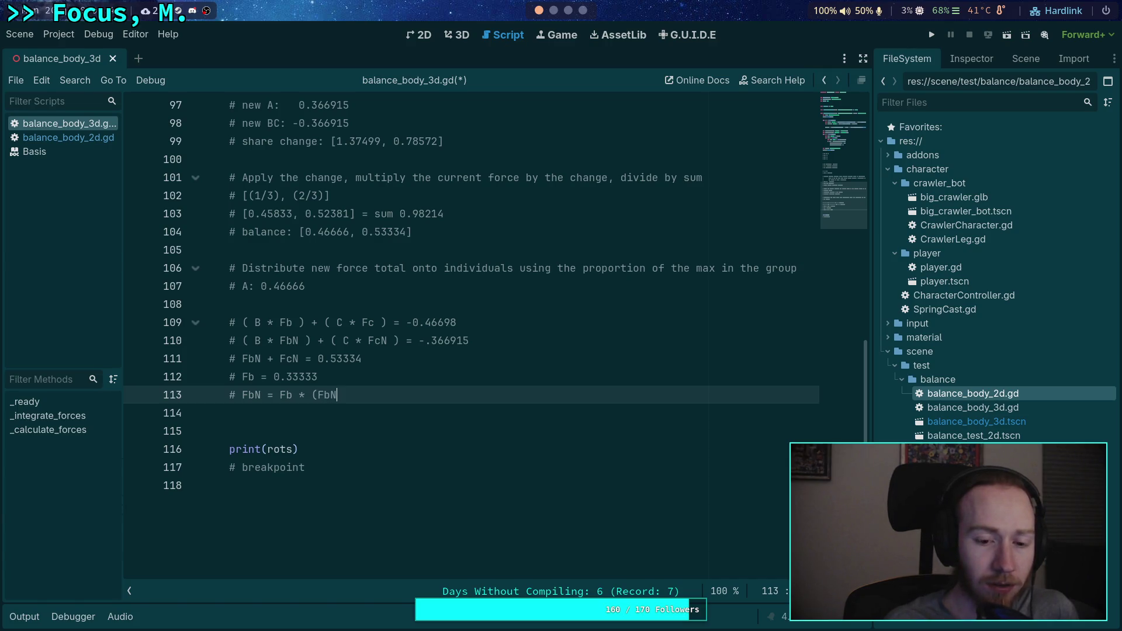
type(" / F")
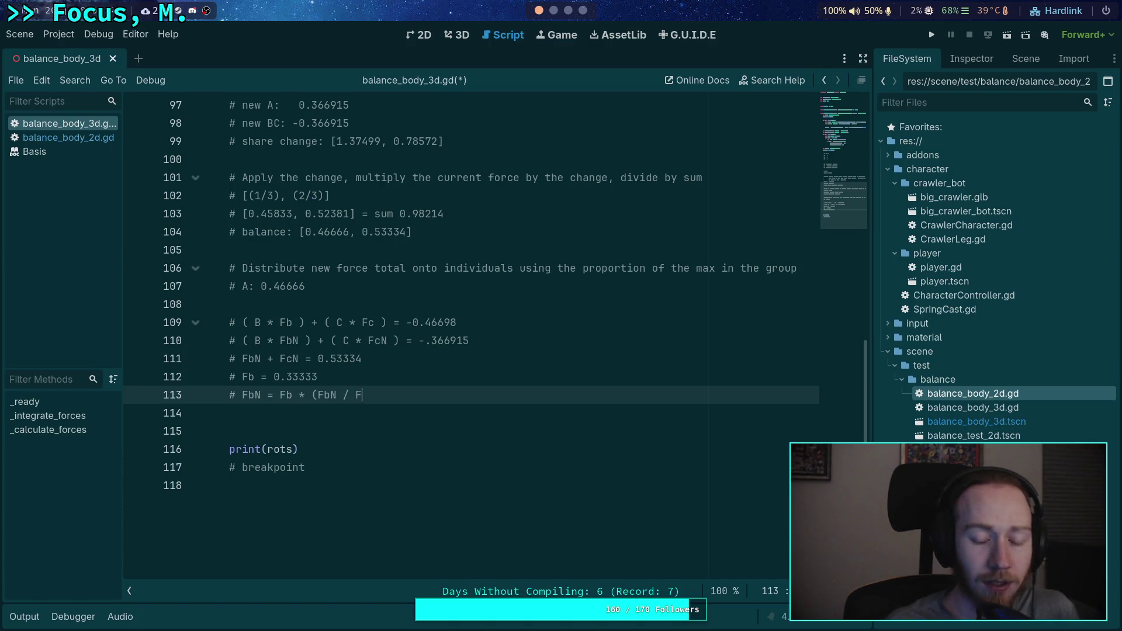
left_click(337, 395)
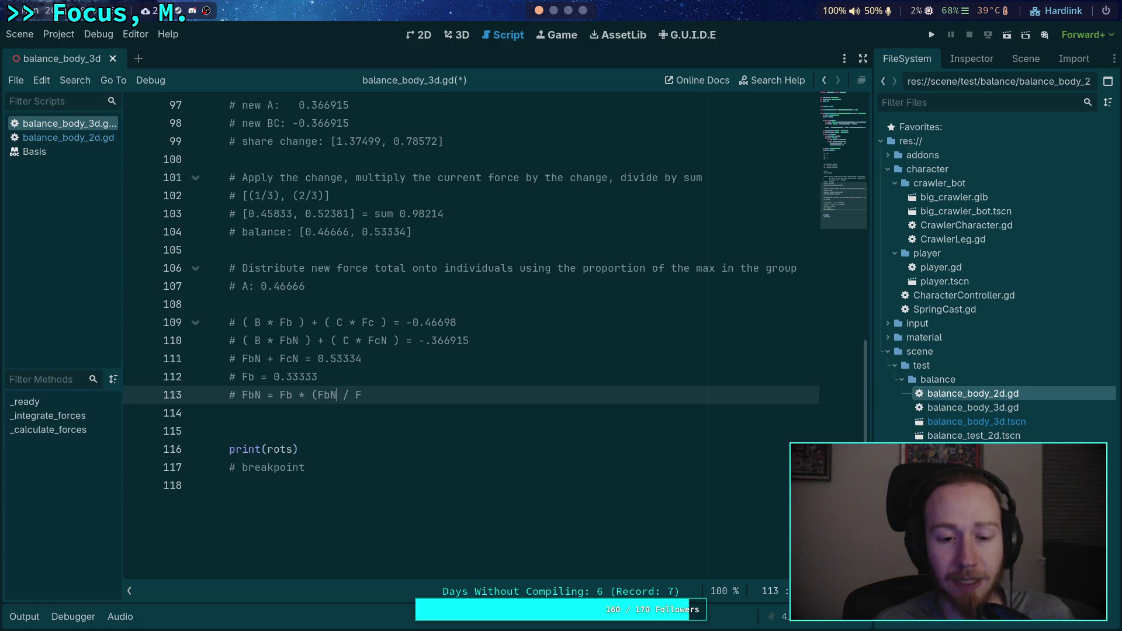
key("BackSpace")
key("BackSpace")
key("BackSpace")
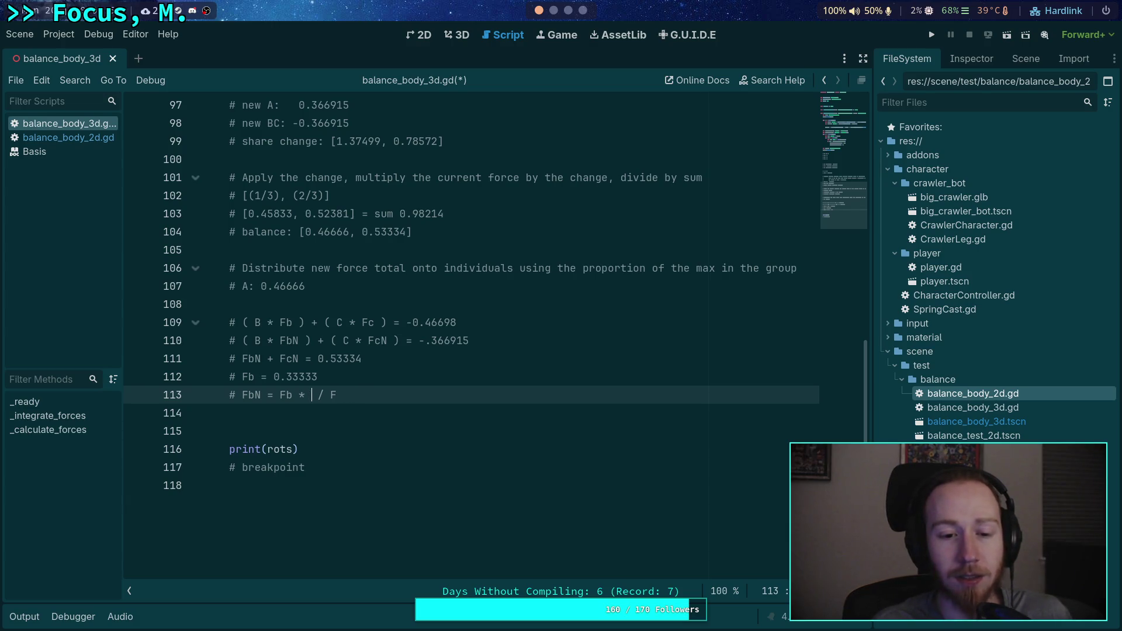
type("(")
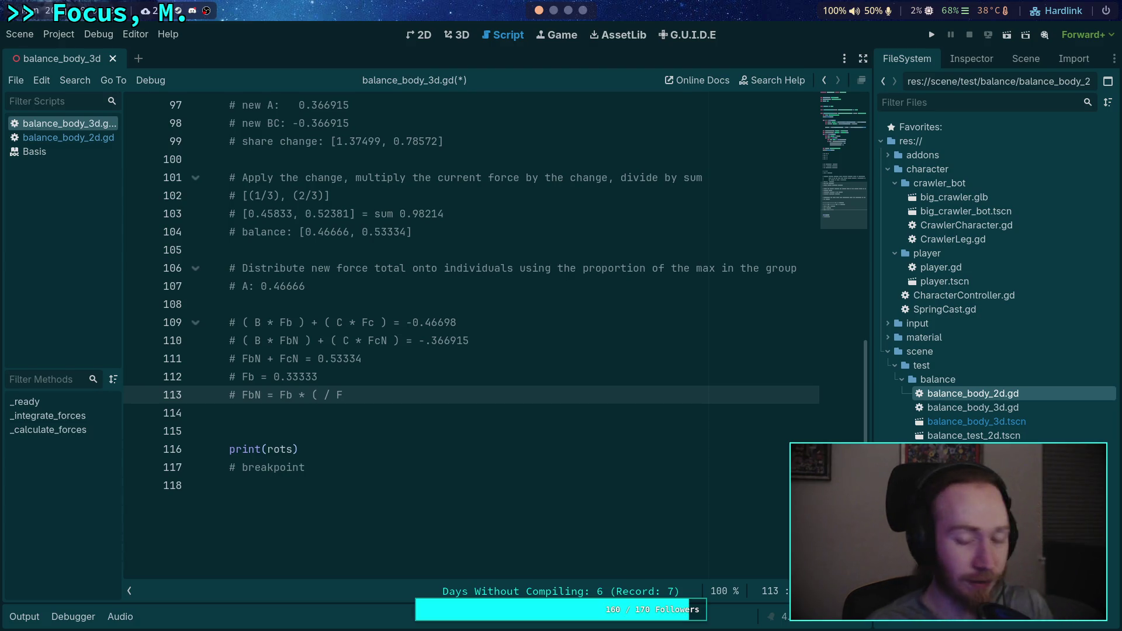
Step: Copy 0.53334 from line 111 and paste it into the FbN formula
double_click(319, 359)
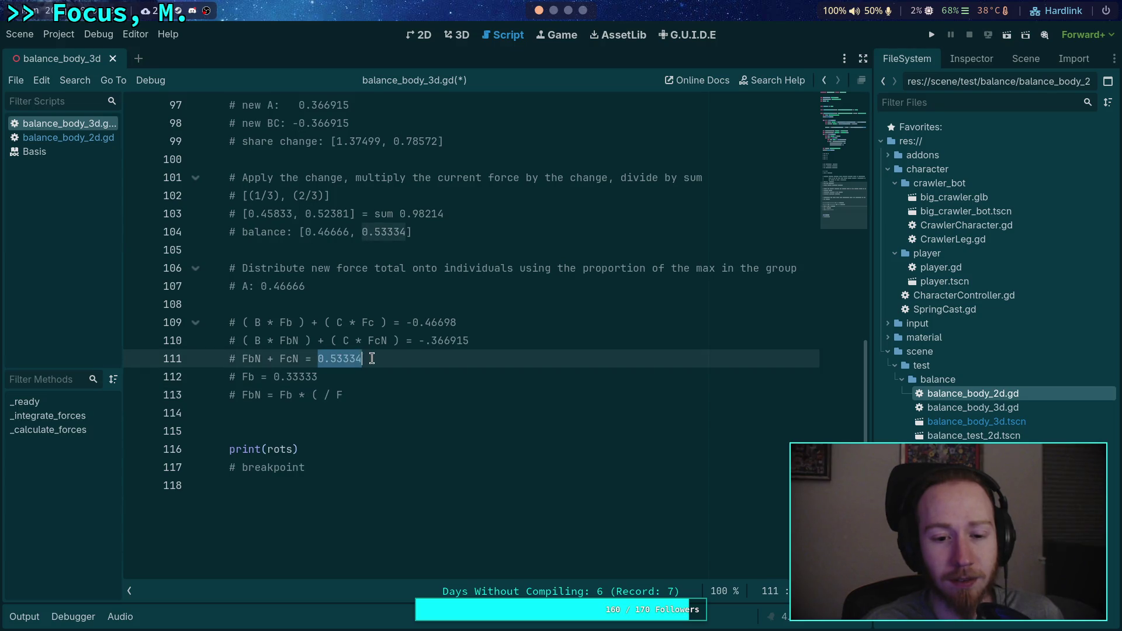
right_click(341, 362)
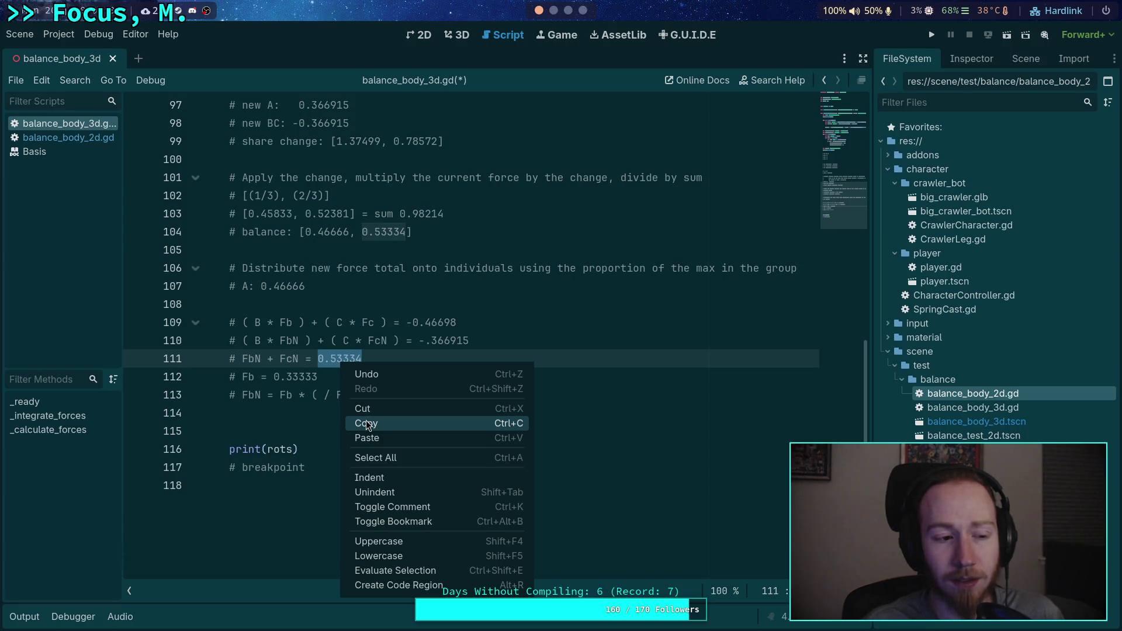
left_click(304, 365)
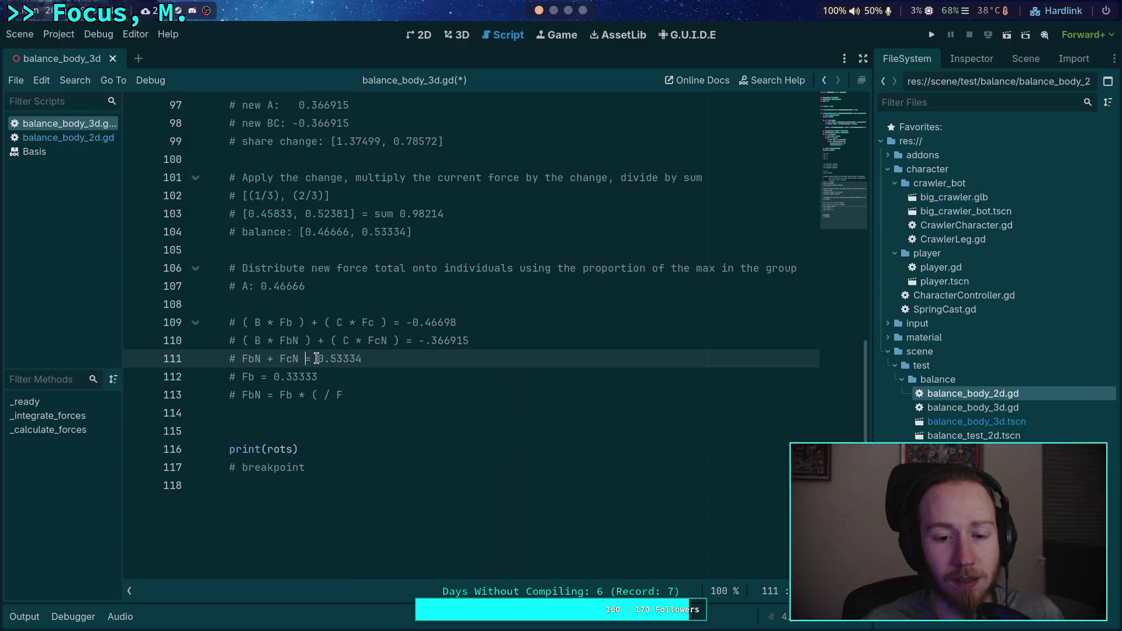
right_click(348, 359)
left_click(374, 421)
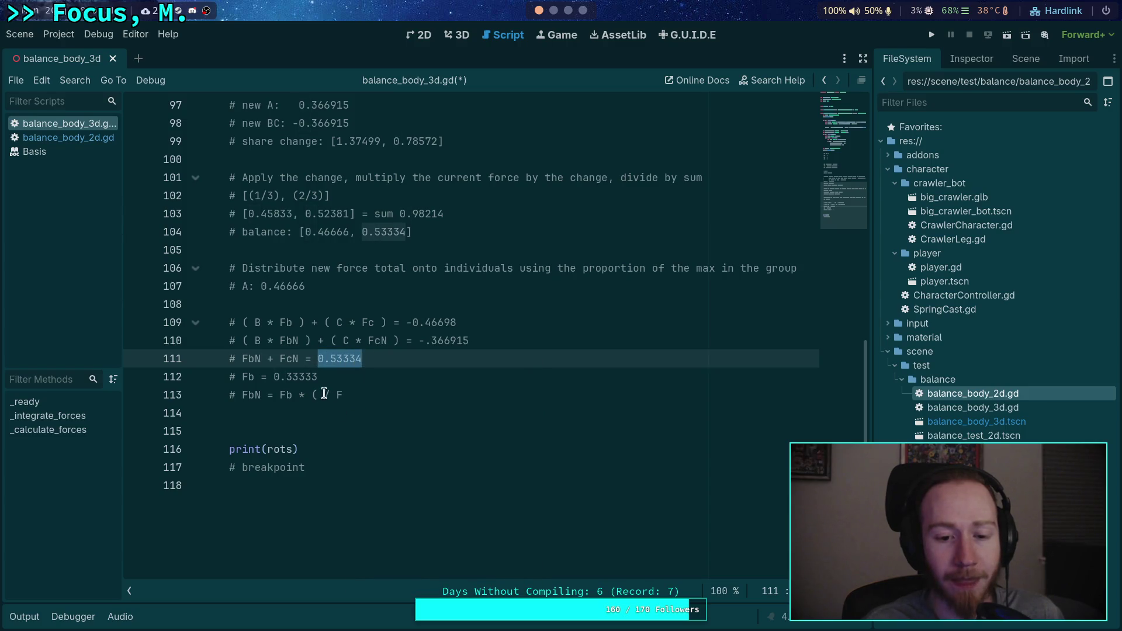
left_click(324, 394)
key("Delete")
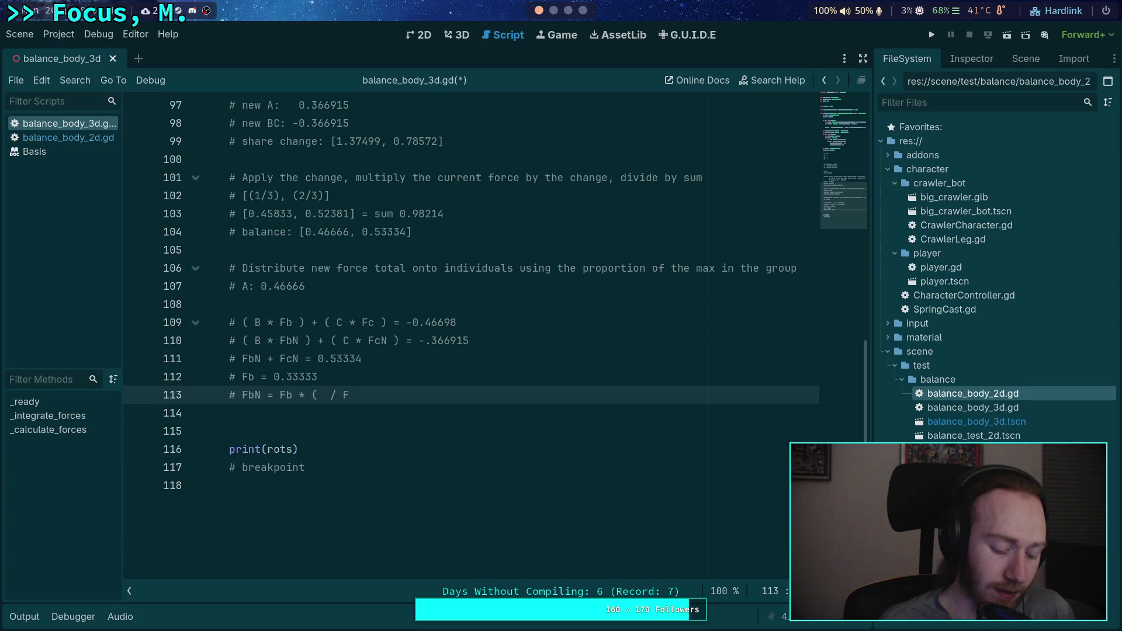
type("(")
key("ctrl+v")
Step: Append '* (Ba / Ma)' to the FbN formula and delete the leftover ' / F'
type("* ")
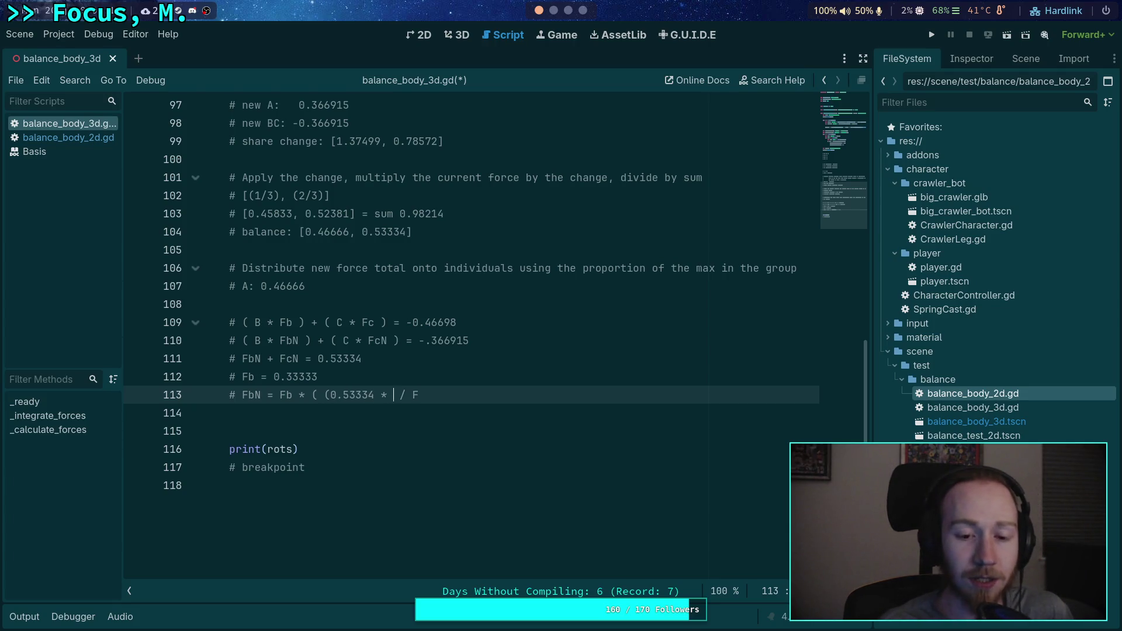
type("(A")
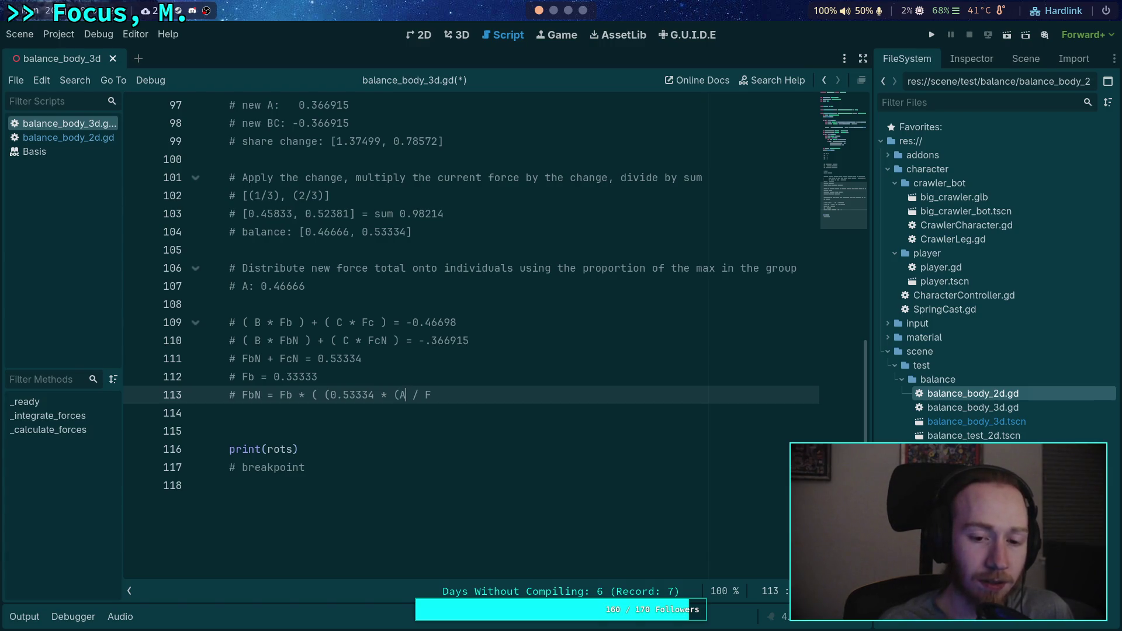
type("b")
key("BackSpace")
key("BackSpace")
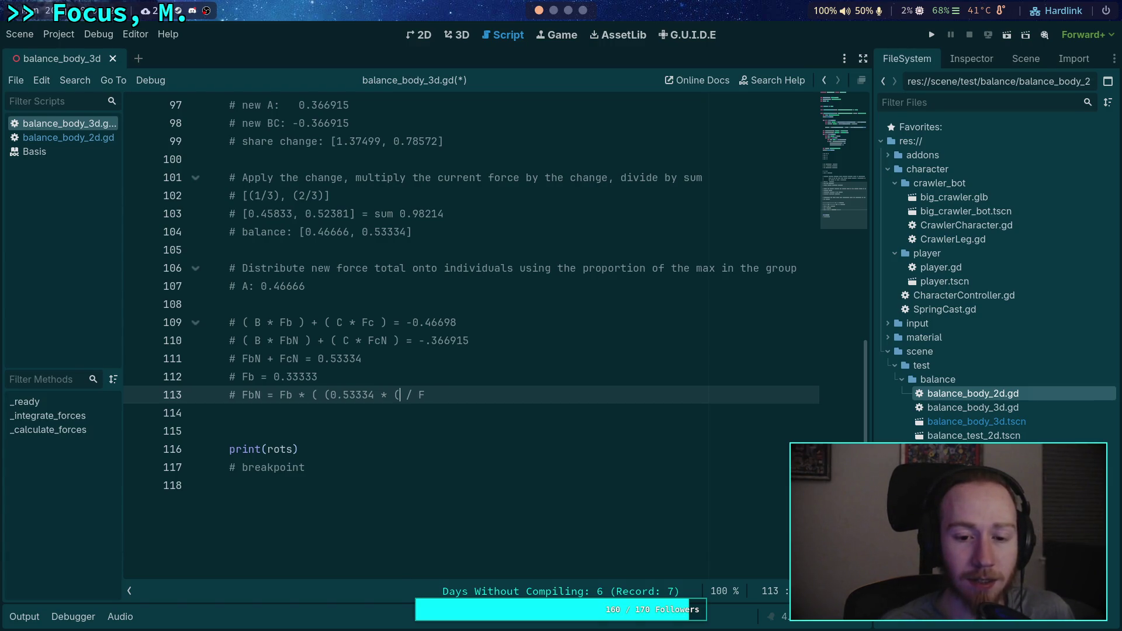
type("Ba")
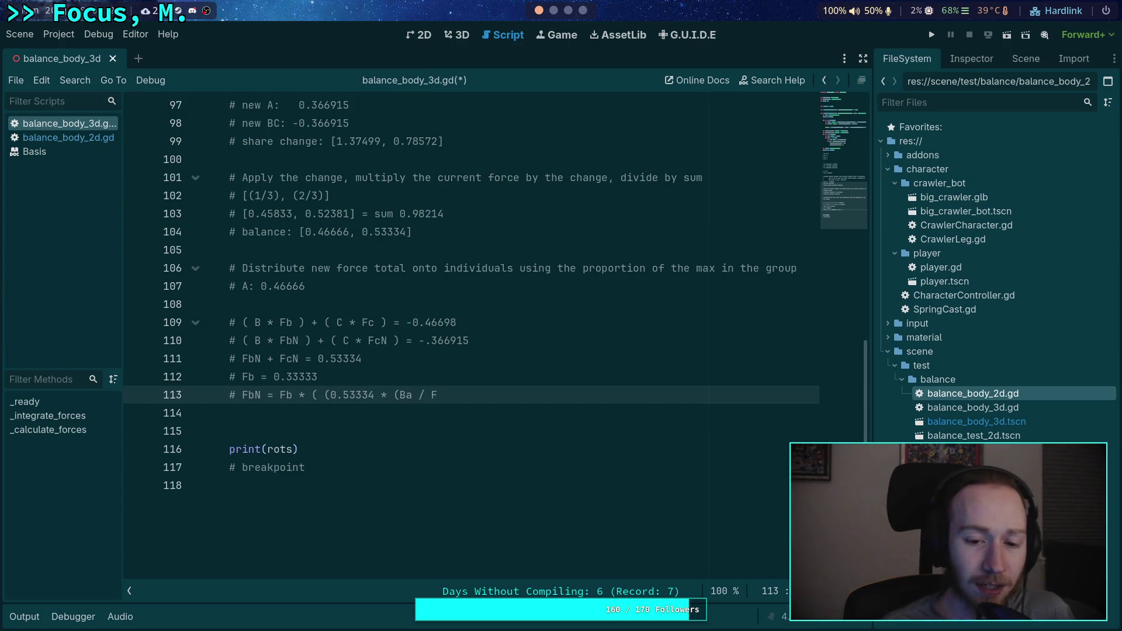
type(" / Ma")
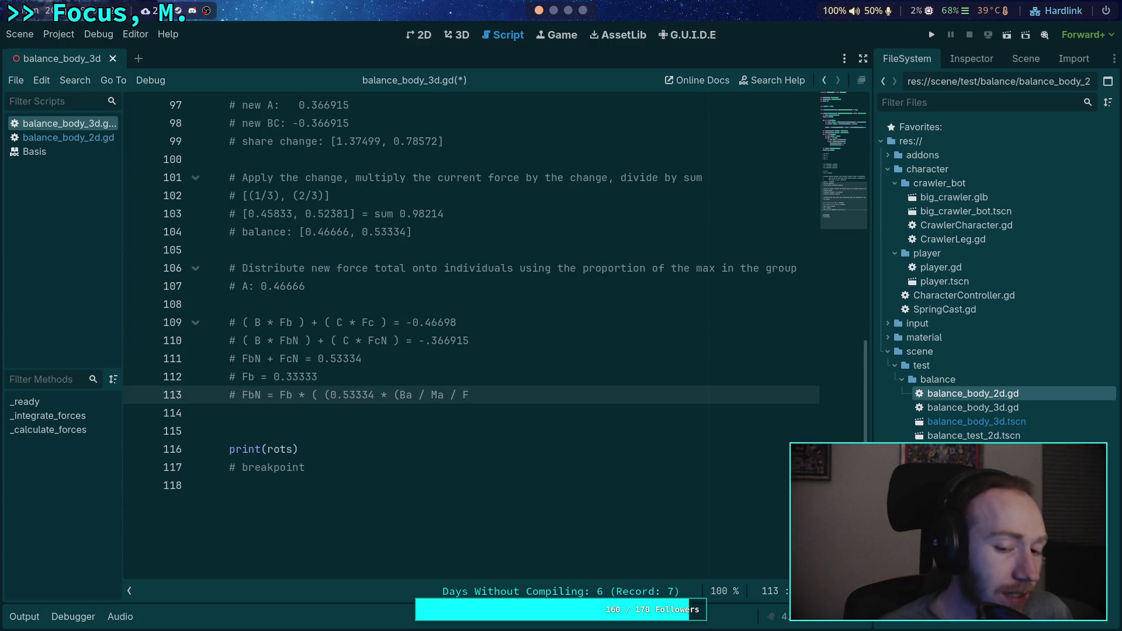
type("BN")
key("BackSpace")
key("BackSpace")
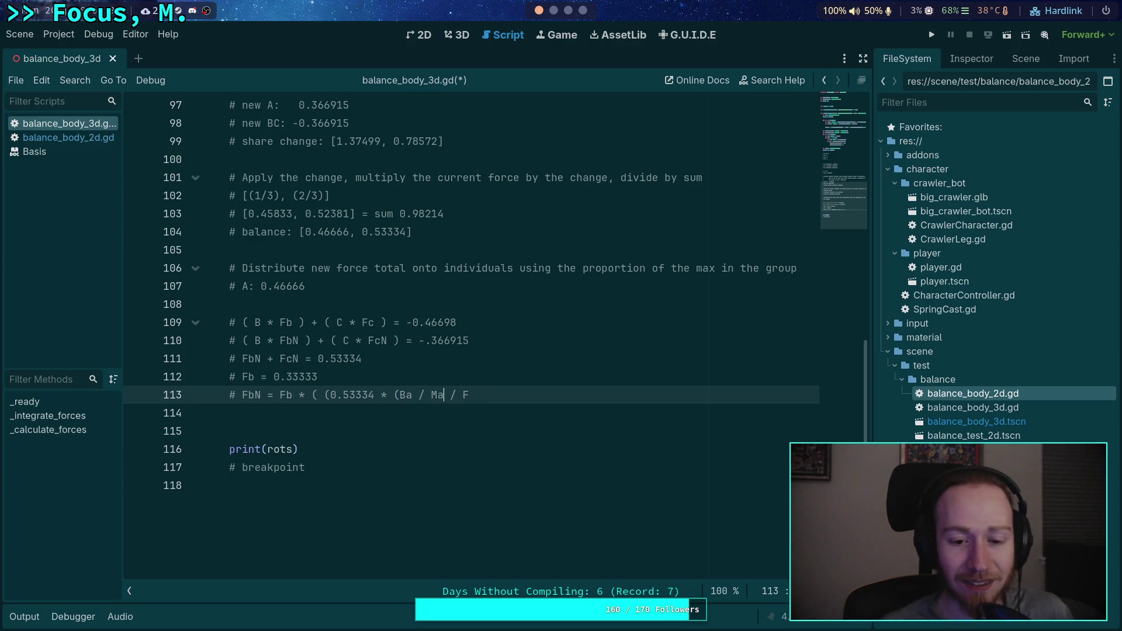
type(")")
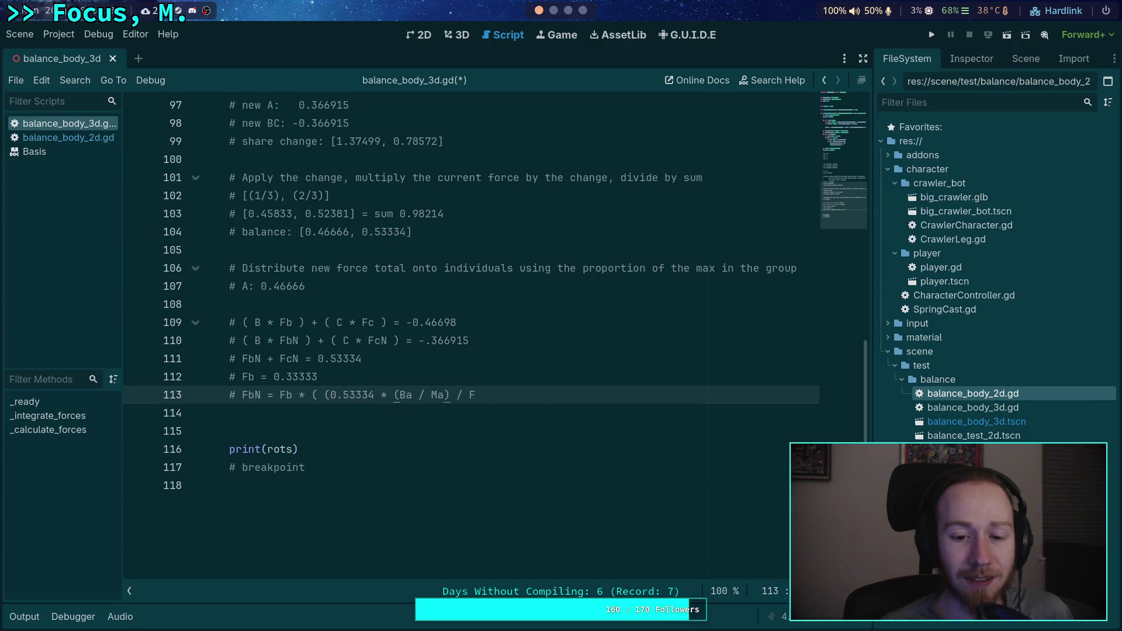
left_click_drag(451, 395, 495, 394)
key("BackSpace")
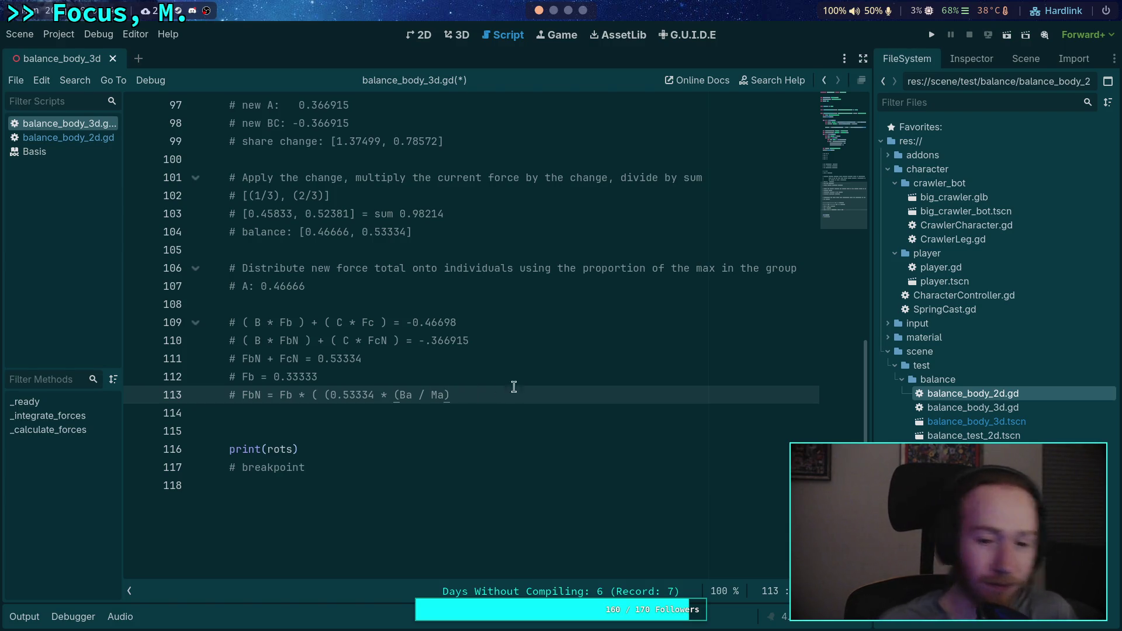
Step: Remove the duplicate '(' before 0.53334 and close the FbN formula with ')'
left_click(326, 395)
key("BackSpace")
key("BackSpace")
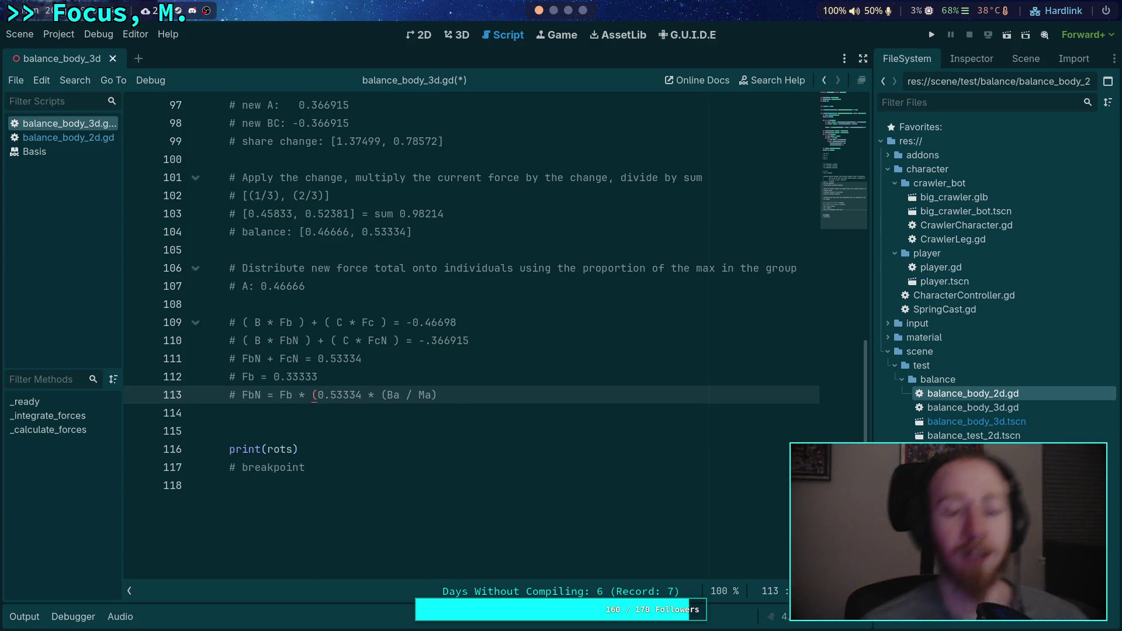
left_click(484, 398)
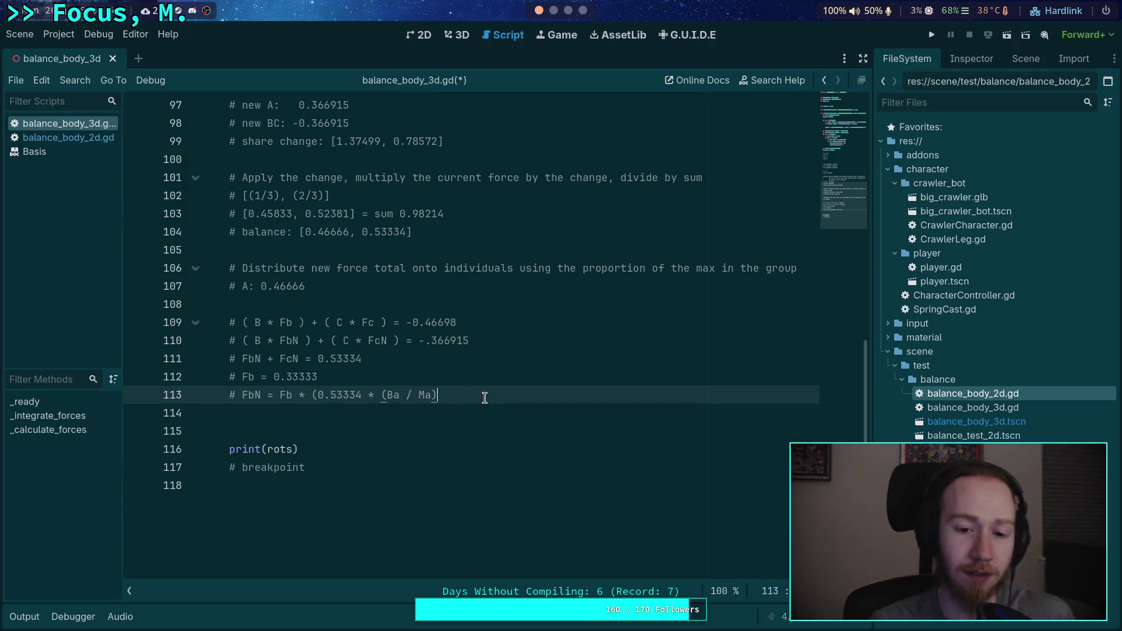
type(")")
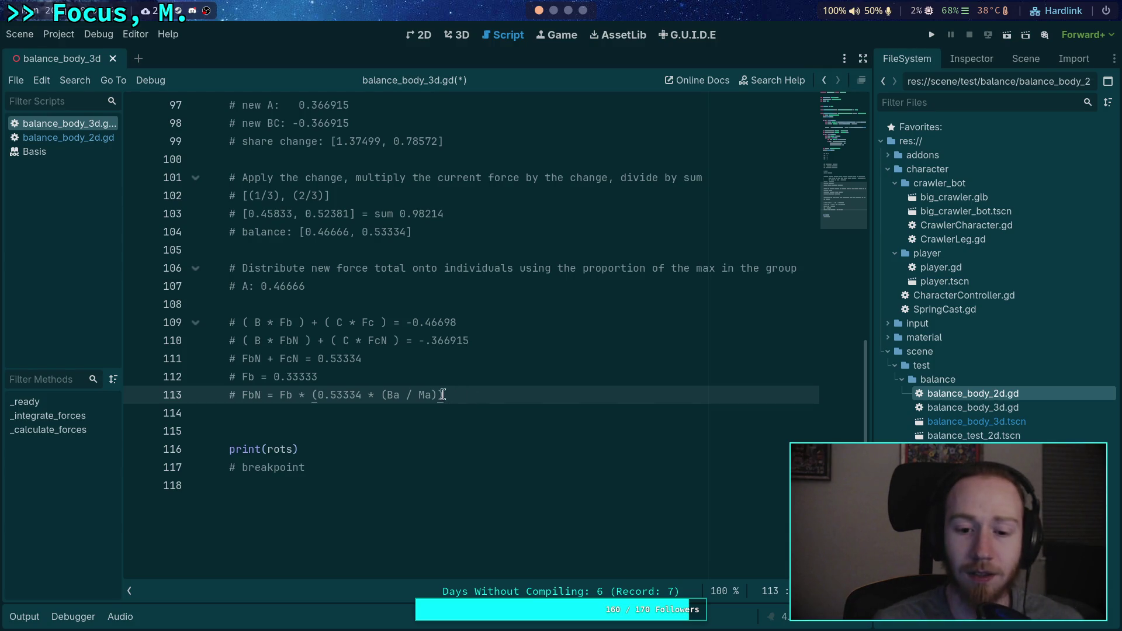
Step: Highlight the Fb and 0.53334 factors of the FbN formula while reviewing it
left_click_drag(317, 395, 362, 395)
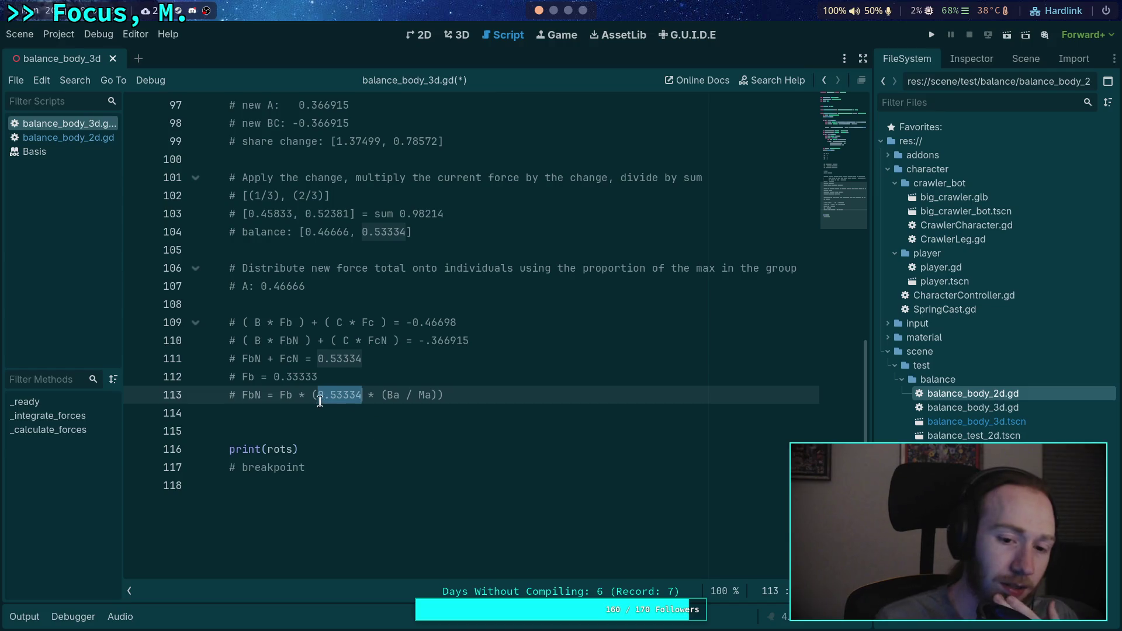
left_click(284, 396)
double_click(284, 395)
mouse_move(310, 395)
left_mouse_down()
mouse_move(345, 395)
mouse_move(298, 396)
left_mouse_up()
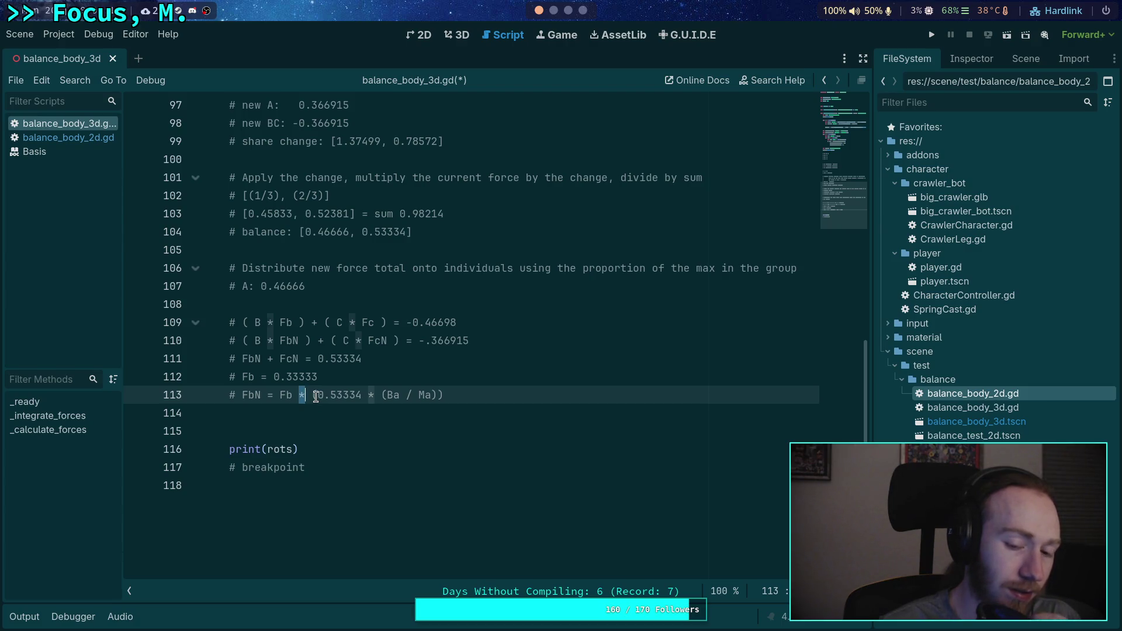
left_click_drag(318, 395, 360, 395)
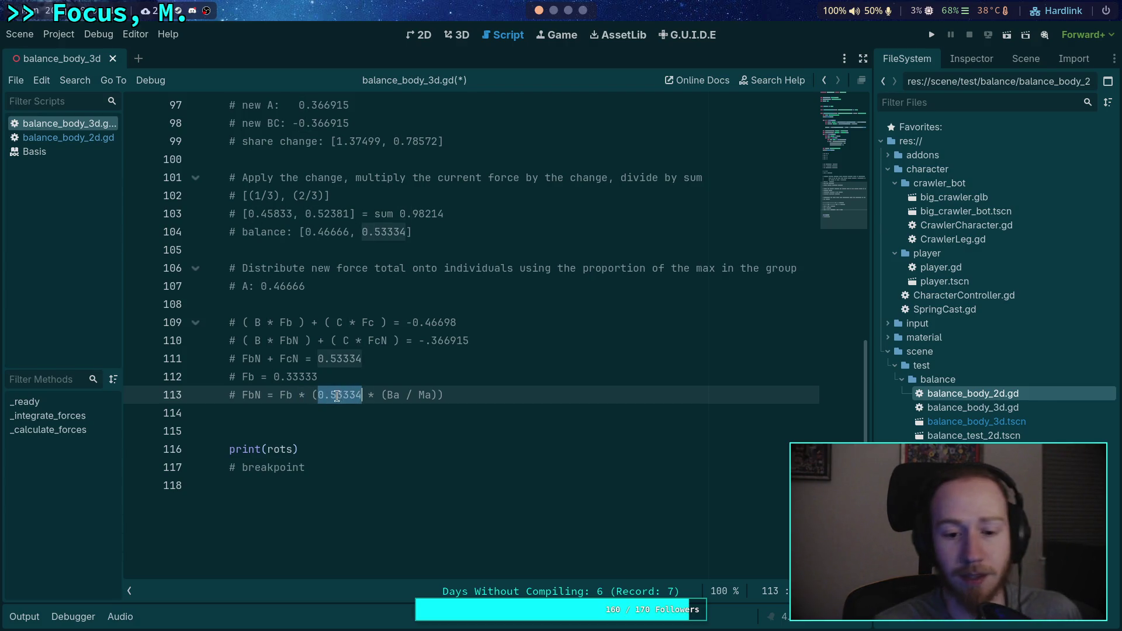
left_click(316, 396)
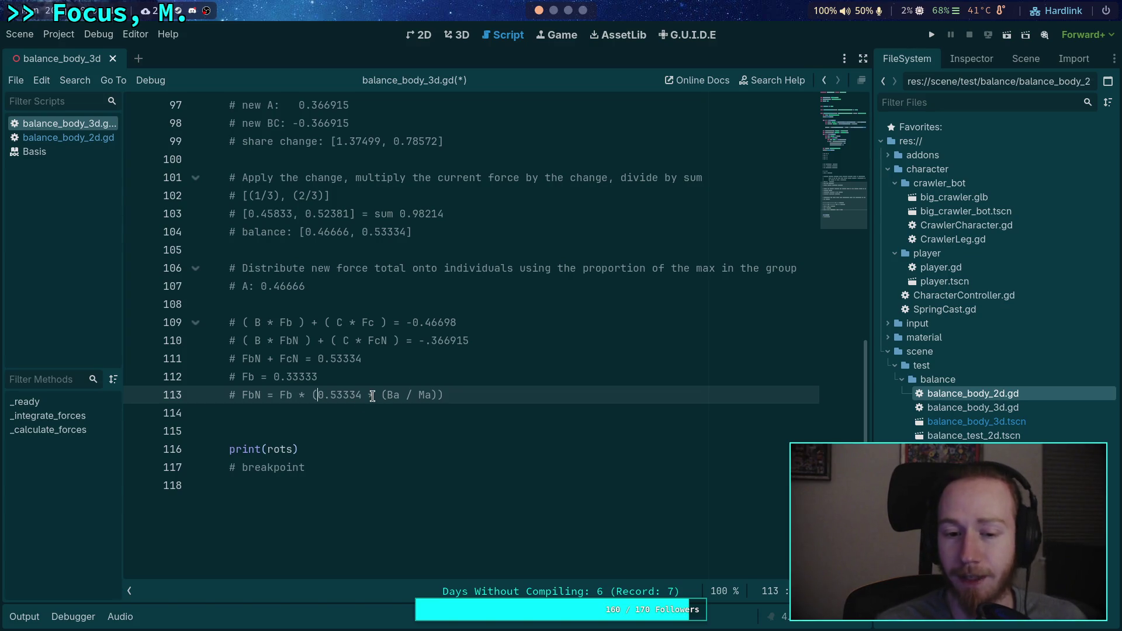
left_click_drag(318, 396, 378, 399)
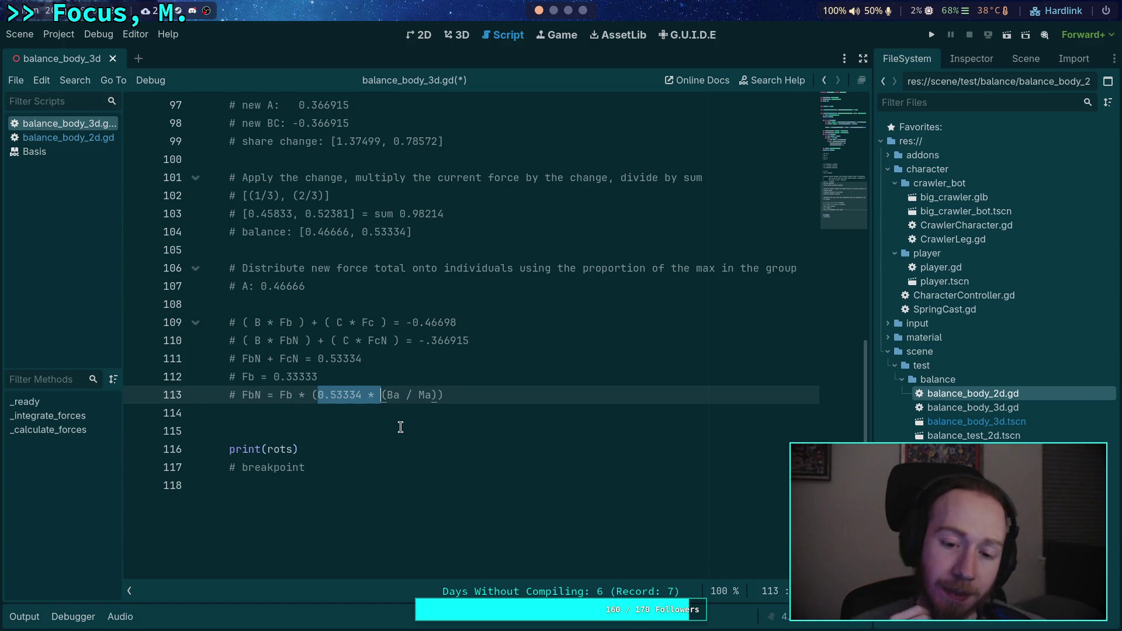
left_click(425, 395)
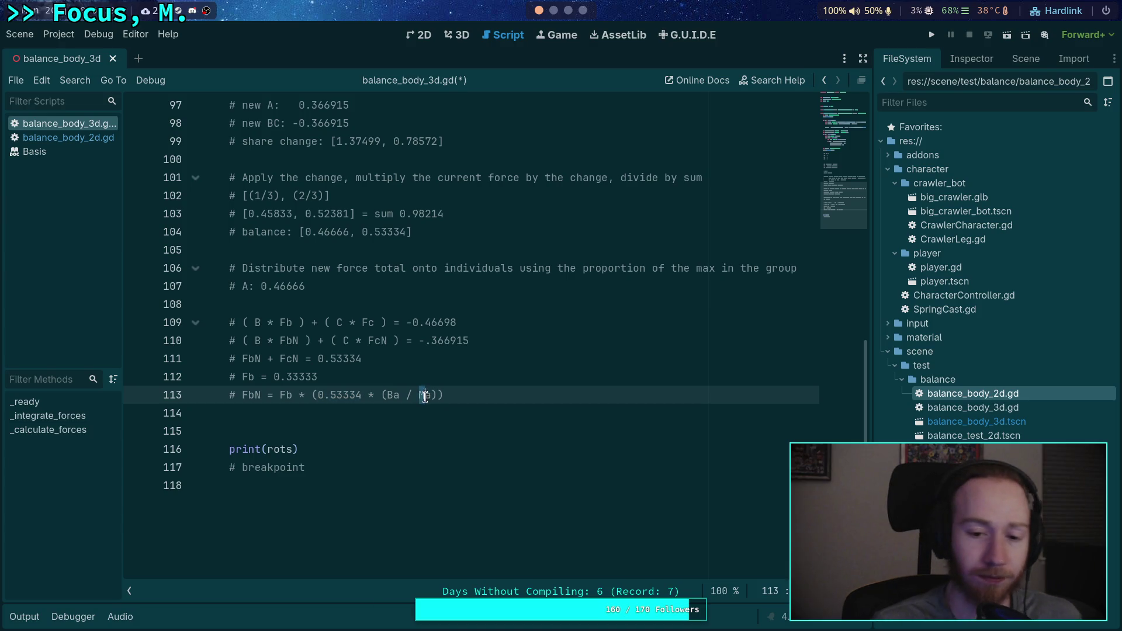
Step: Replace the Ma divisor in the FbN formula with SumAngle
key("BackSpace")
type("S")
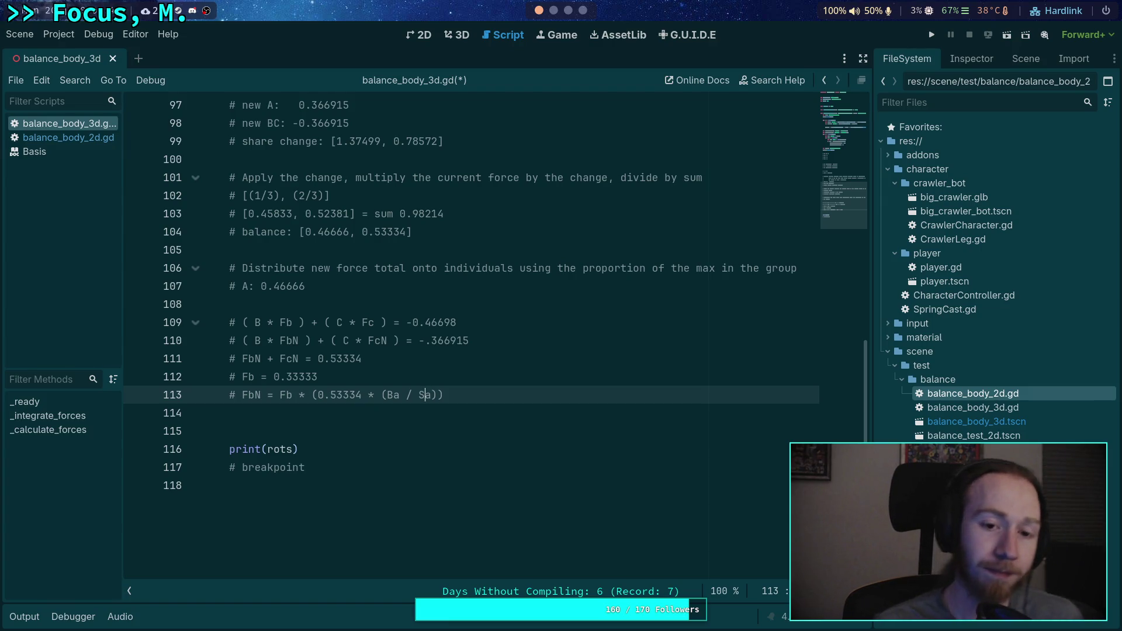
key("Delete")
key("BackSpace")
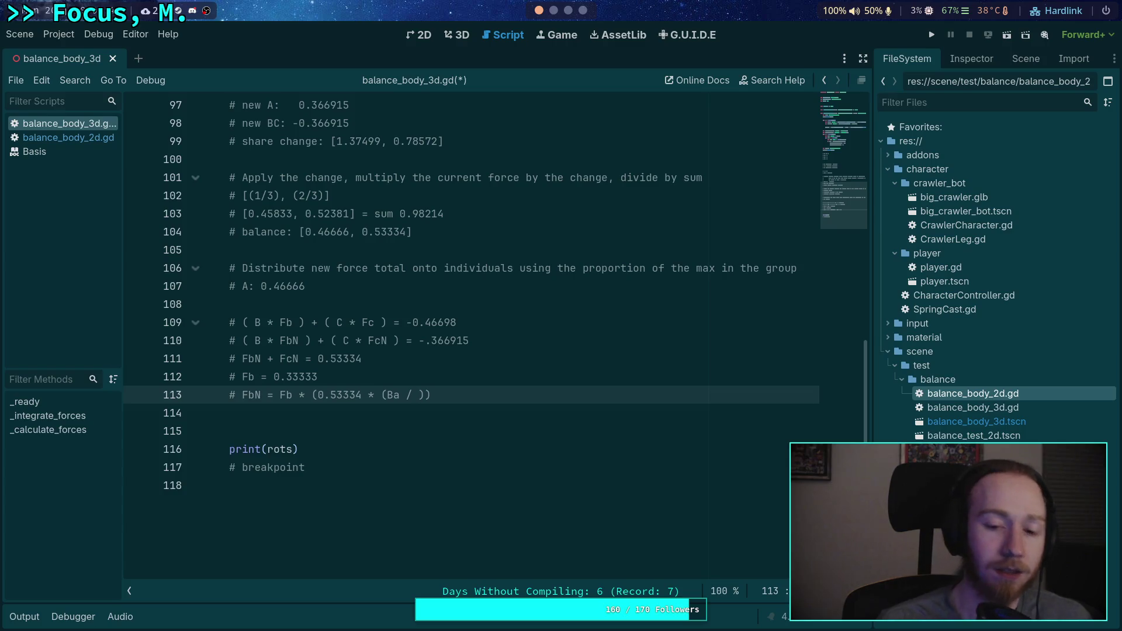
type("SumAnge")
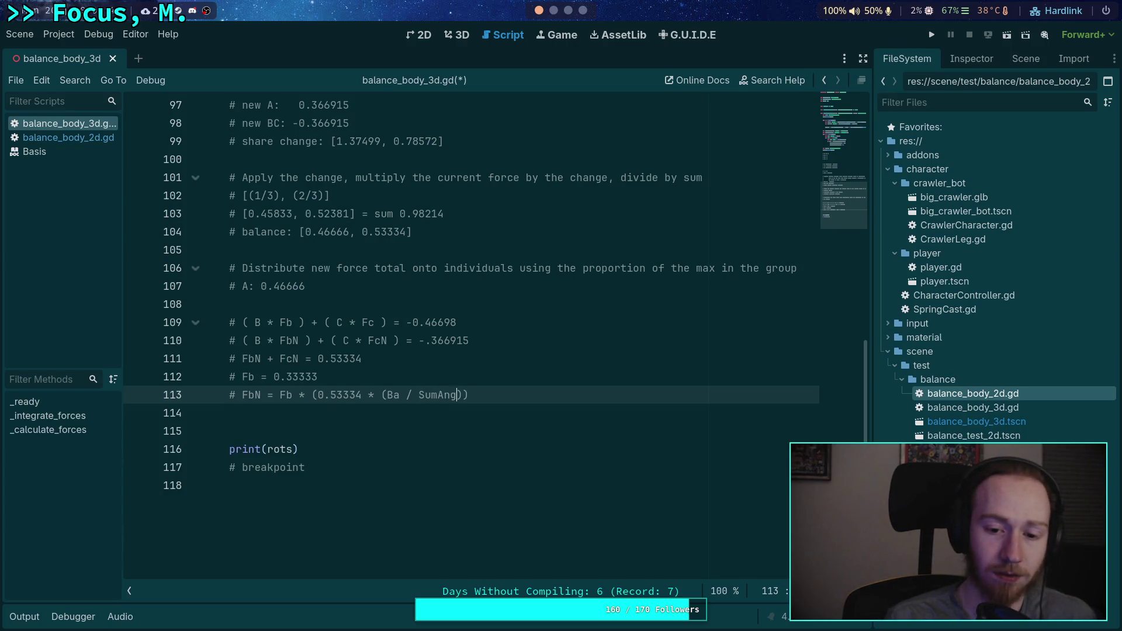
key("BackSpace")
type("le")
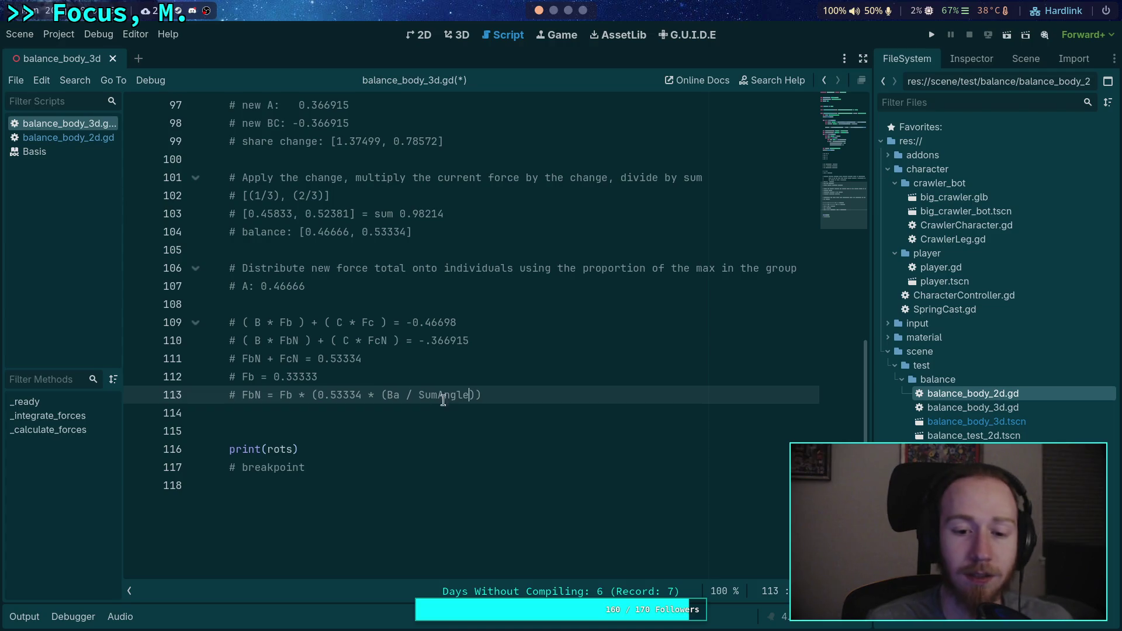
Step: Rename Ba to B_Angle and SumAngle to BC_Angle, then highlight the ratio
left_click_drag(399, 397, 390, 398)
type("B_Angle")
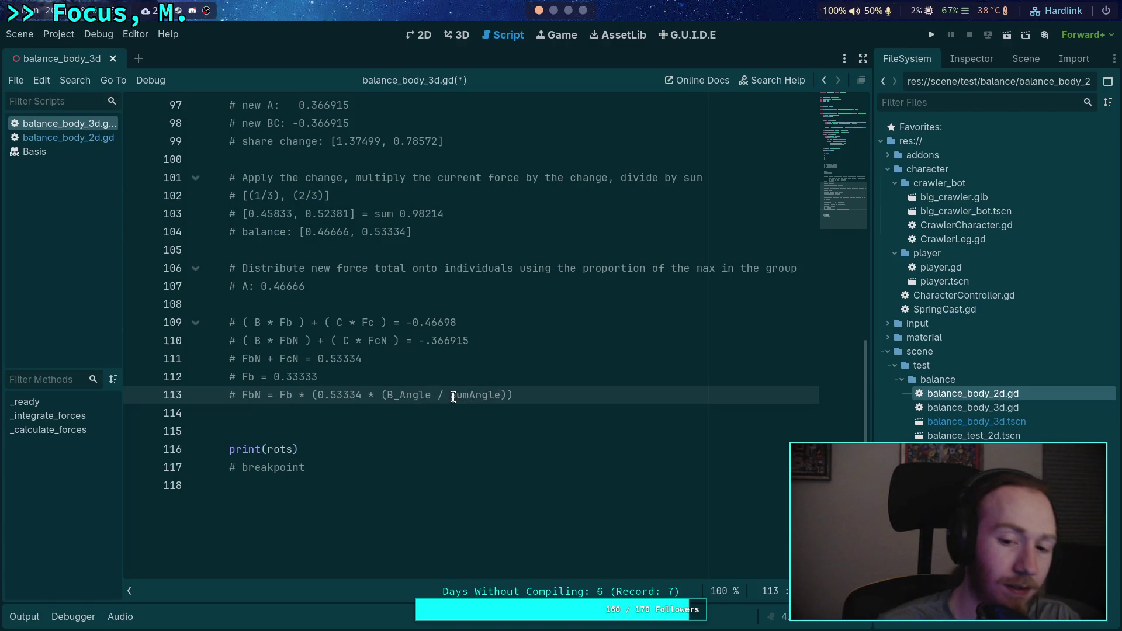
left_click_drag(451, 397, 470, 398)
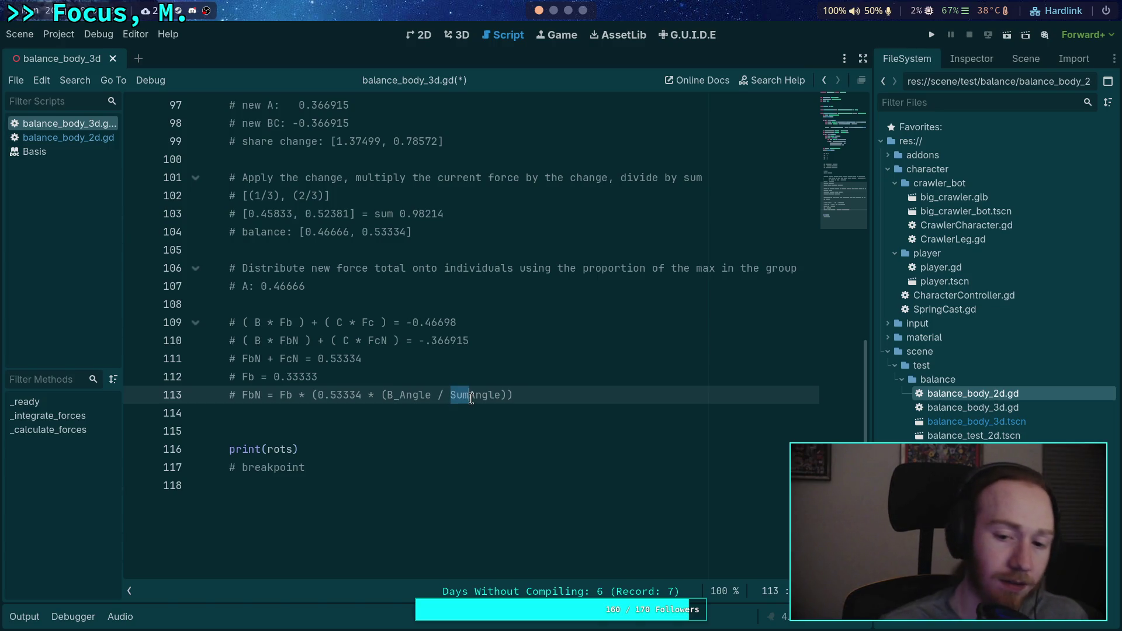
type("BC+")
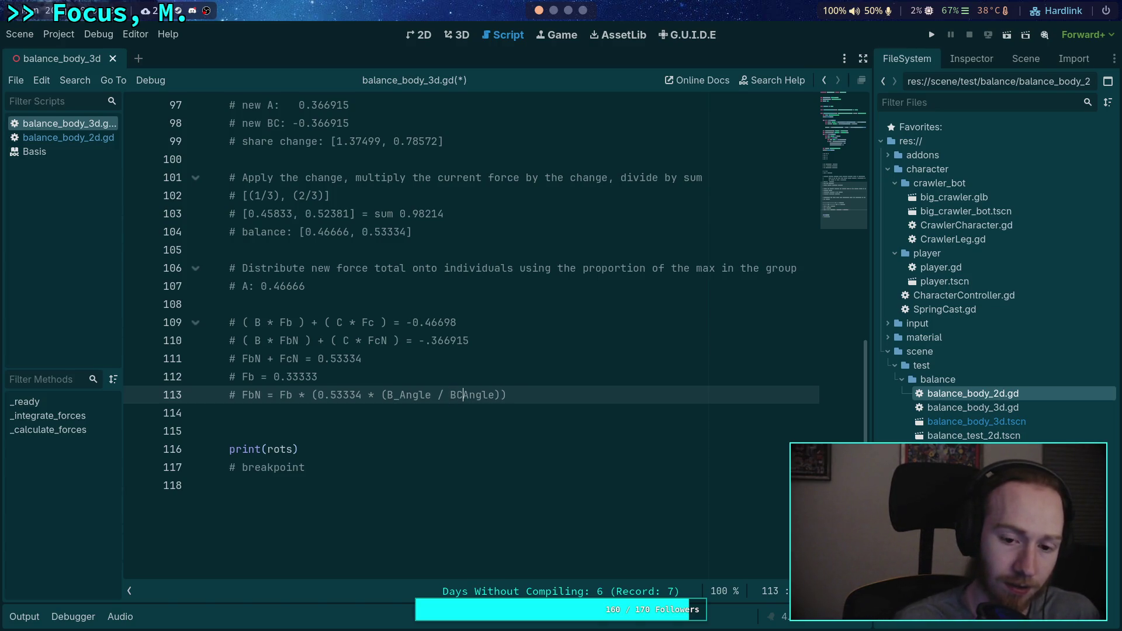
left_click(536, 393)
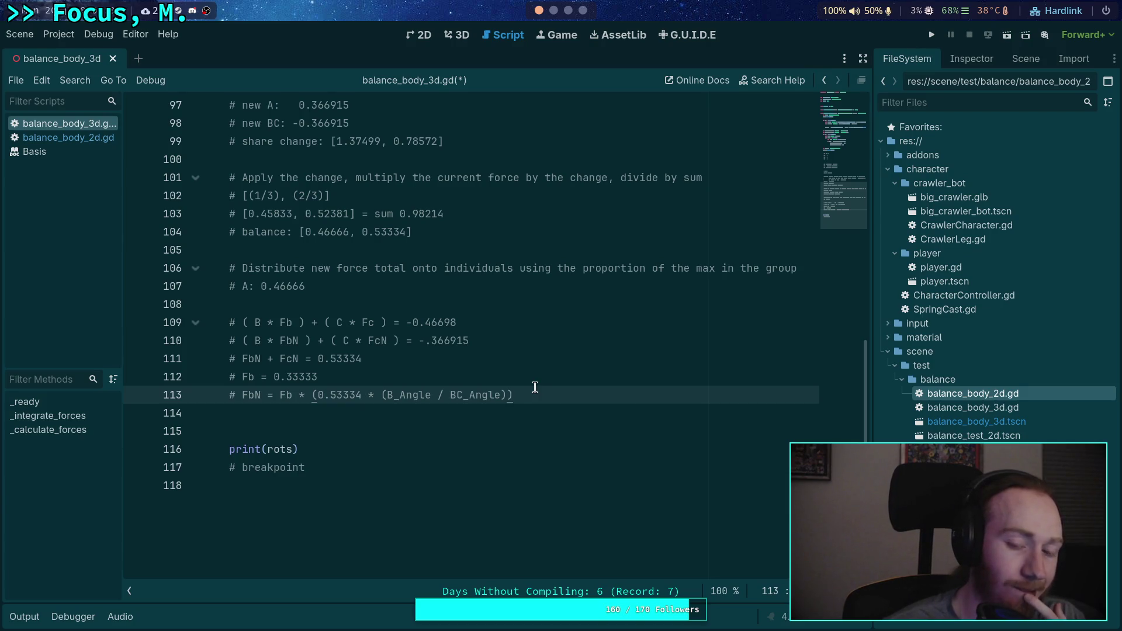
left_click_drag(381, 395, 502, 395)
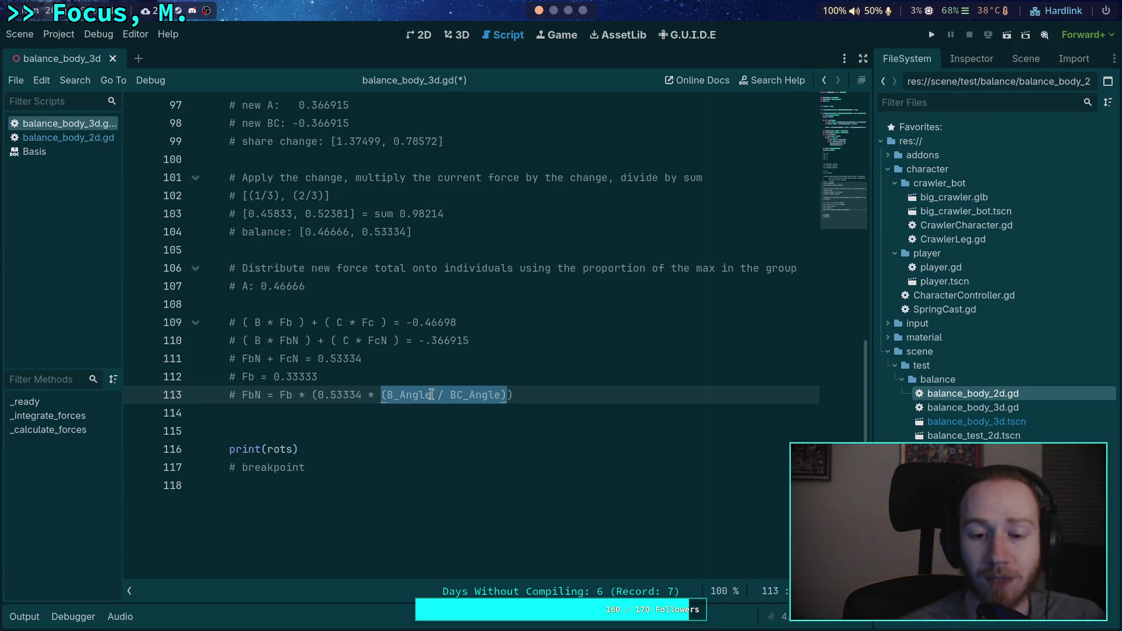
scroll(406, 397, "up", 2)
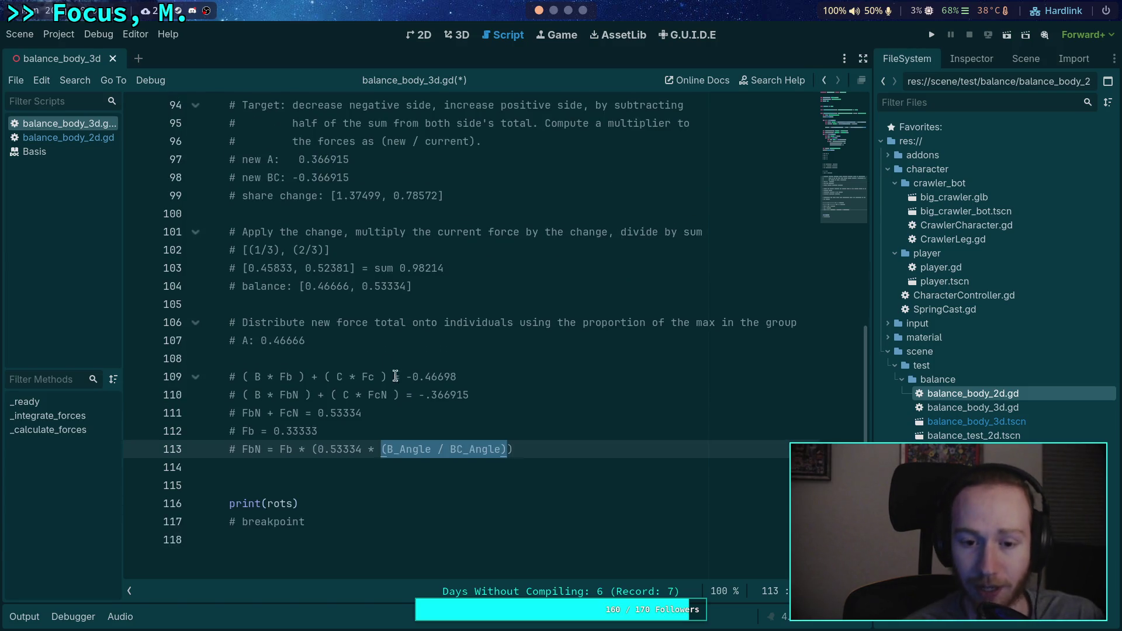
Step: Drop the 'Fb * (' factor and extra ')' so line 113 reads 0.53334 * (B_Angle / BC_Angle)
double_click(393, 502)
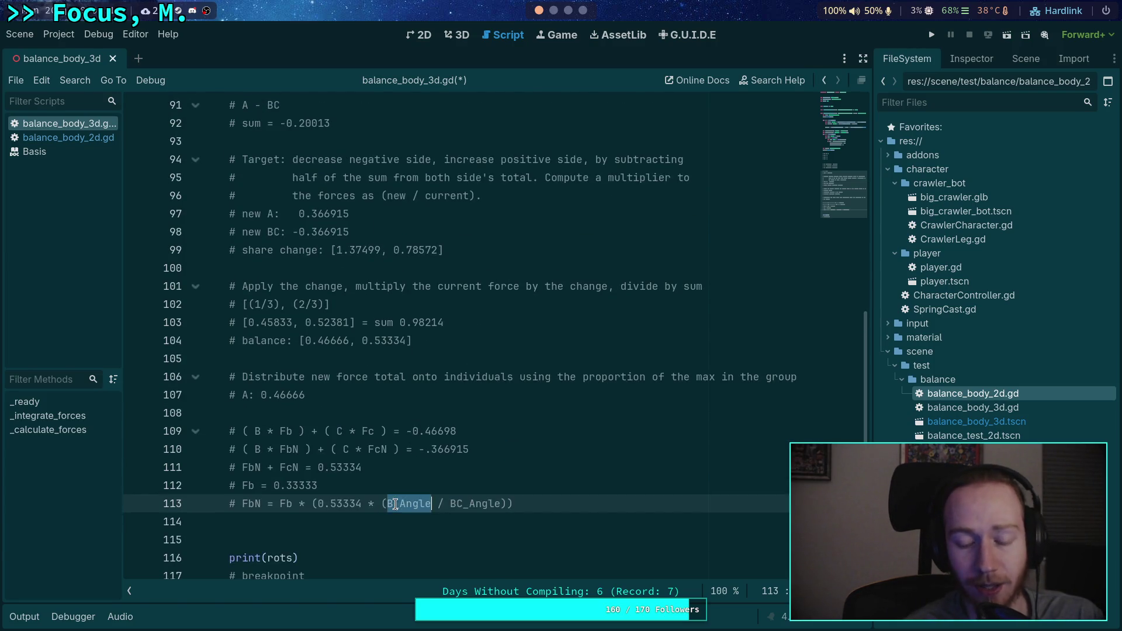
scroll(478, 497, "up", 3)
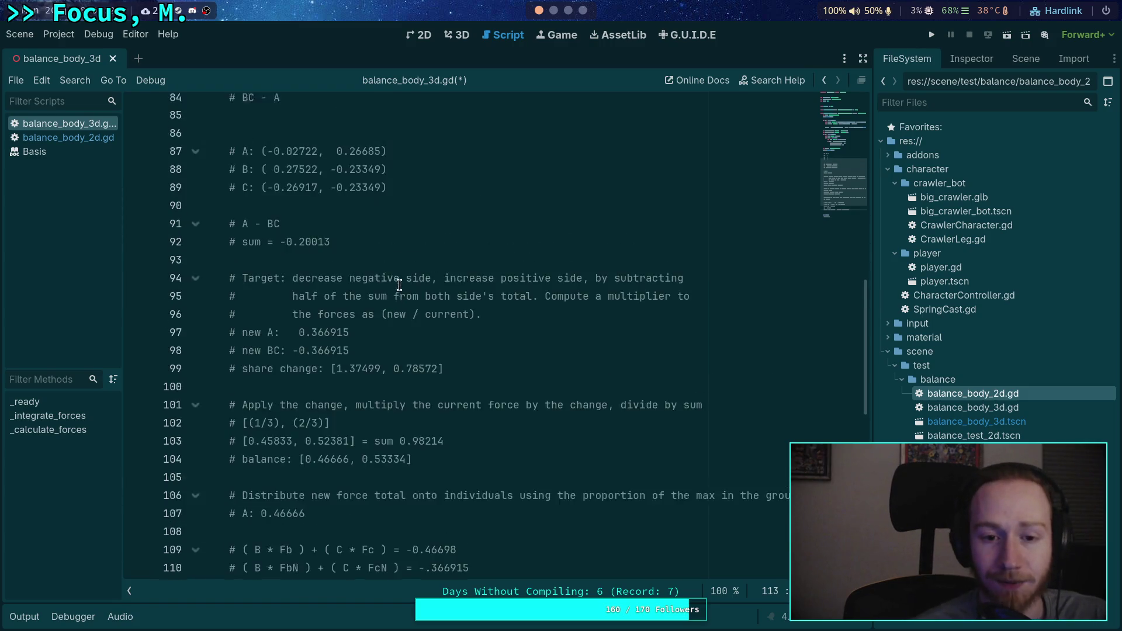
mouse_move(332, 232)
left_mouse_down()
mouse_move(380, 231)
mouse_move(332, 214)
mouse_move(379, 214)
left_mouse_up()
scroll(426, 329, "down", 3)
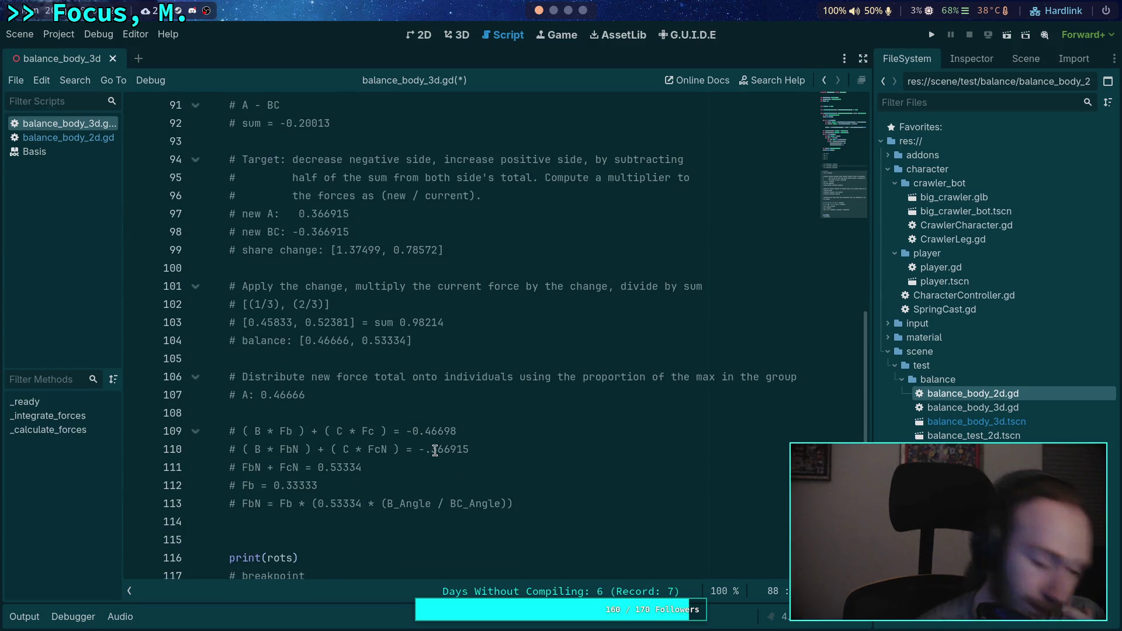
left_click_drag(384, 506, 508, 507)
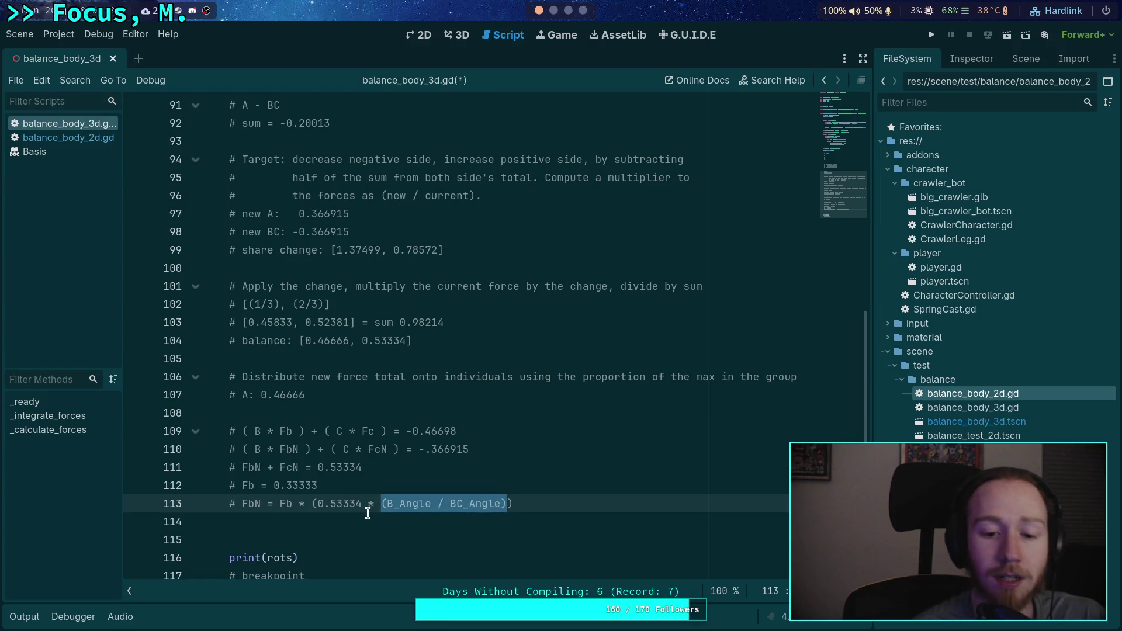
left_click(316, 506)
mouse_move(316, 506)
left_mouse_down()
mouse_move(272, 506)
mouse_move(513, 507)
left_mouse_up()
key("BackSpace")
left_click(500, 506)
key("BackSpace")
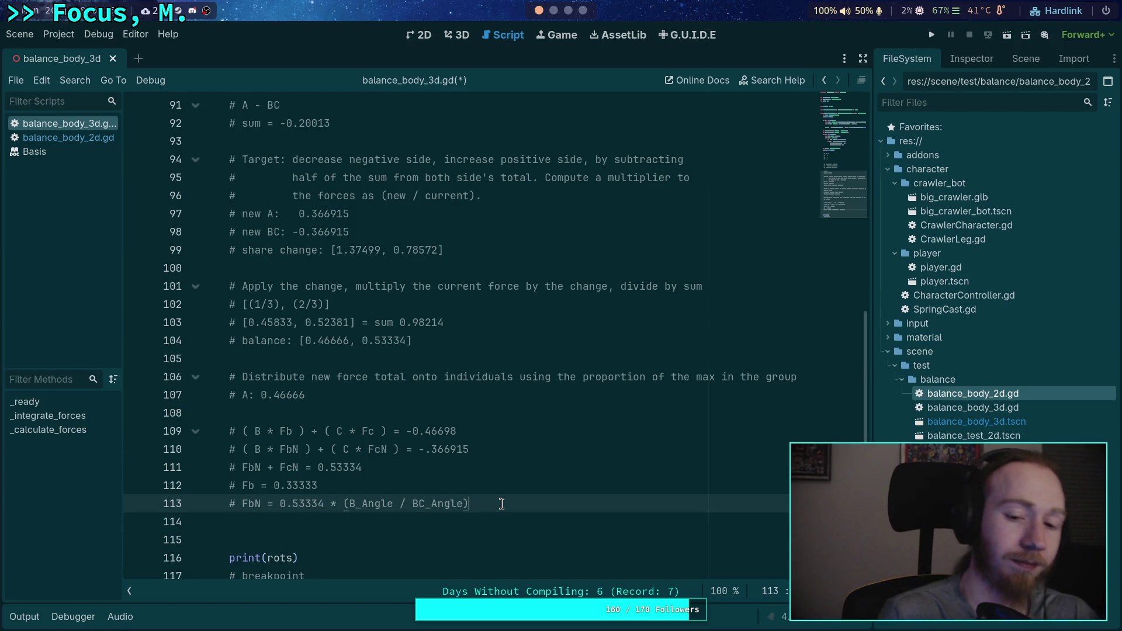
Step: Copy B's -0.23349 value from line 88 for the Python terminal
scroll(452, 450, "up", 2)
scroll(453, 451, "up", 2)
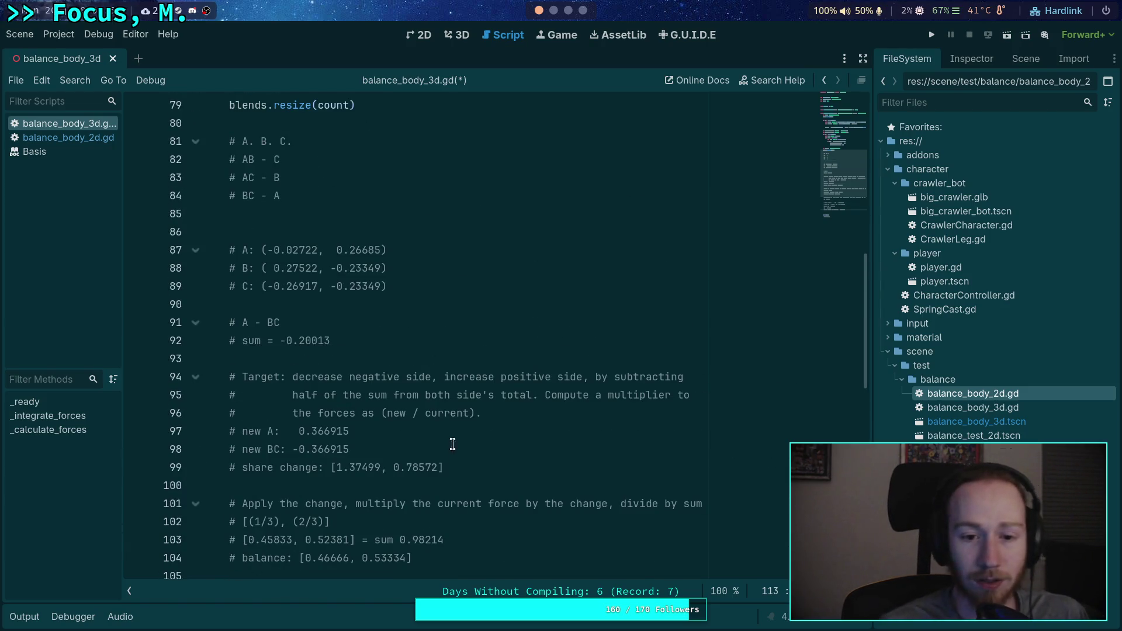
left_click_drag(330, 268, 380, 268)
left_click(363, 268)
right_click(363, 269)
left_click(387, 330)
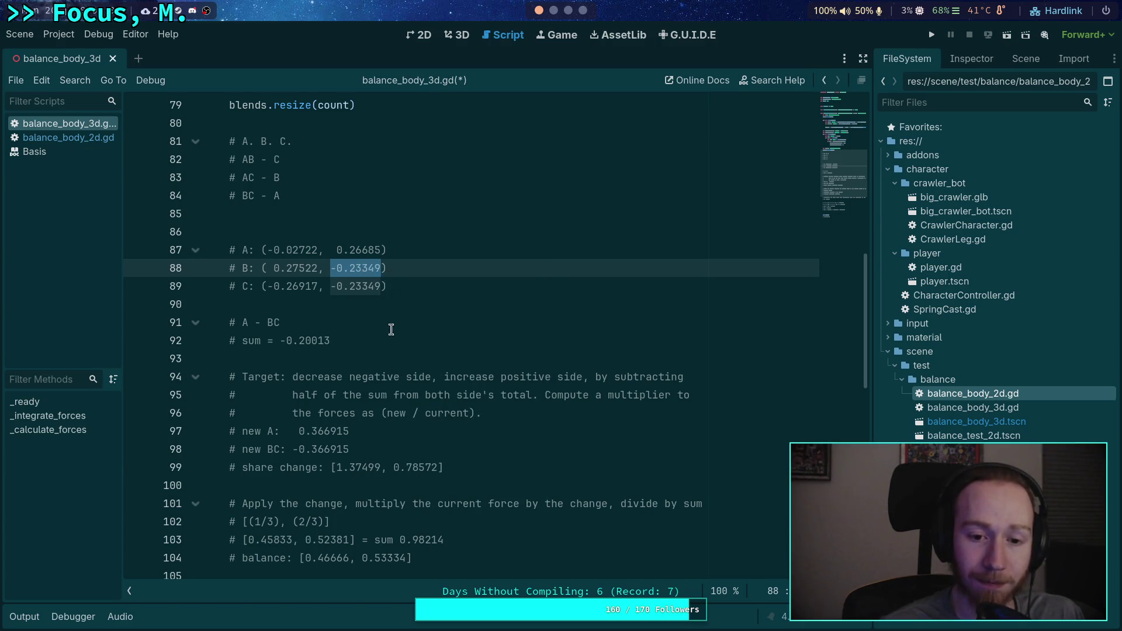
left_click(553, 10)
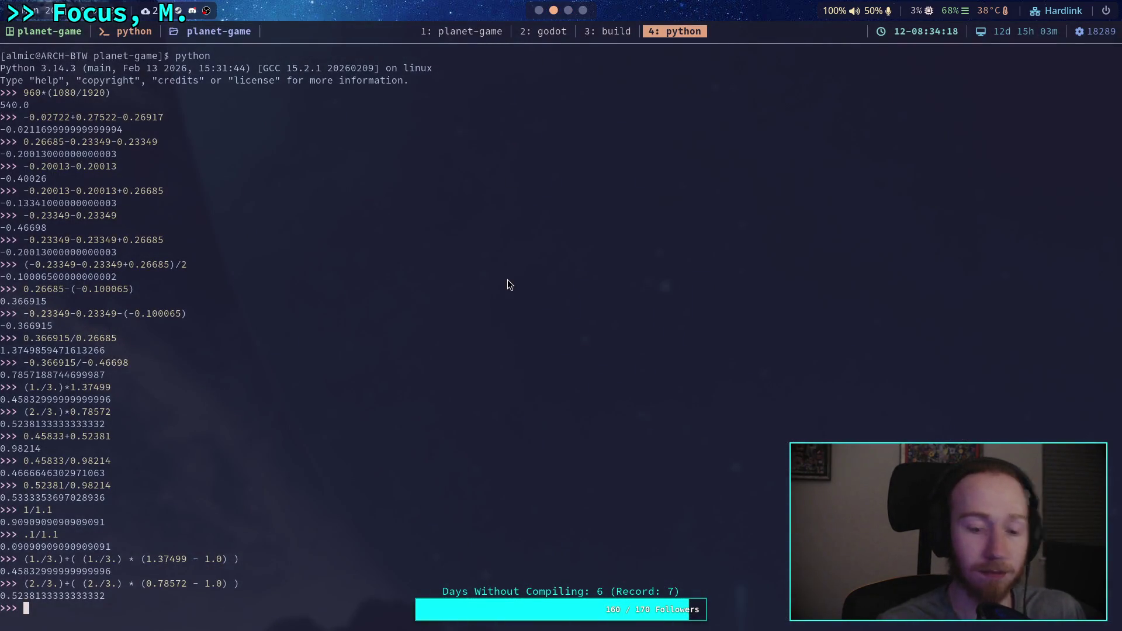
Step: Evaluate -0.23349 + .08 in Python and copy the -0.15349 result
key("ctrl+shift+v")
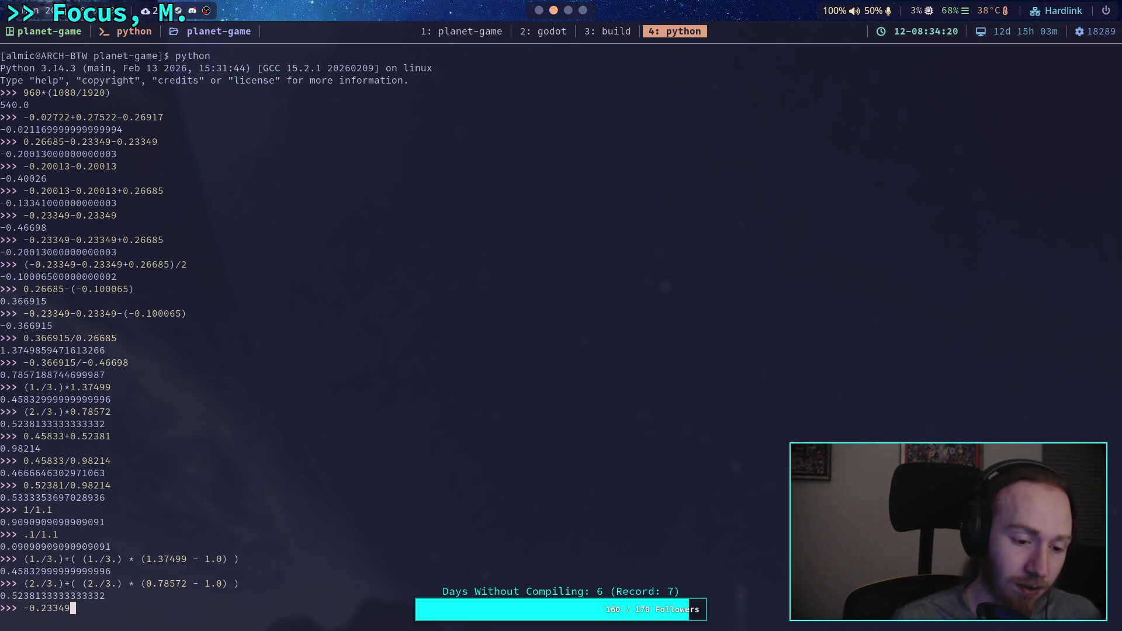
type("+")
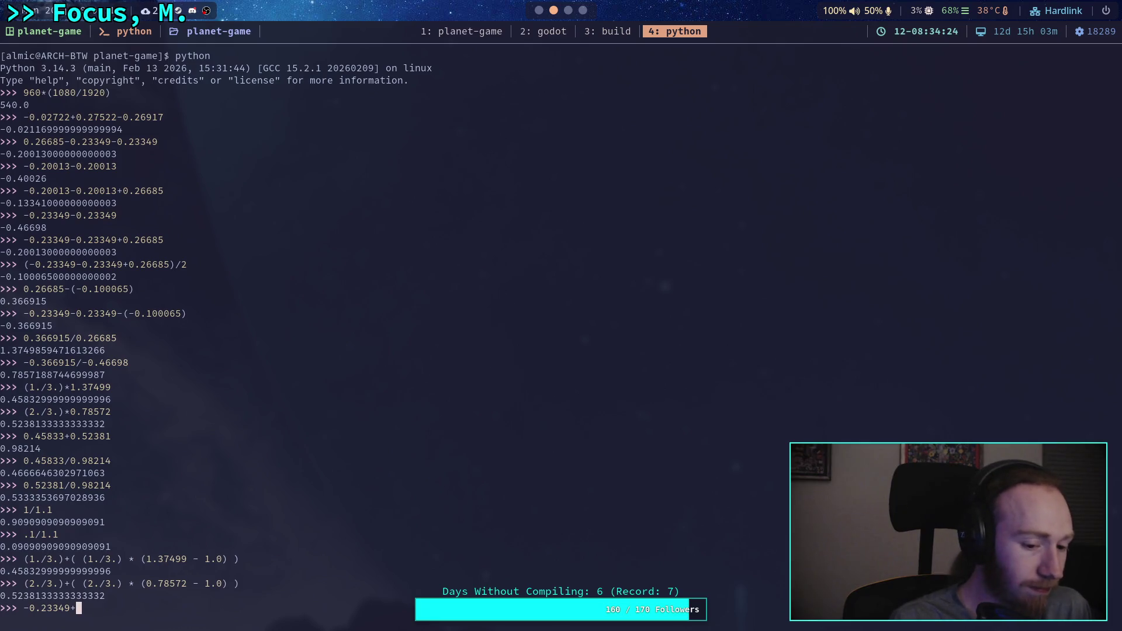
type(",")
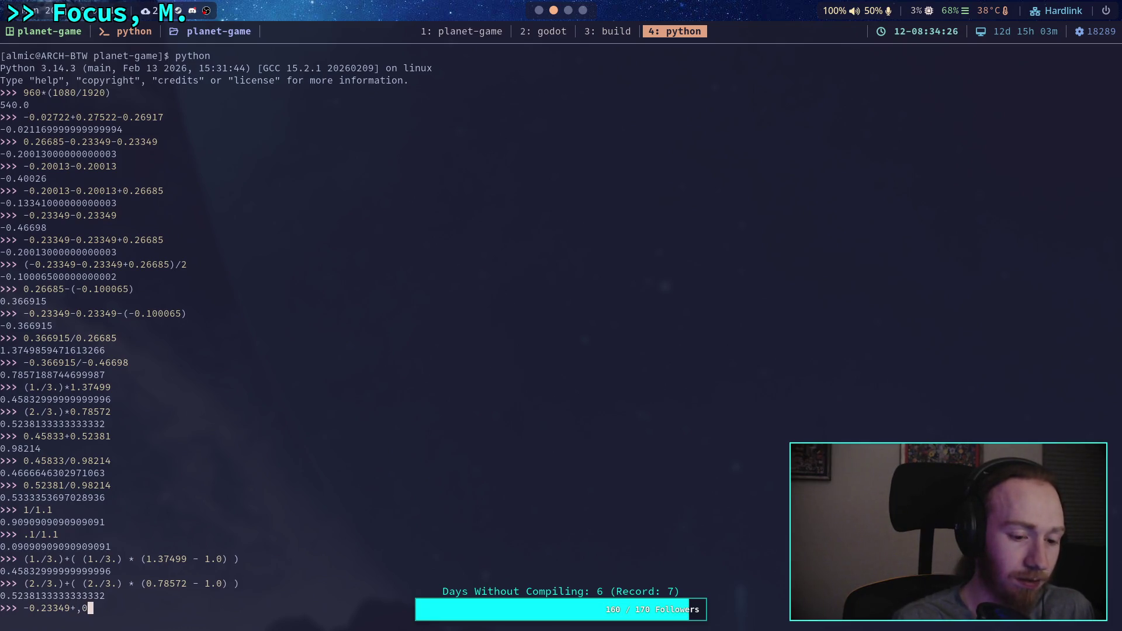
type("08")
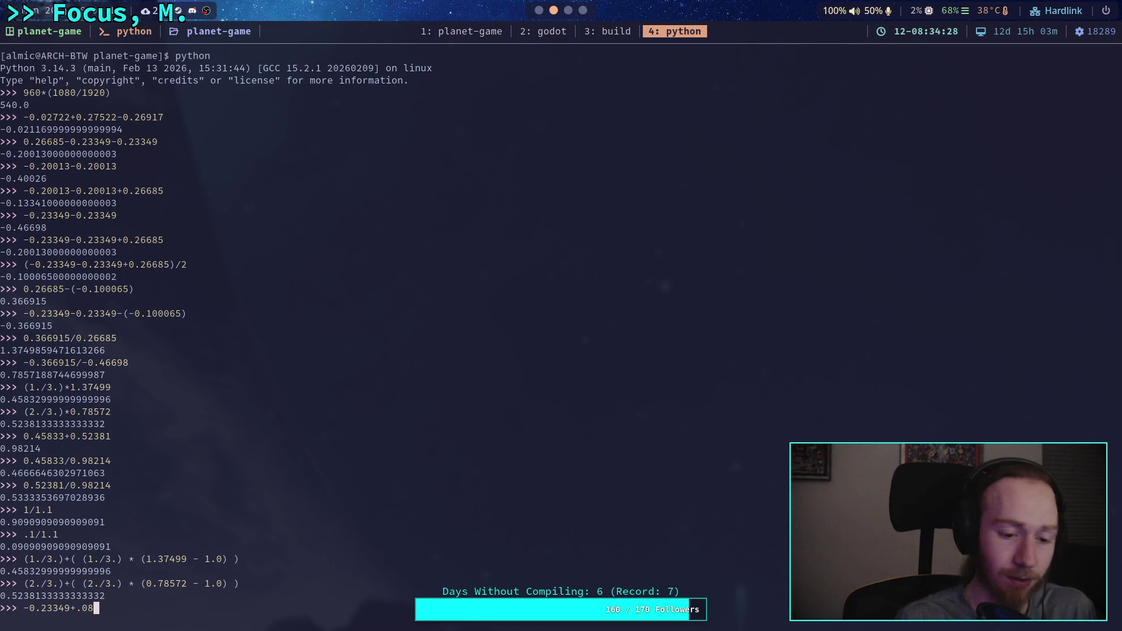
key("Return")
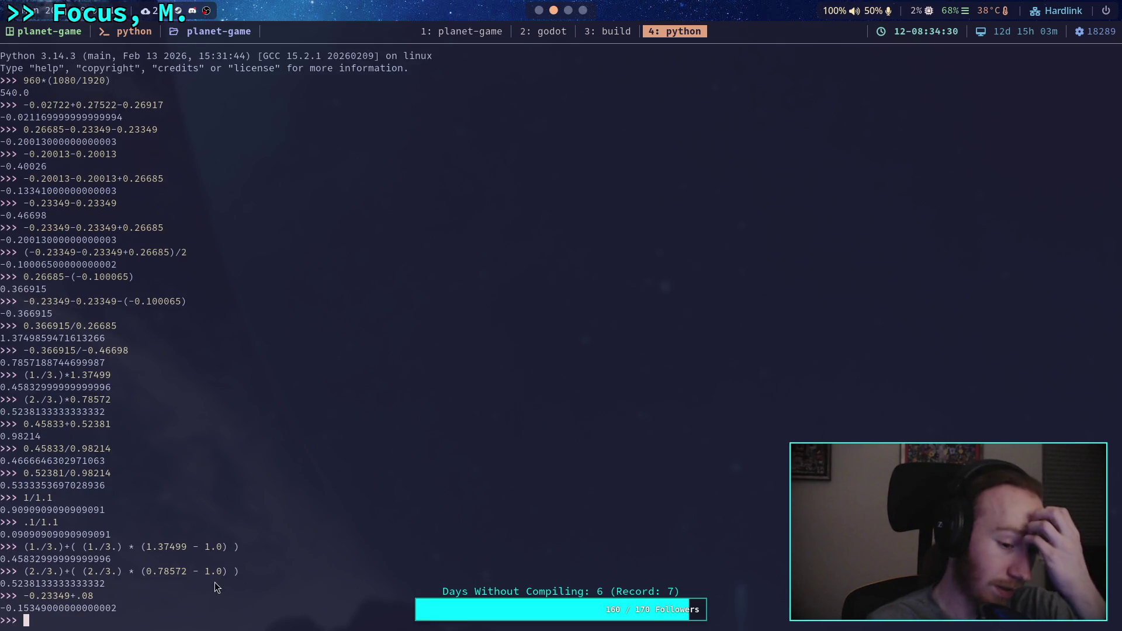
left_click_drag(6, 611, 58, 611)
left_click(341, 326)
Step: Paste -0.15349 over B's second value on line 88, giving (0.27522, -0.15349)
left_click(538, 10)
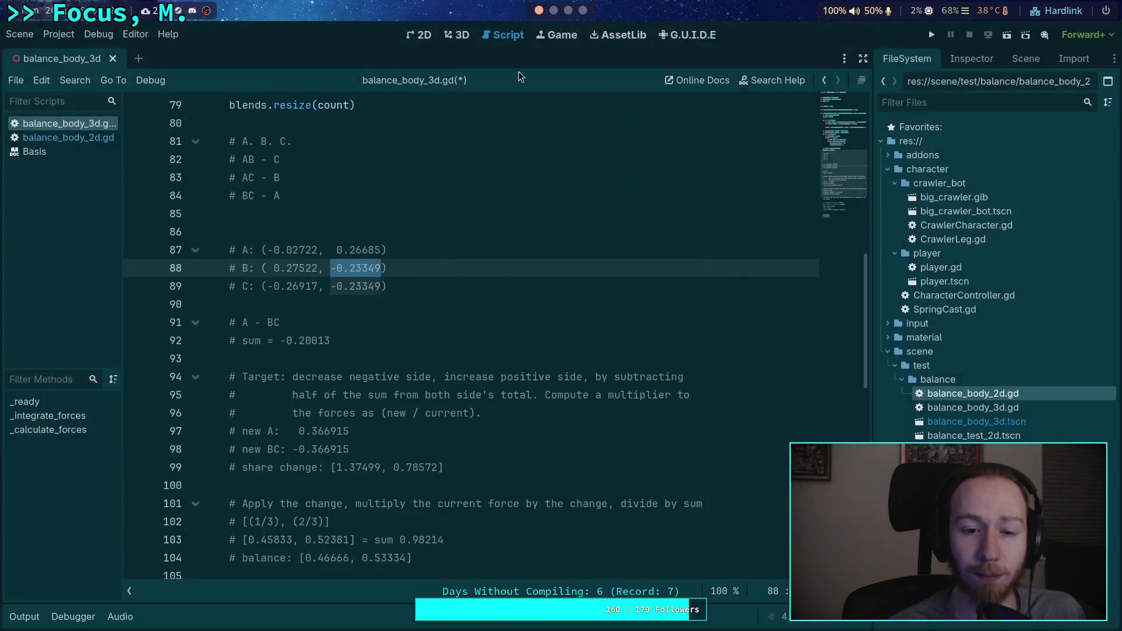
key("ctrl+v")
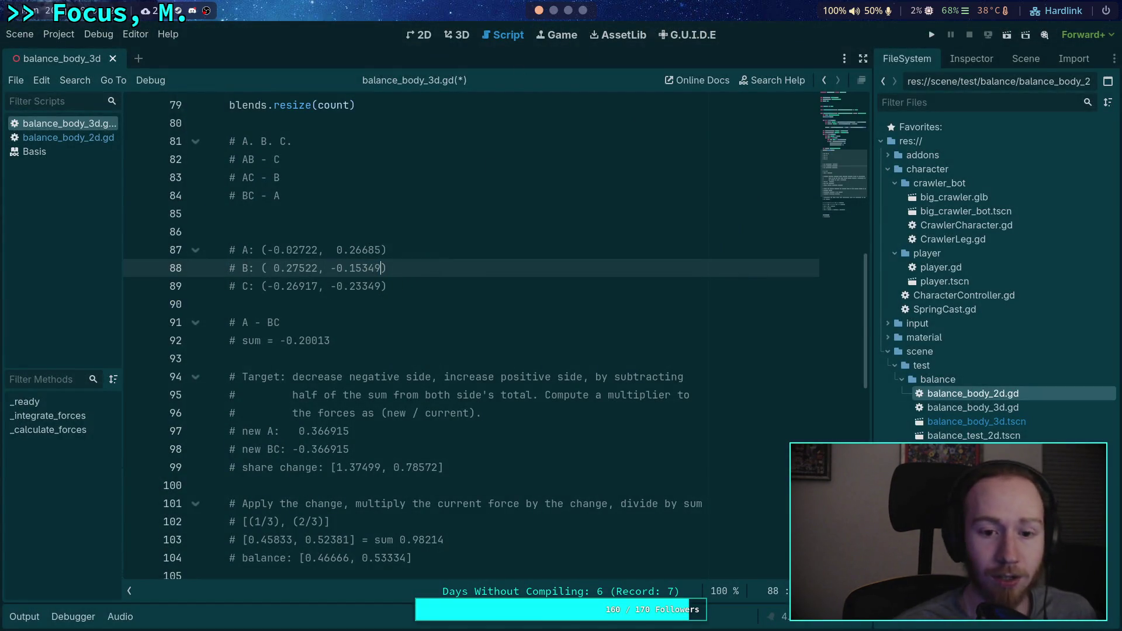
left_click(568, 11)
left_click(553, 11)
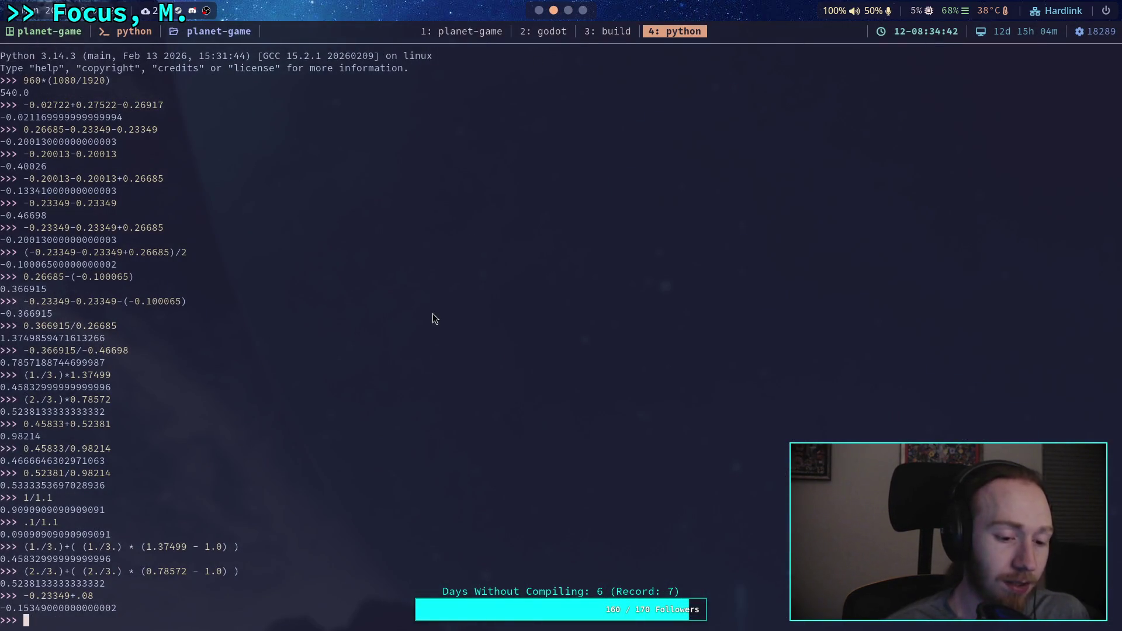
Step: Recalculate as -0.23349 - .08 in Python and copy the -0.31349 result
key("Up")
key("Left")
key("Left")
key("Left")
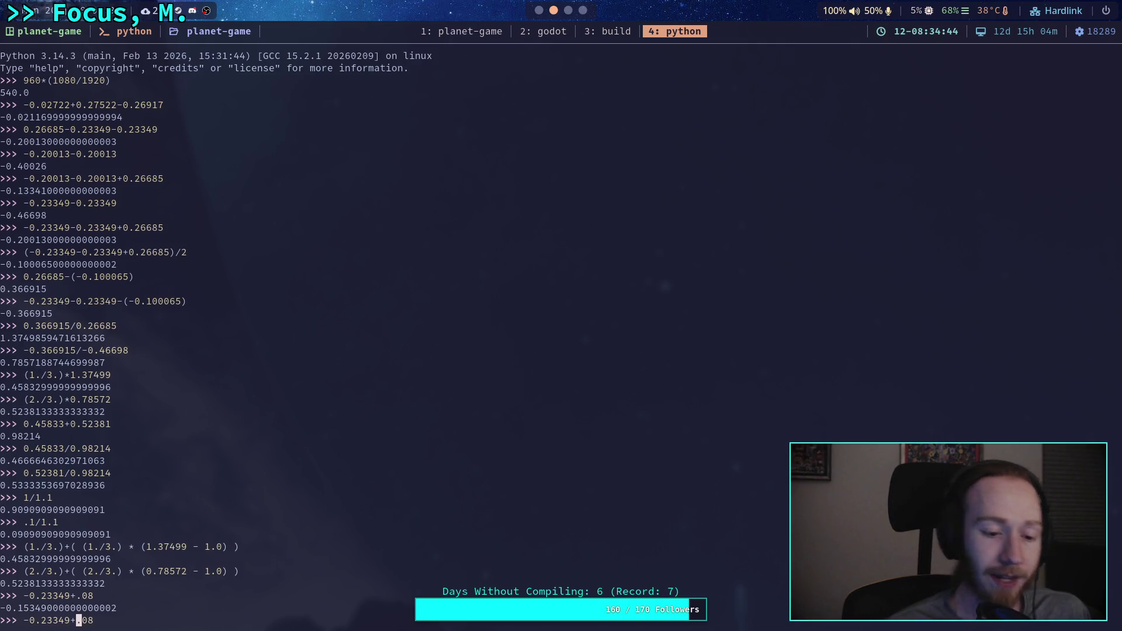
key("BackSpace")
type("-")
key("Return")
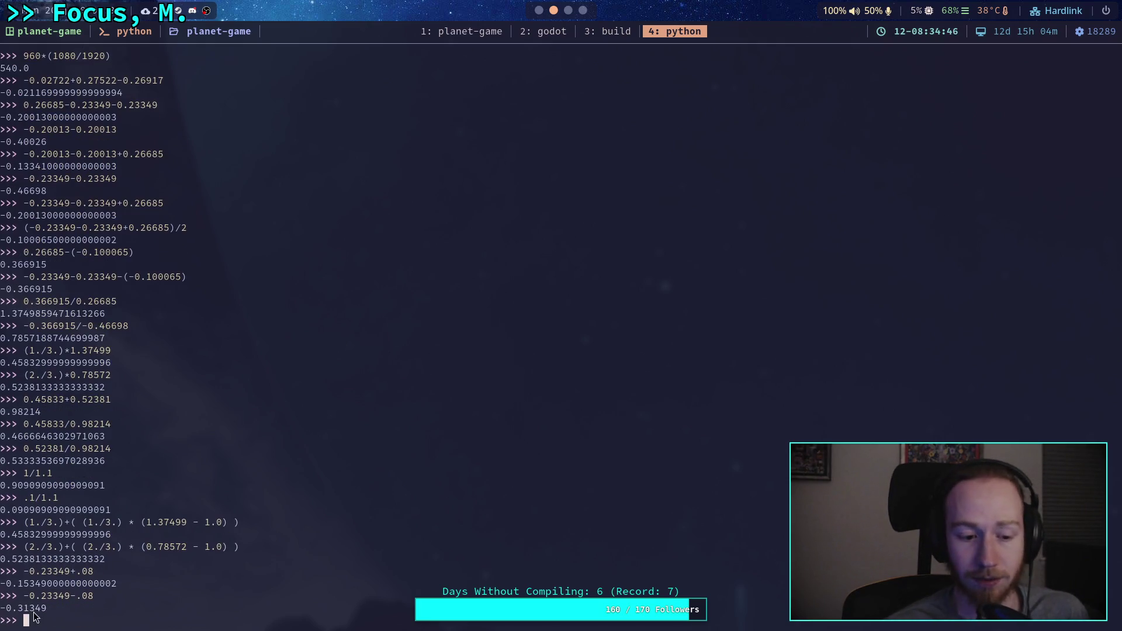
left_click_drag(3, 608, 49, 608)
left_click(540, 11)
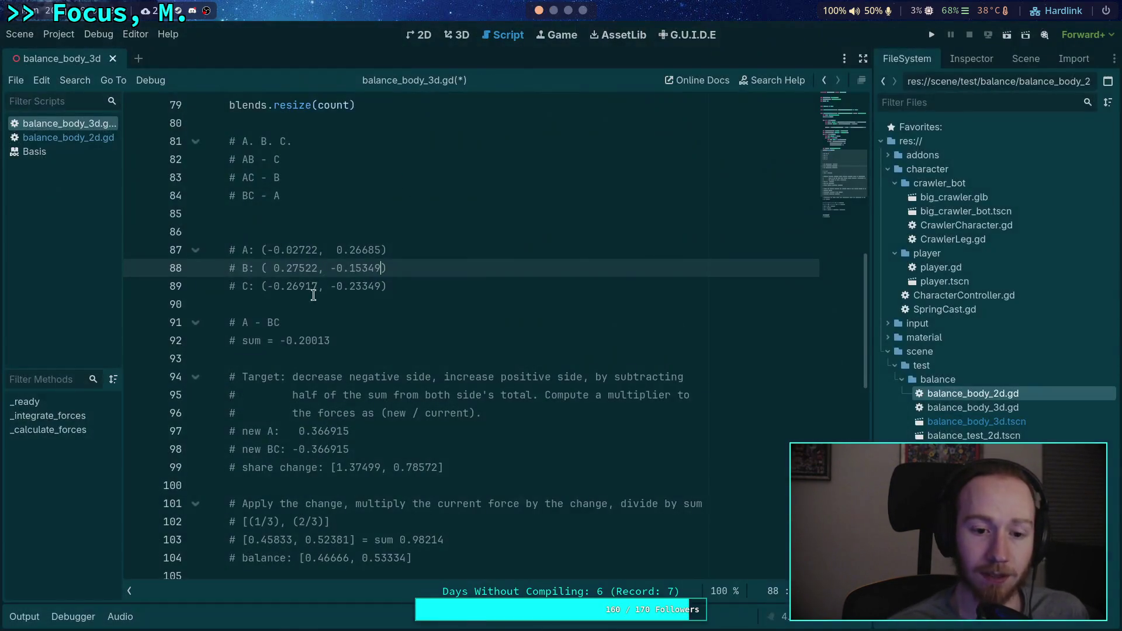
Step: Replace C's second value on line 89 with -0.31349
left_click_drag(336, 285, 381, 286)
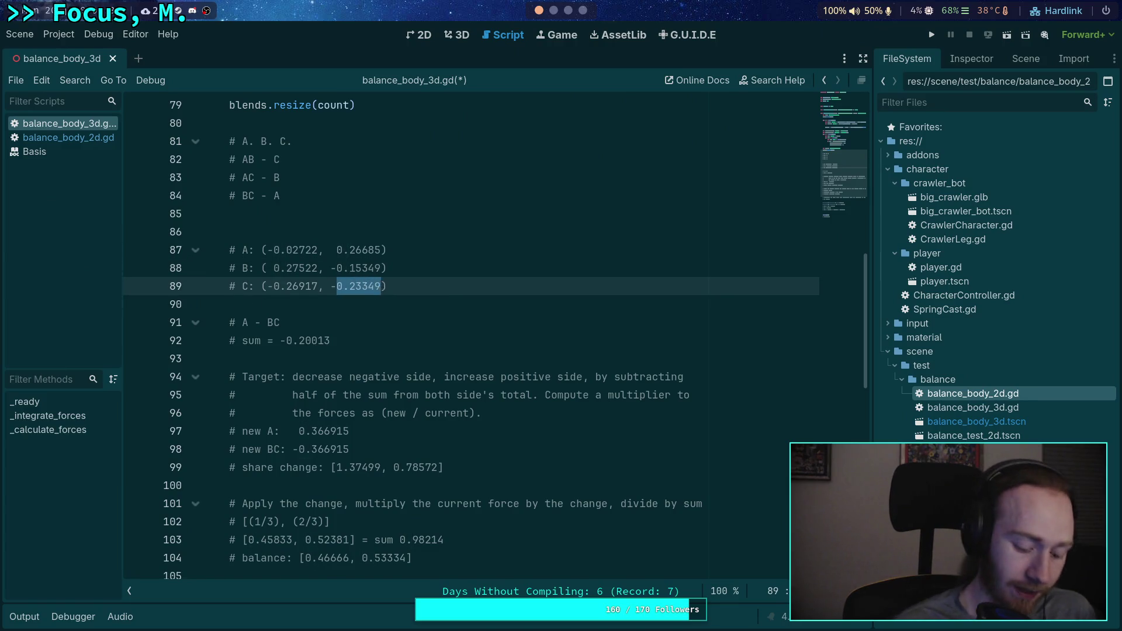
key("ctrl+v")
left_click(387, 340)
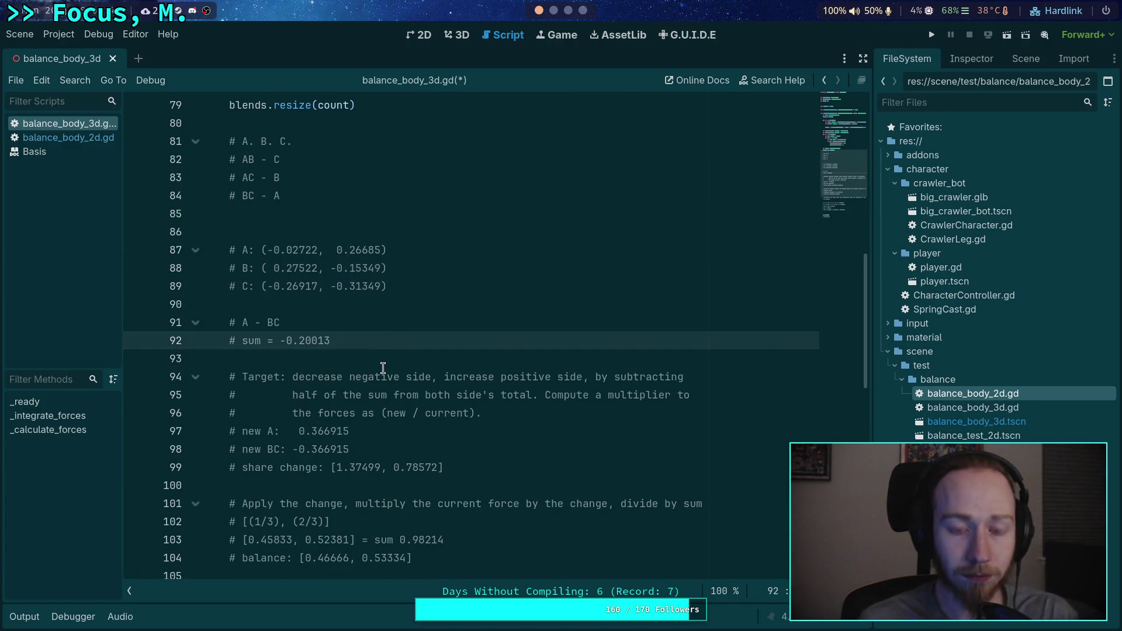
Step: Start a new '# FcN =' comment line below the FbN equation
scroll(387, 366, "down", 1)
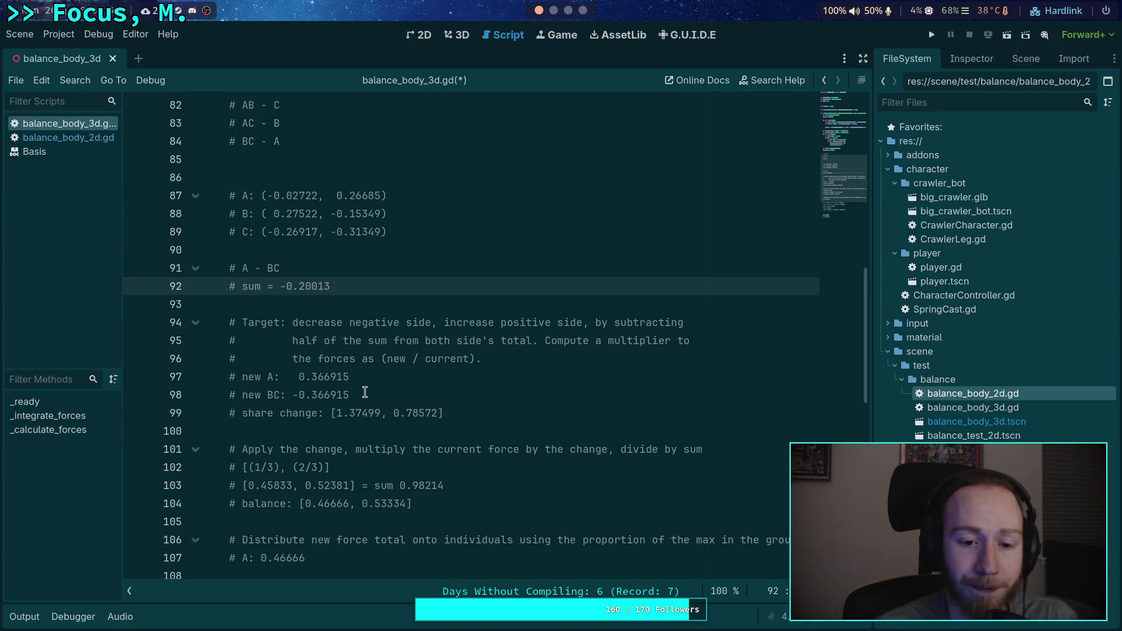
scroll(350, 389, "down", 2)
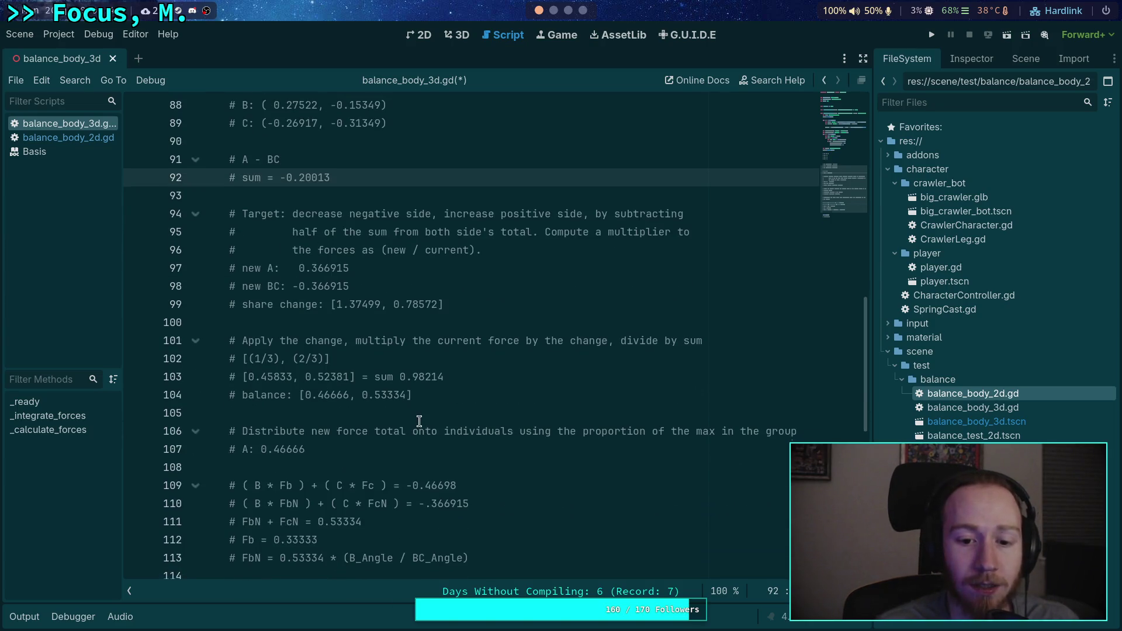
scroll(368, 409, "down", 1)
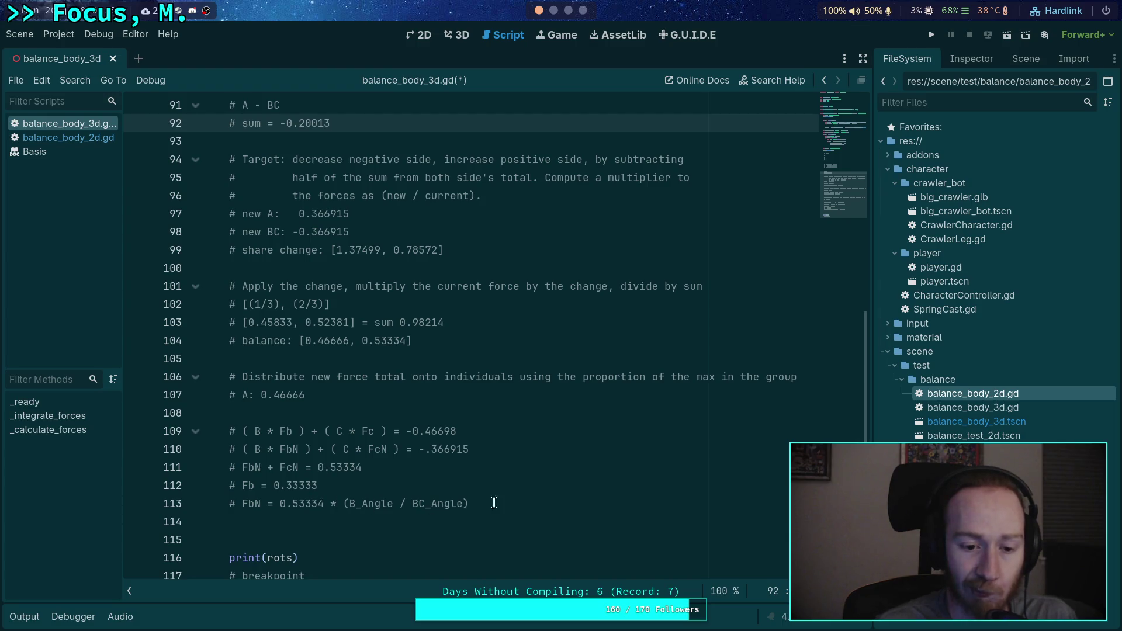
left_click(532, 501)
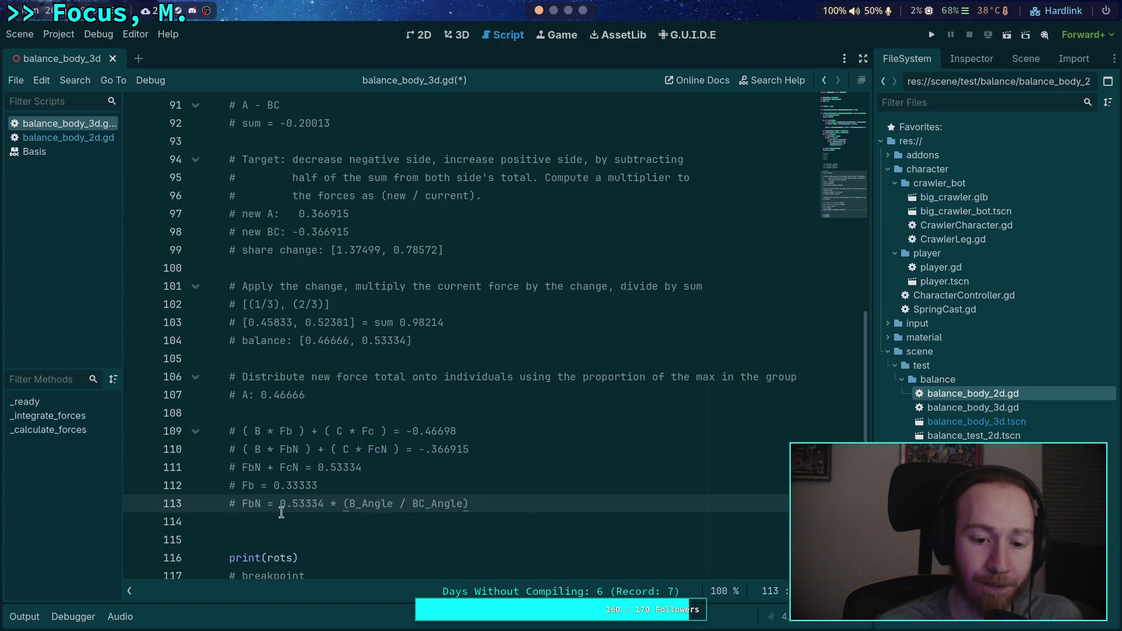
left_click_drag(318, 468, 371, 467)
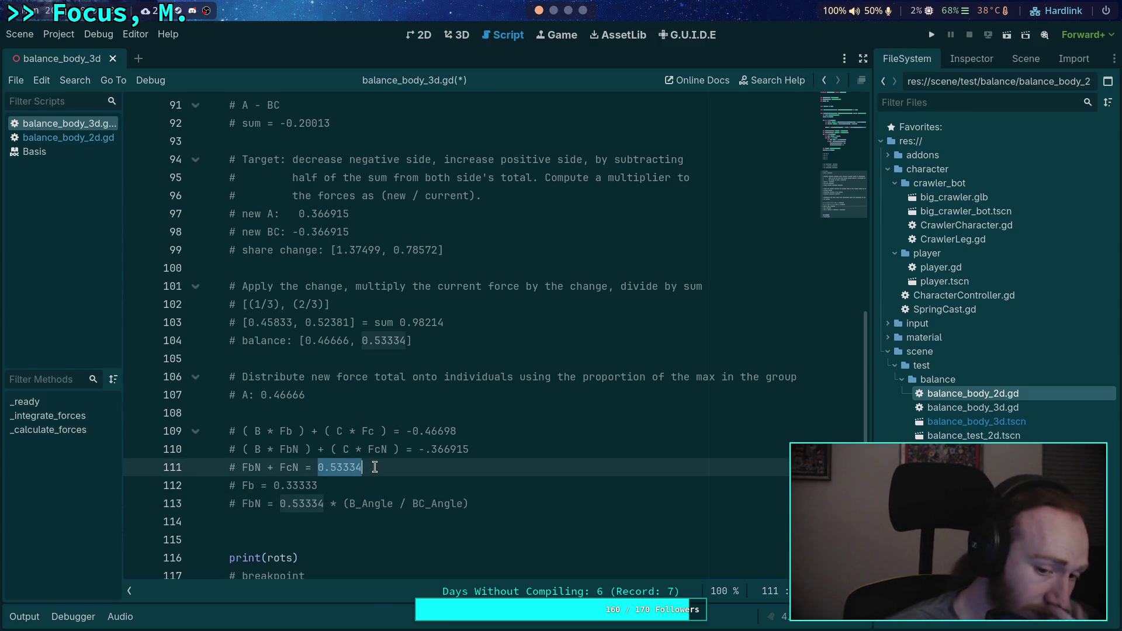
left_click(538, 508)
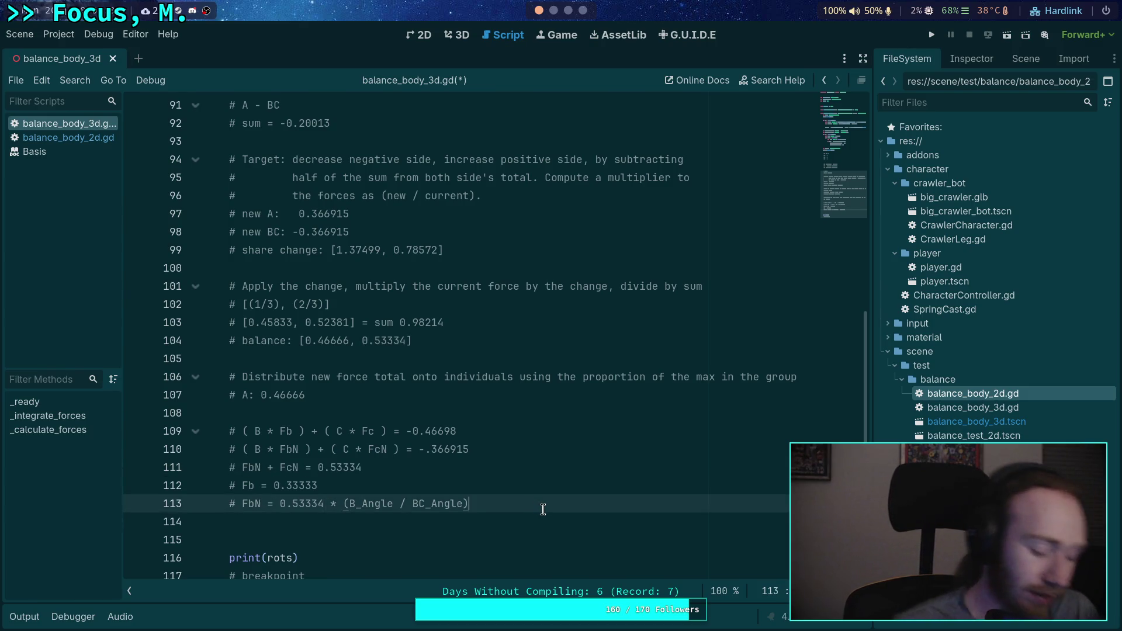
key("Return")
type("# FcN = ")
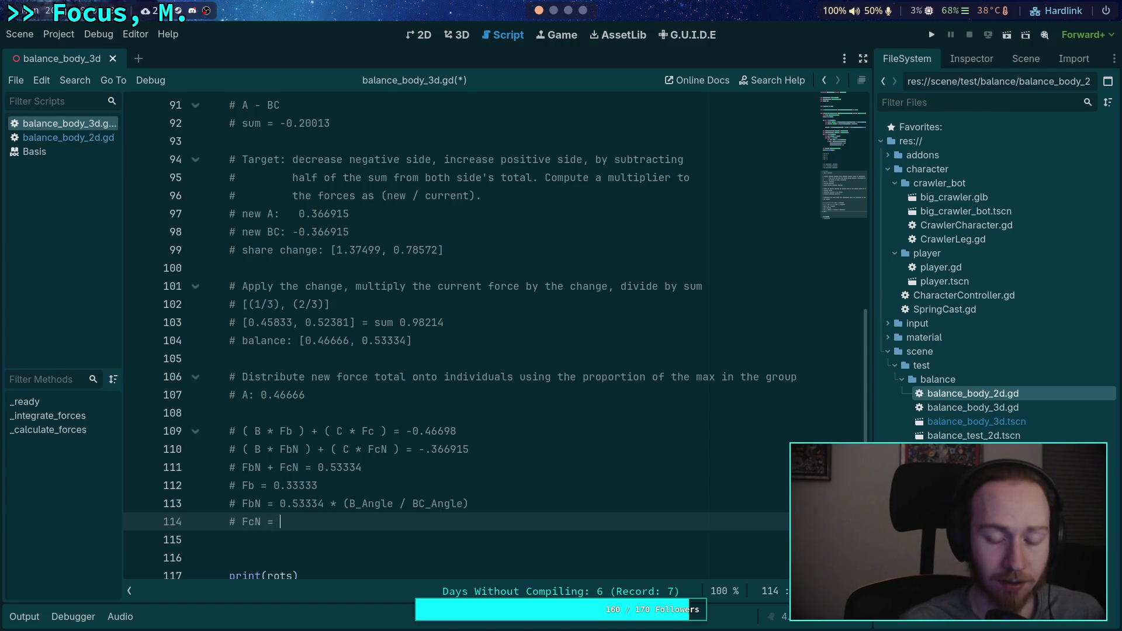
type("0.53334 * (C_")
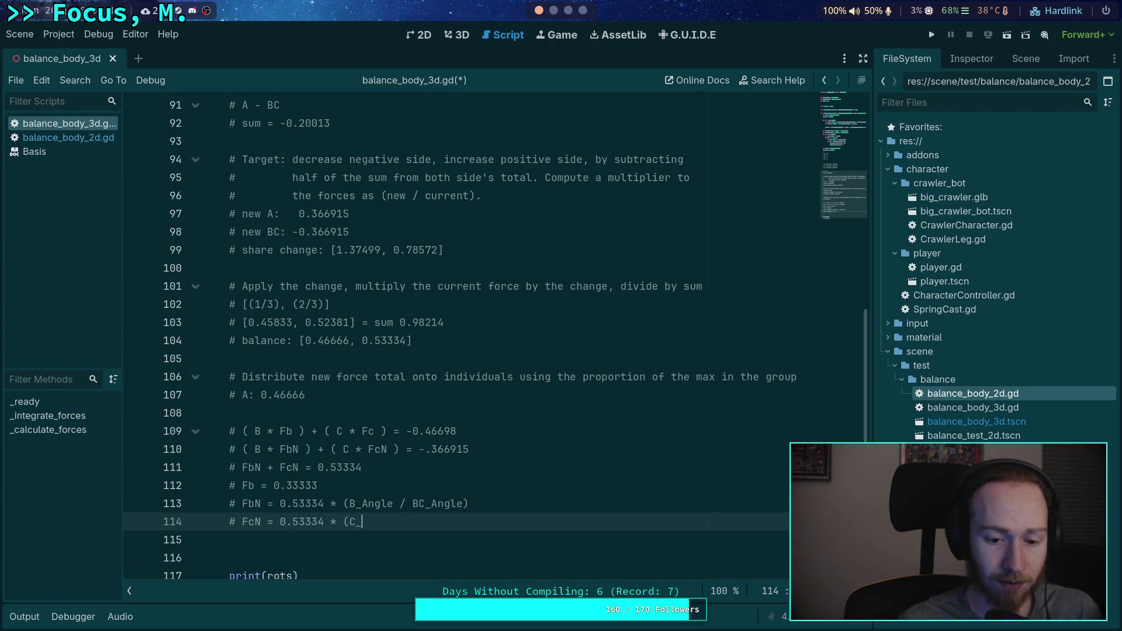
type("Angle /")
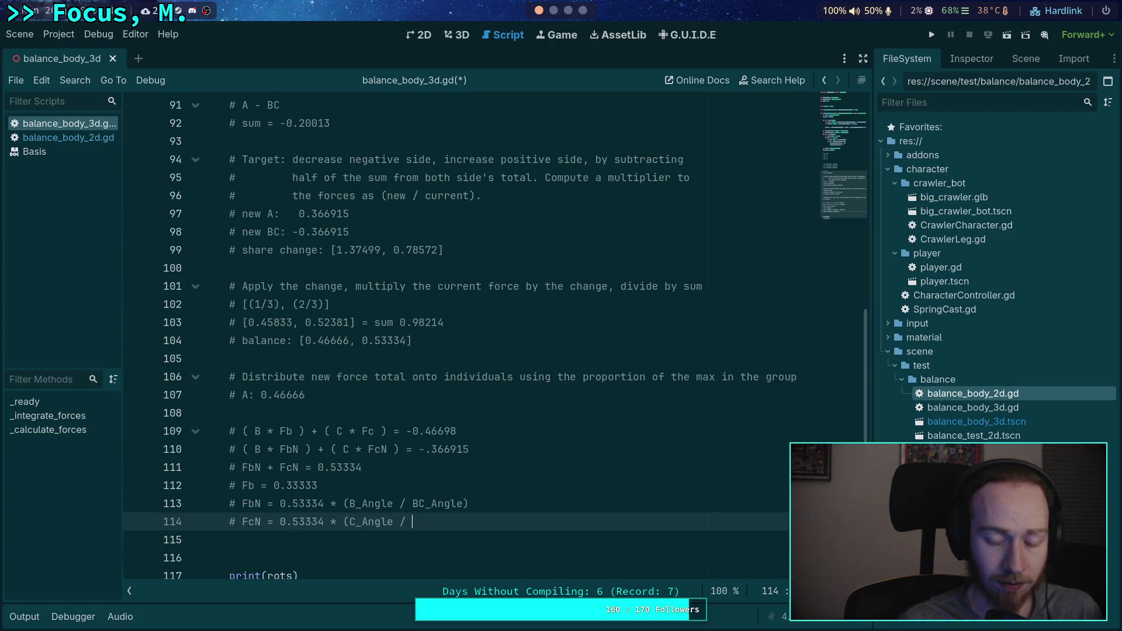
type("ngle)")
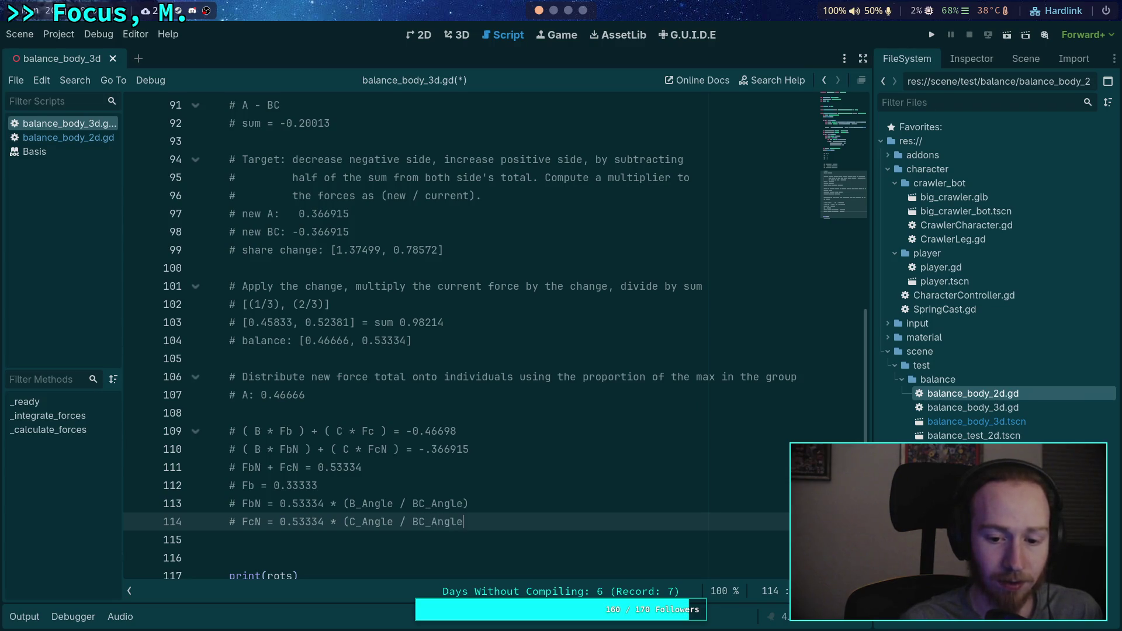
Step: Insert a '# Fc = 0.33333' comment line below the Fb line
double_click(348, 520)
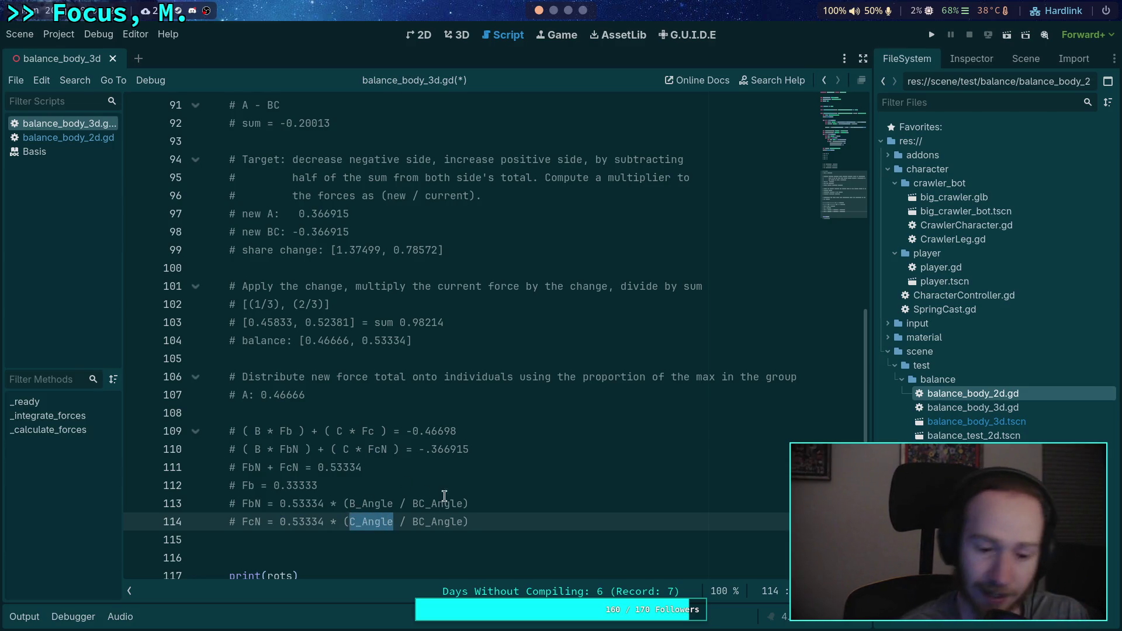
left_click(482, 502)
key("Up")
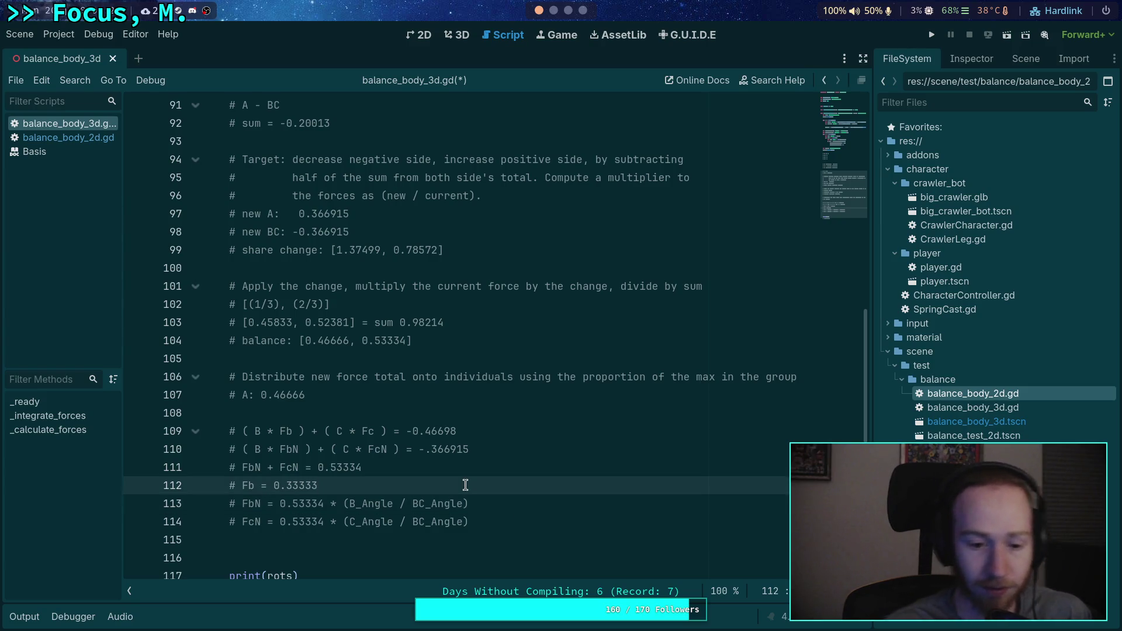
key("Return")
type("# Fc = 0")
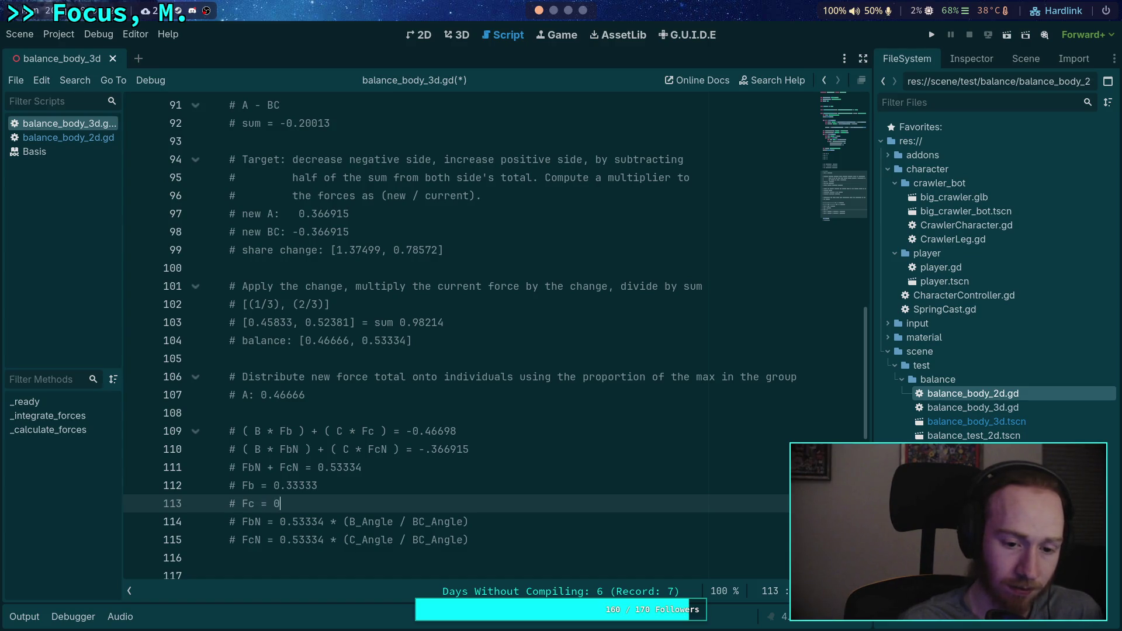
type(".33333")
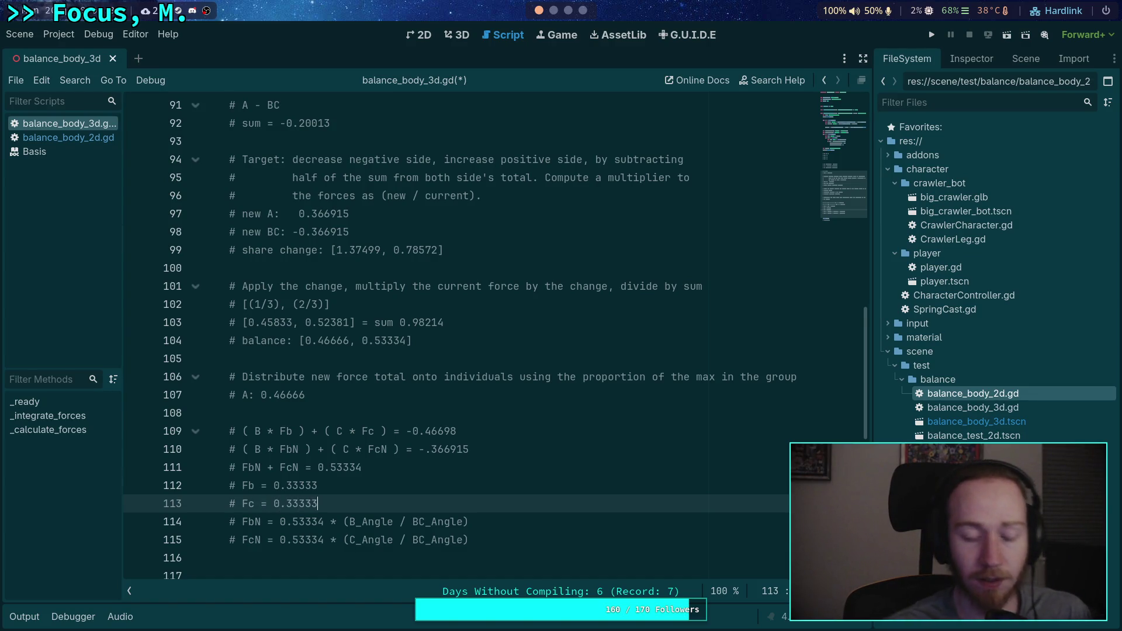
Step: Add a blank line after the FcN = 0.53334 * (C_Angle / BC_Angle) formula
scroll(503, 482, "down", 1)
left_click(511, 485)
key("Return")
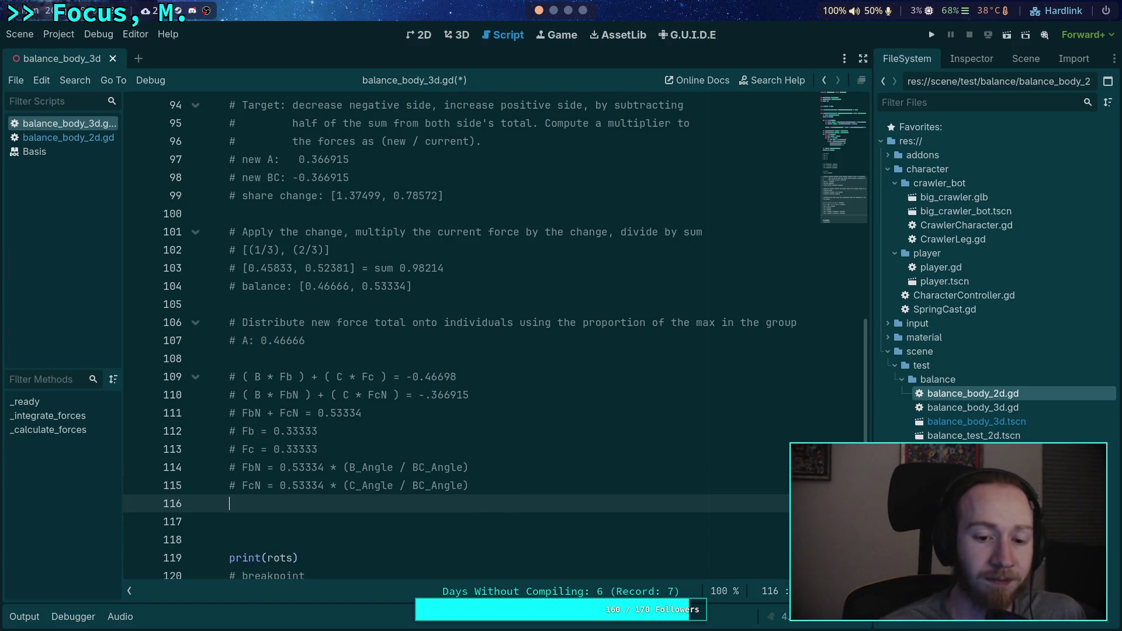
Step: Inspect the angle ratios and FbN/FcN usages in the force formulas
left_click_drag(343, 468, 514, 464)
left_click(507, 481)
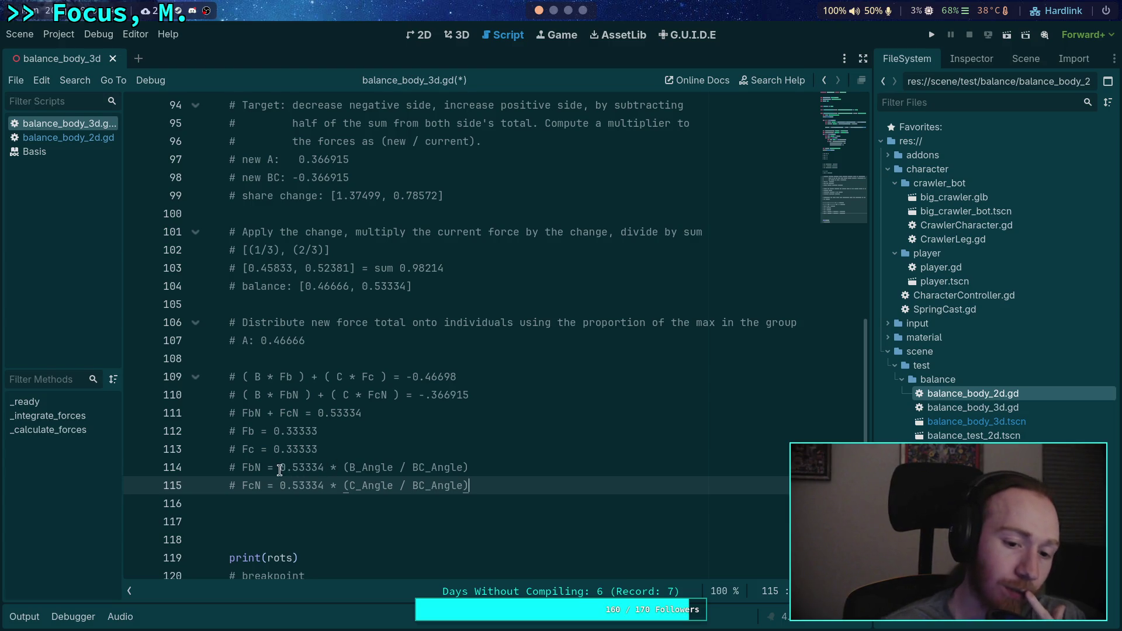
mouse_move(241, 469)
left_mouse_down()
mouse_move(344, 463)
mouse_move(325, 464)
left_mouse_up()
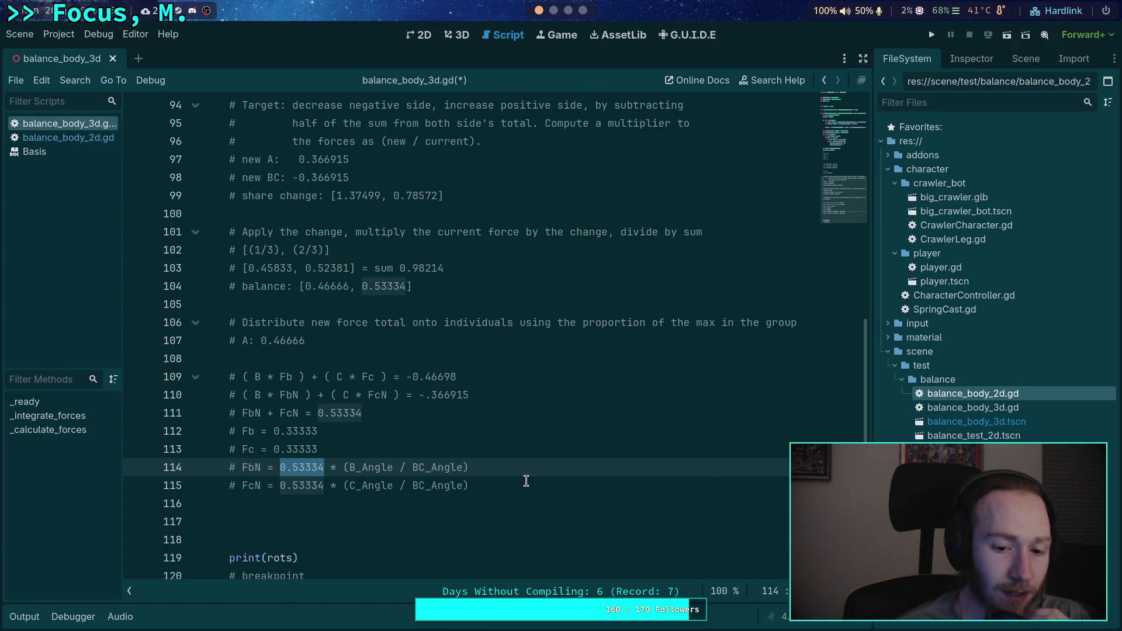
left_click_drag(349, 467, 464, 469)
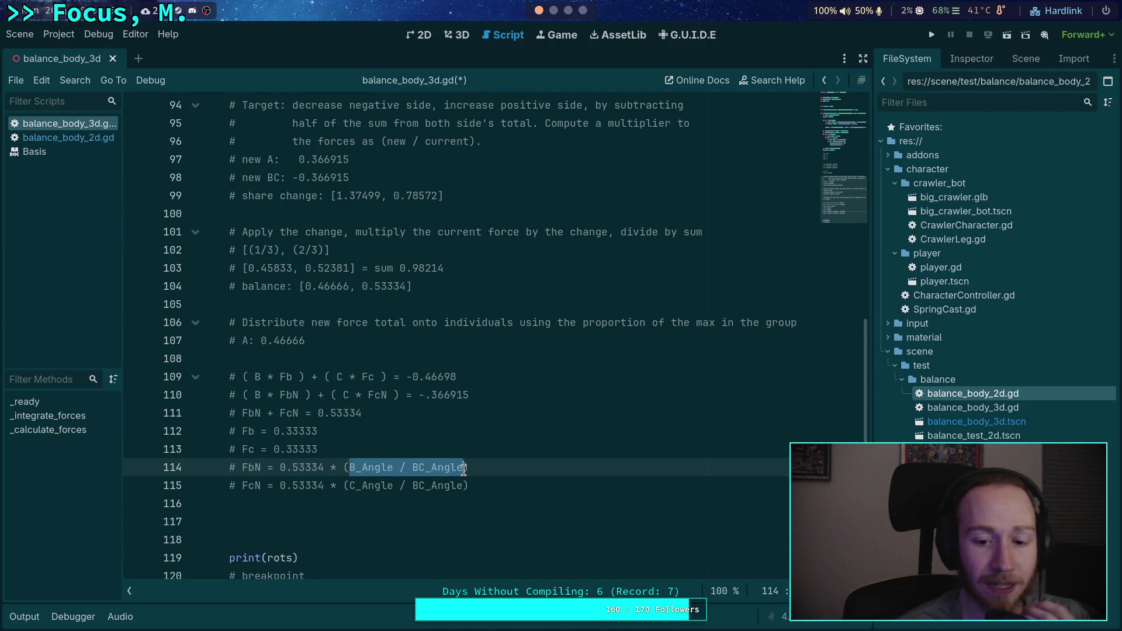
left_click(347, 467)
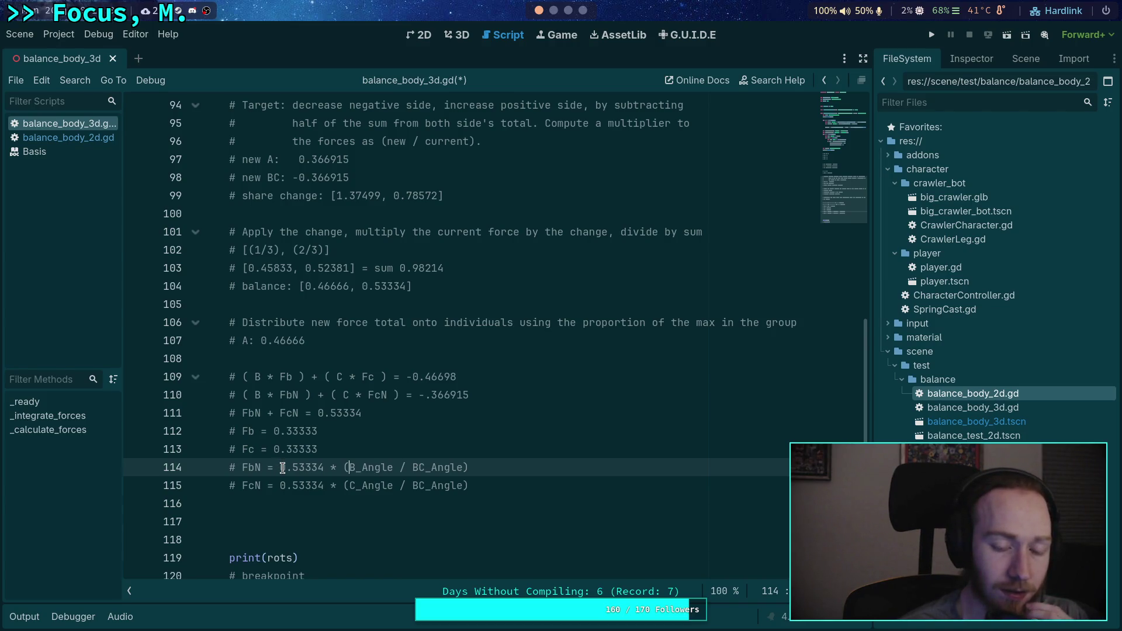
mouse_move(242, 467)
left_mouse_down()
mouse_move(261, 468)
mouse_move(259, 485)
left_mouse_up()
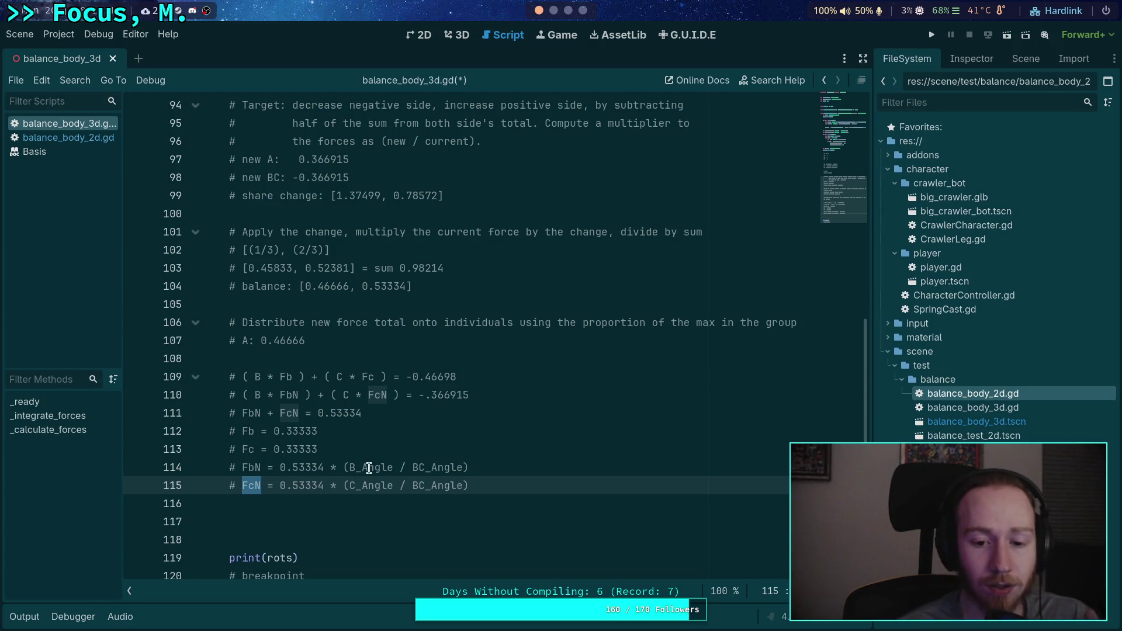
mouse_move(343, 467)
left_mouse_down()
mouse_move(467, 468)
mouse_move(338, 485)
left_mouse_up()
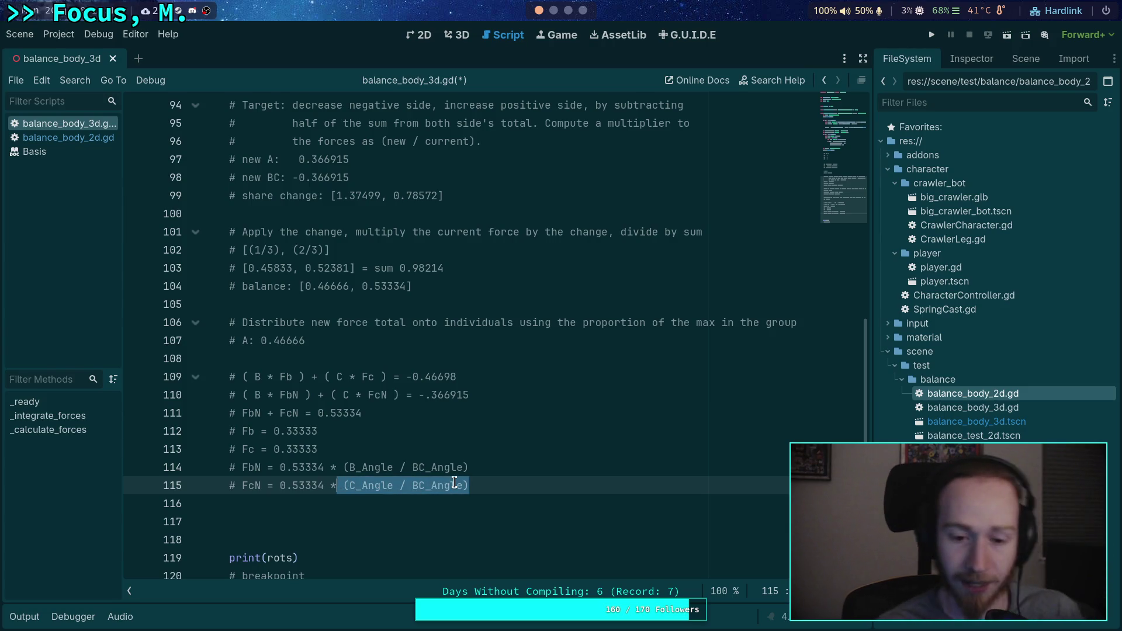
left_click(512, 467)
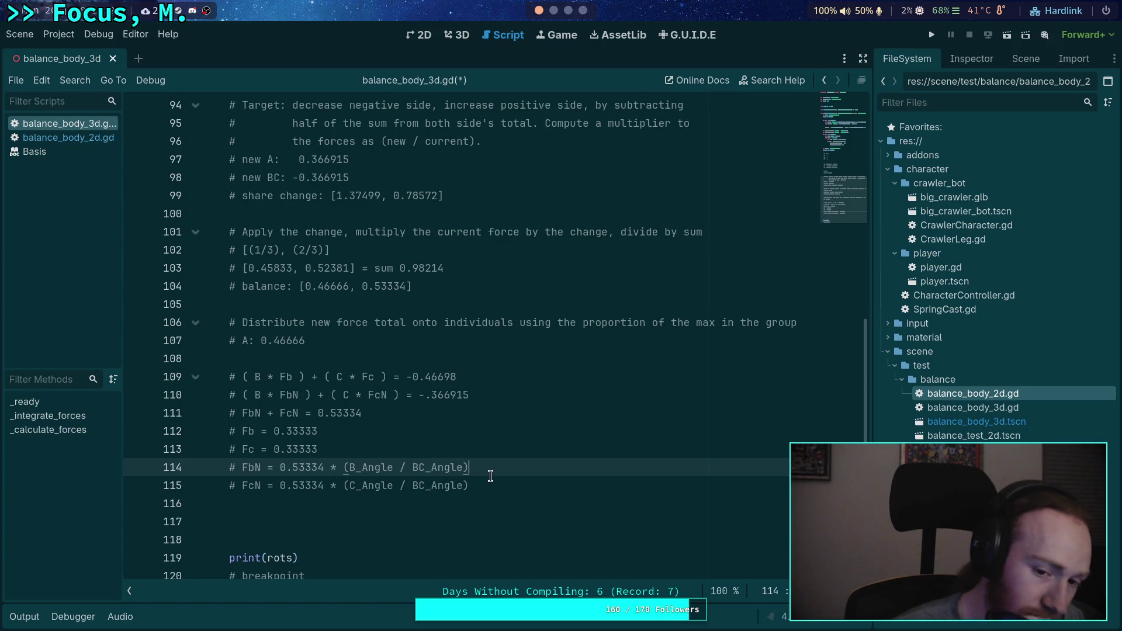
Step: Delete the '# Fb = 0.33333' and '# Fc = 0.33333' comment lines
left_click_drag(490, 482, 242, 466)
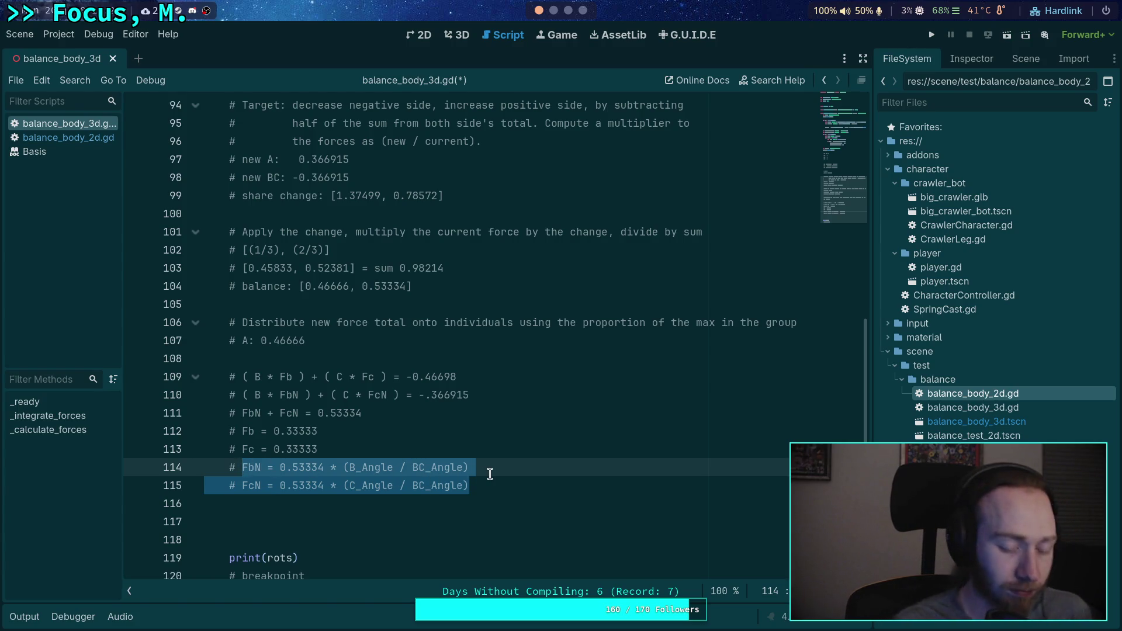
left_click_drag(386, 453, 118, 430)
key("BackSpace")
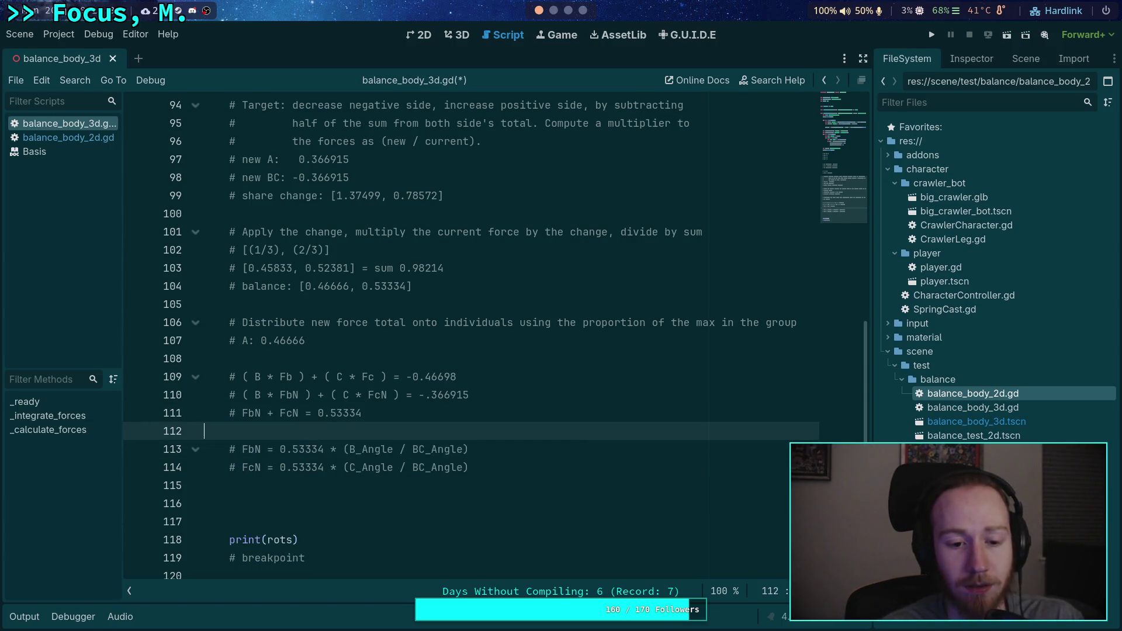
mouse_move(470, 467)
left_mouse_down()
mouse_move(403, 451)
mouse_move(241, 452)
left_mouse_up()
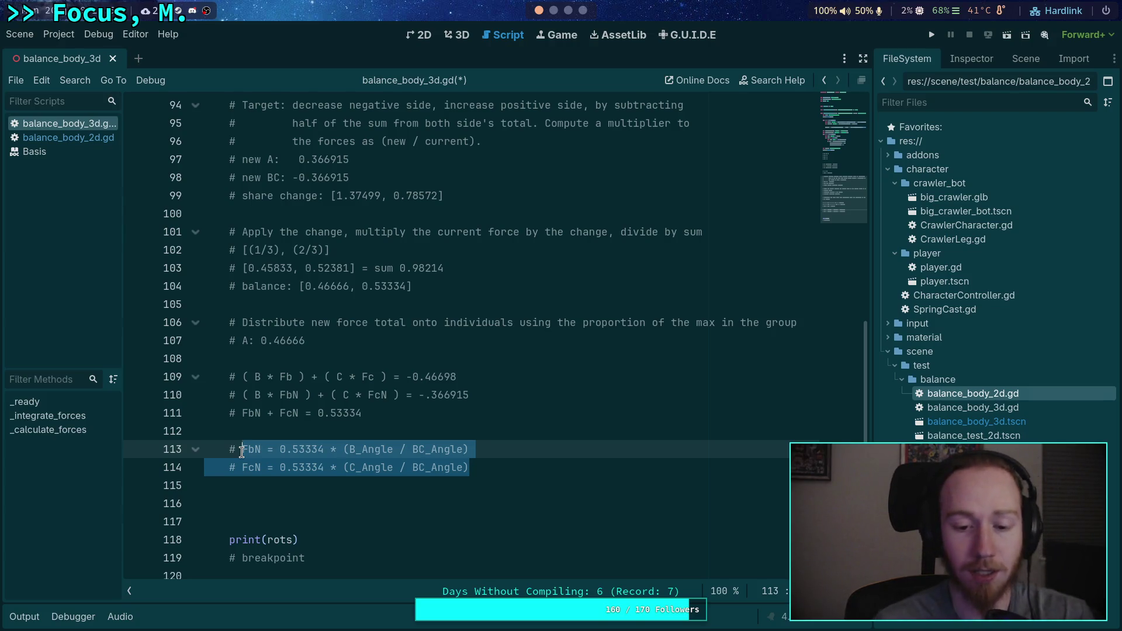
left_click(356, 450)
mouse_move(345, 449)
left_mouse_down()
mouse_move(470, 448)
mouse_move(426, 461)
mouse_move(242, 448)
left_mouse_up()
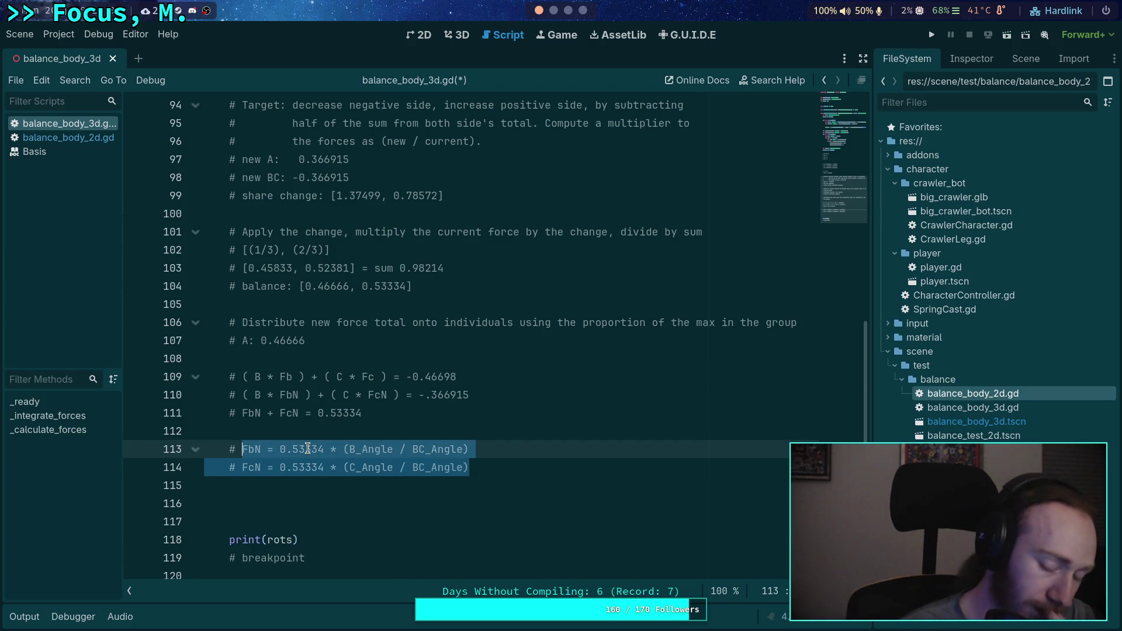
key("BackSpace")
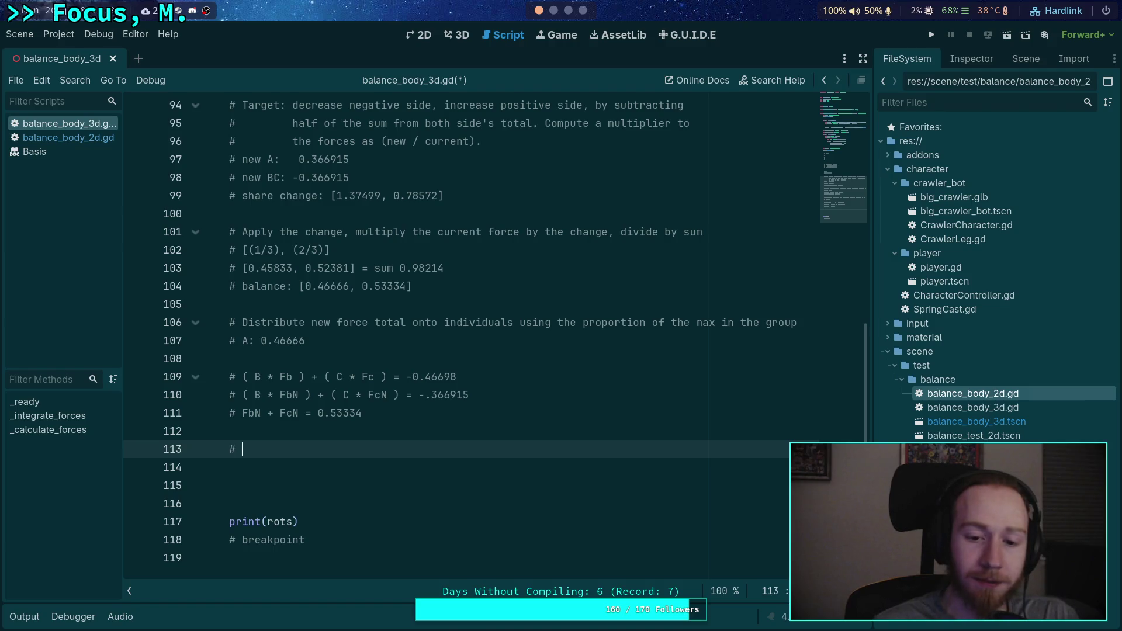
Step: Check the FbN + FcN = 0.53334 sum and line 110 equation, returning to empty comment line 113
left_click_drag(242, 413, 363, 413)
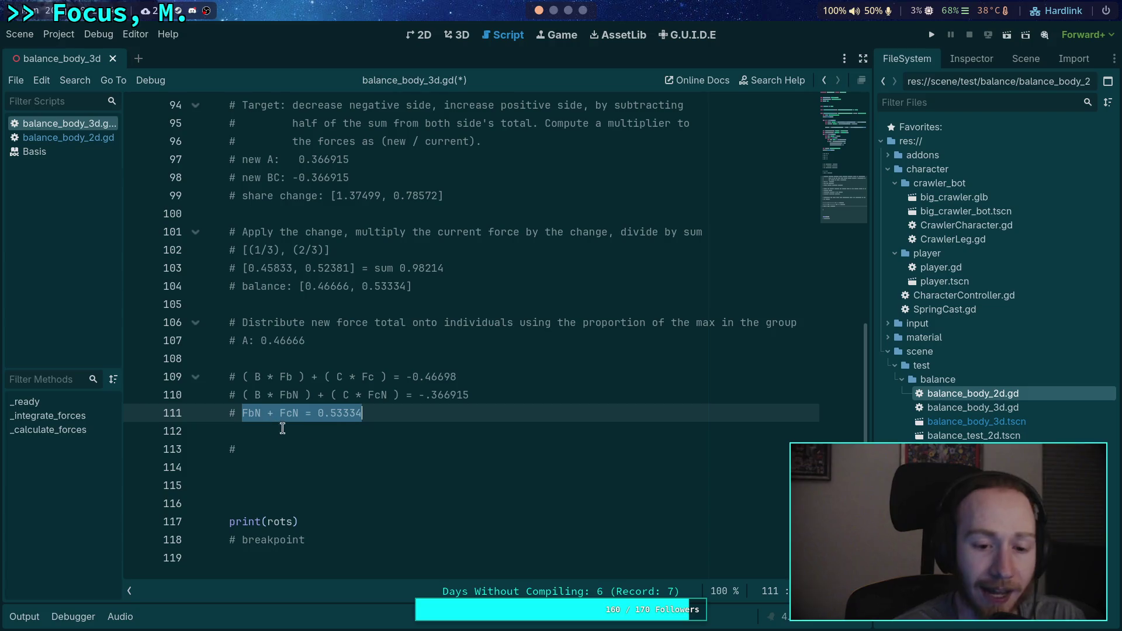
left_click(319, 414)
double_click(319, 414)
left_click(353, 450)
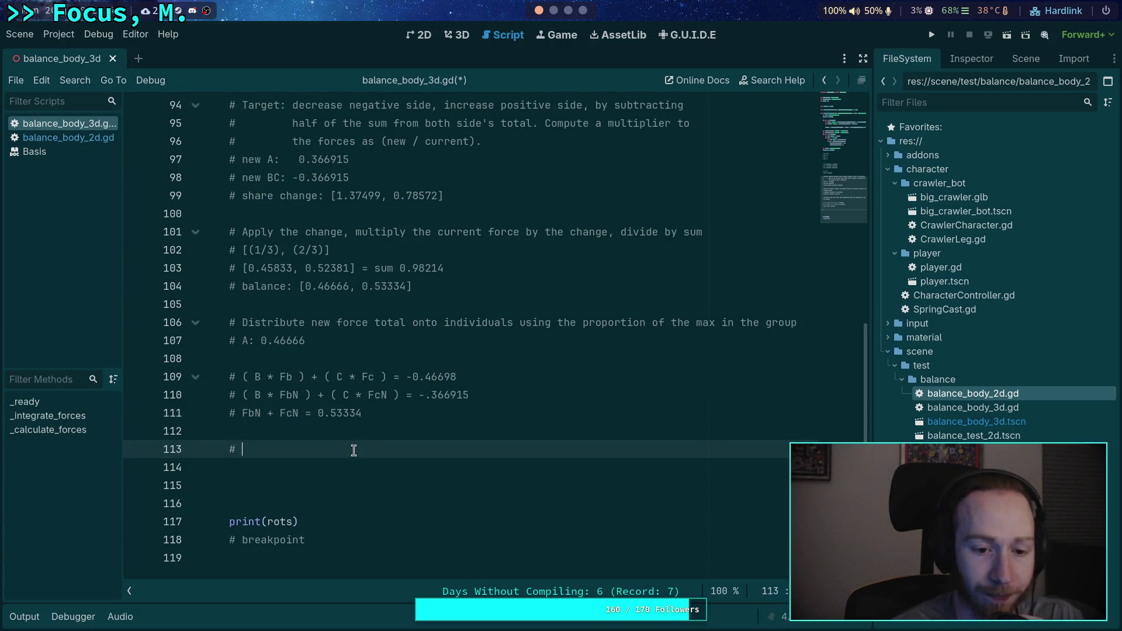
left_click_drag(486, 397, 247, 398)
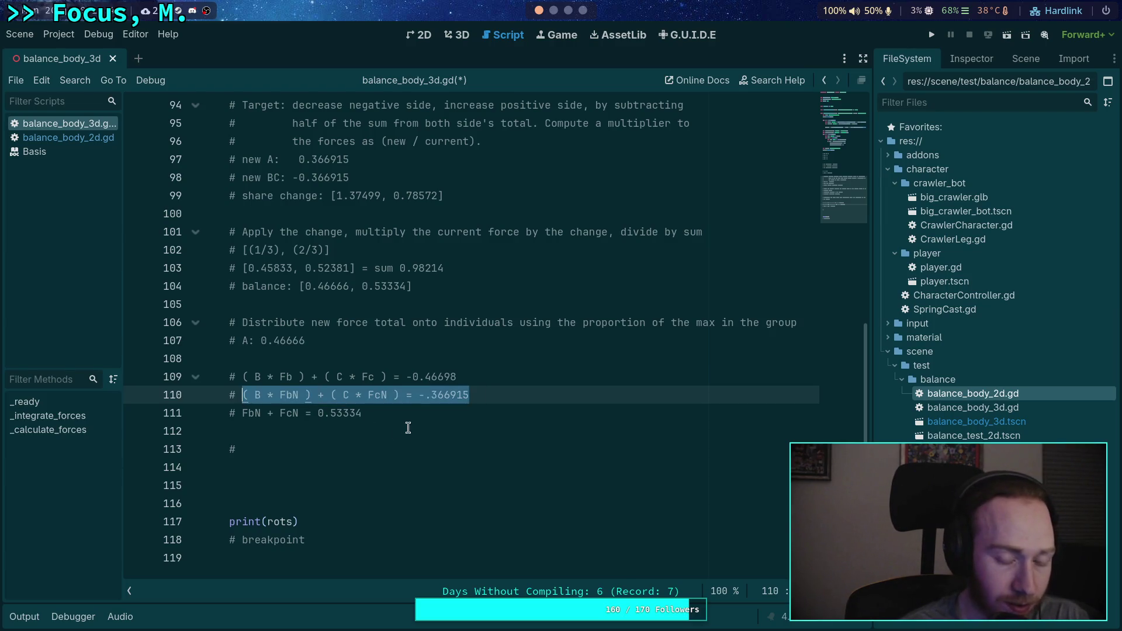
left_click(358, 450)
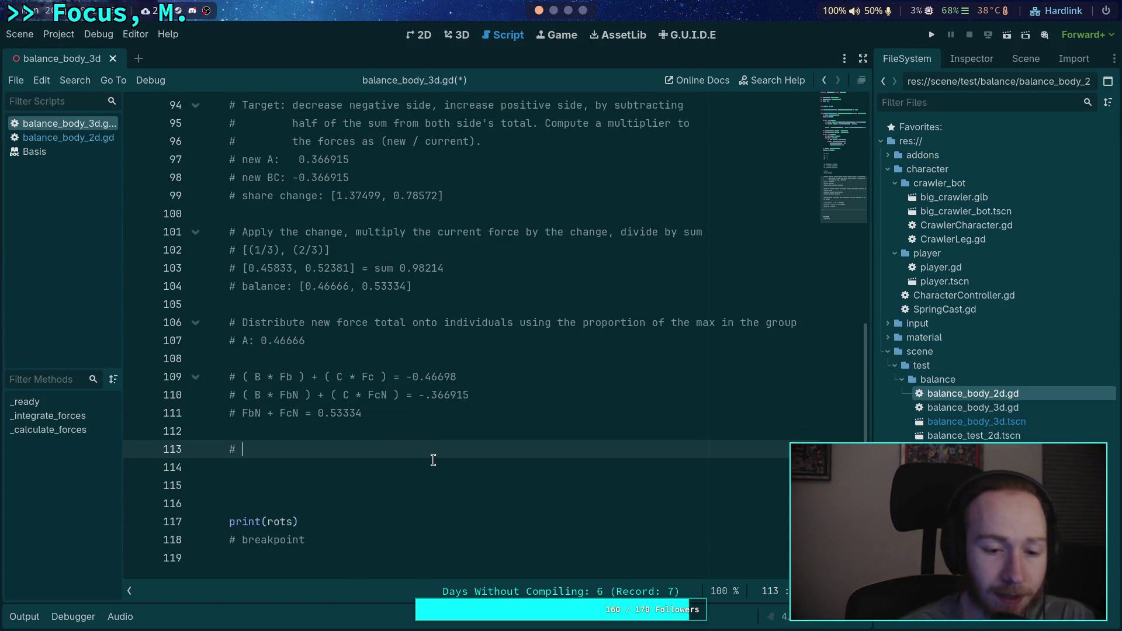
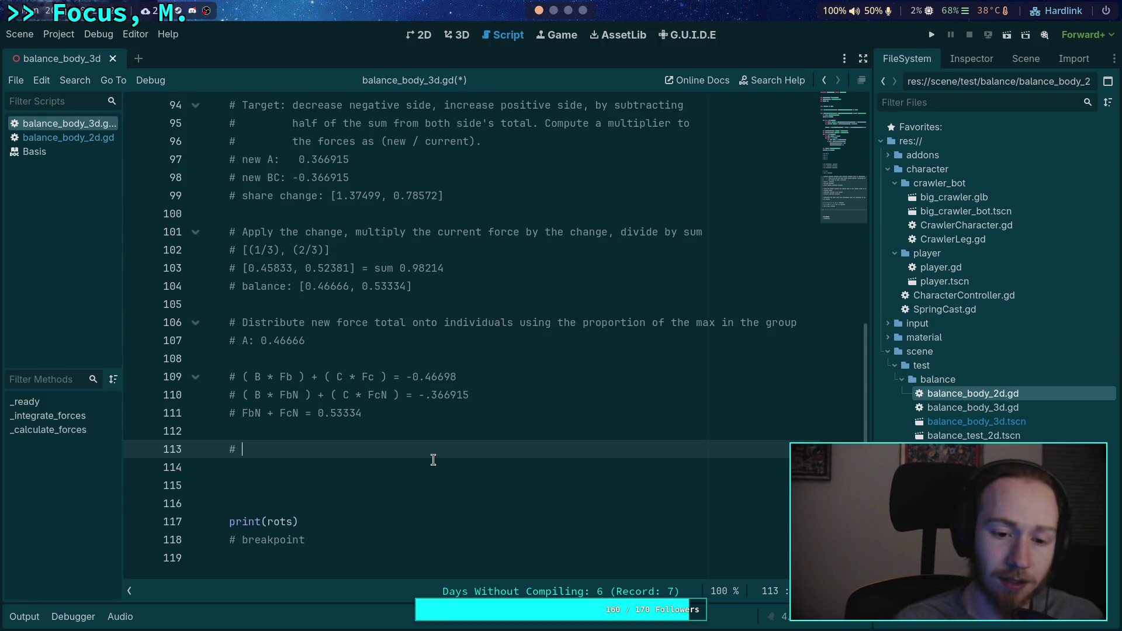
Step: Write '# FbN - Fb =' on line 113, replacing the typed slash with a minus sign
type("FbN")
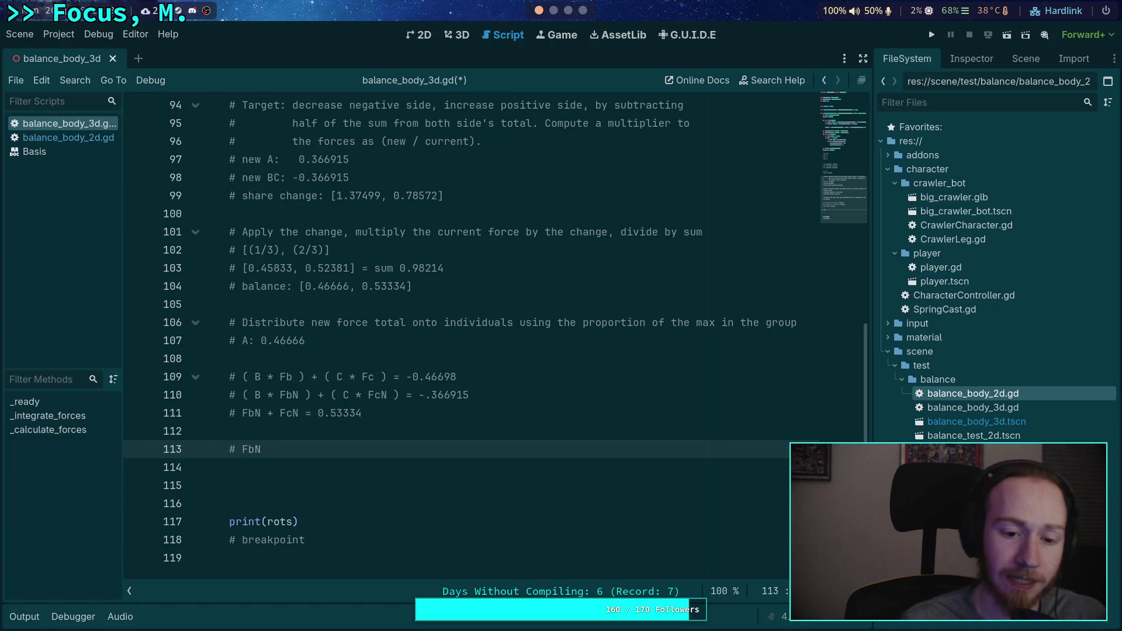
type(" =")
key("BackSpace")
type("/ Fb =")
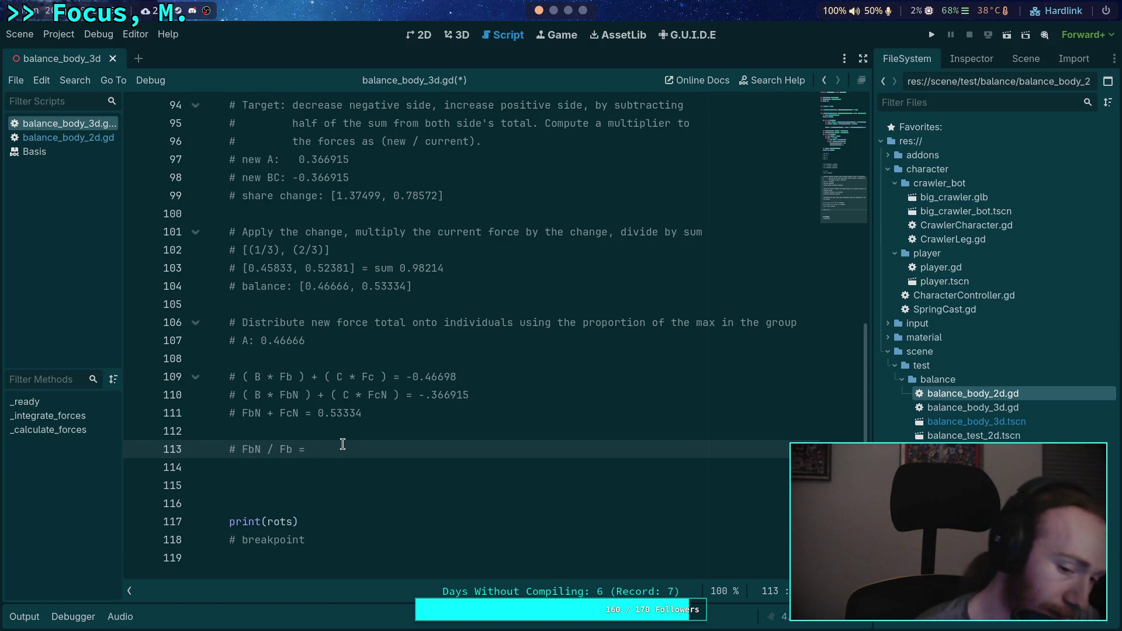
double_click(268, 448)
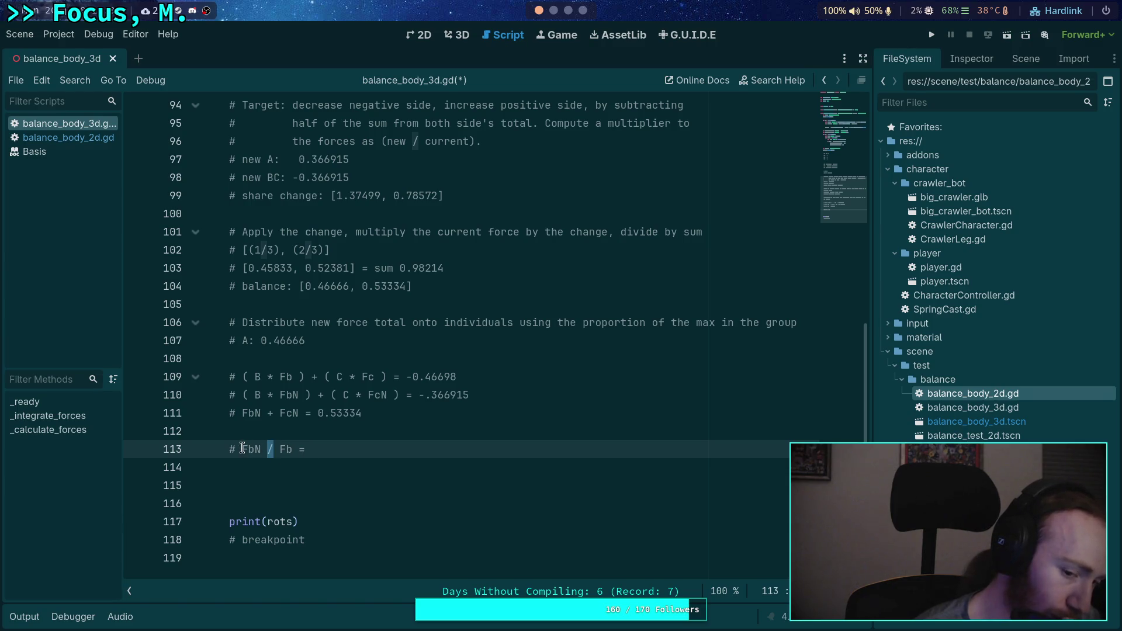
type("-")
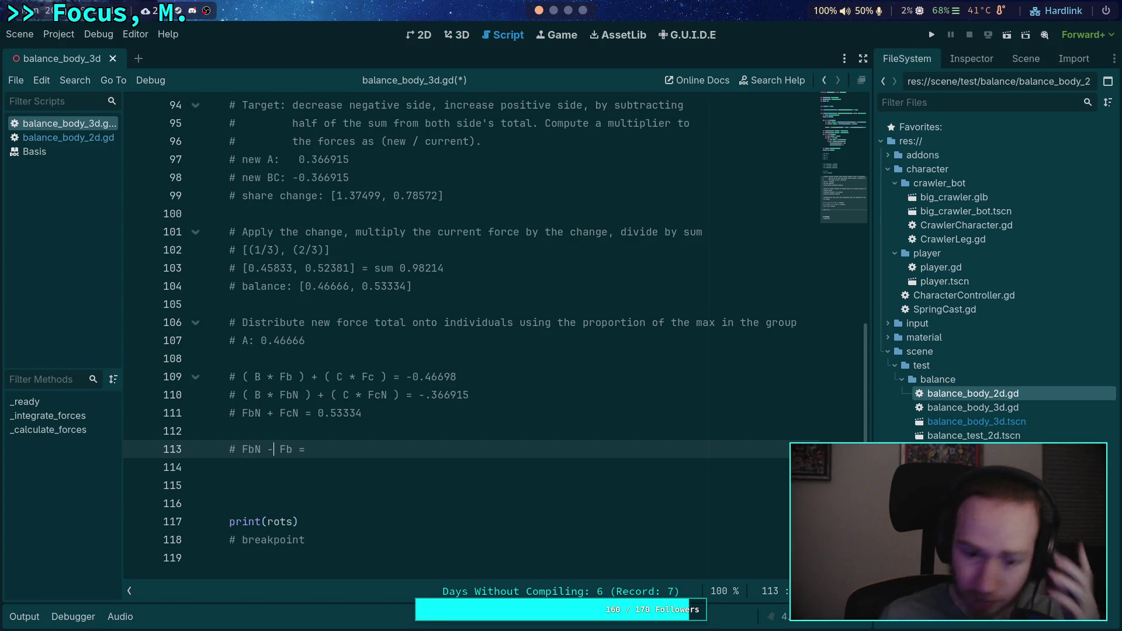
left_click_drag(242, 448, 302, 450)
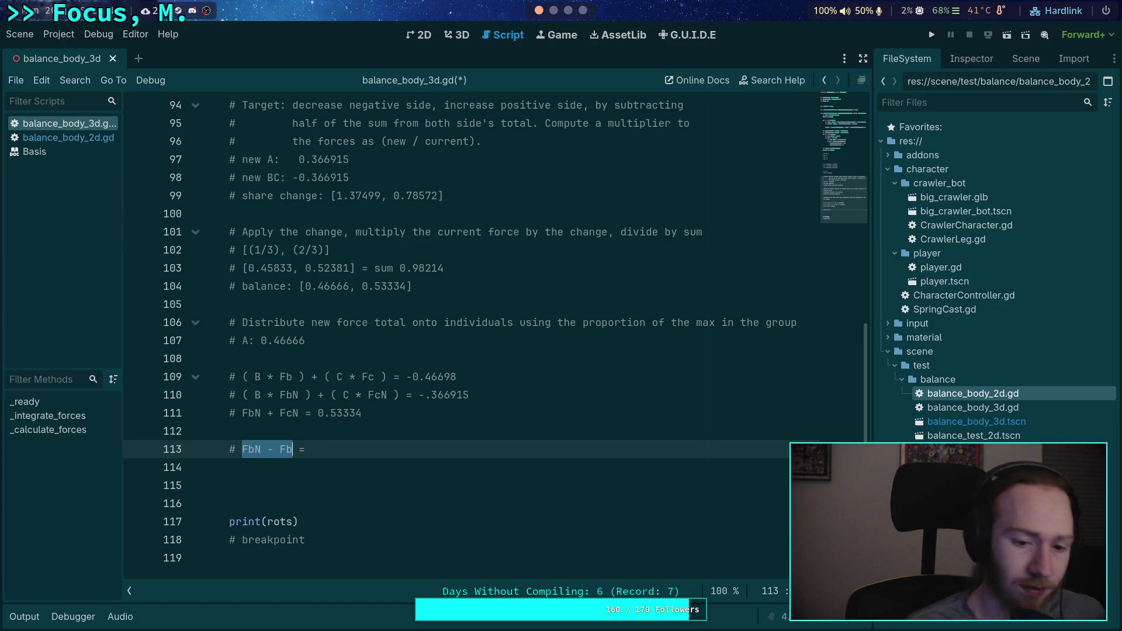
Step: Wrap FbN - Fb in parentheses and divide by Fb so line 113 reads '# (FbN - Fb) / Fb ='
type("( =")
type(" / ")
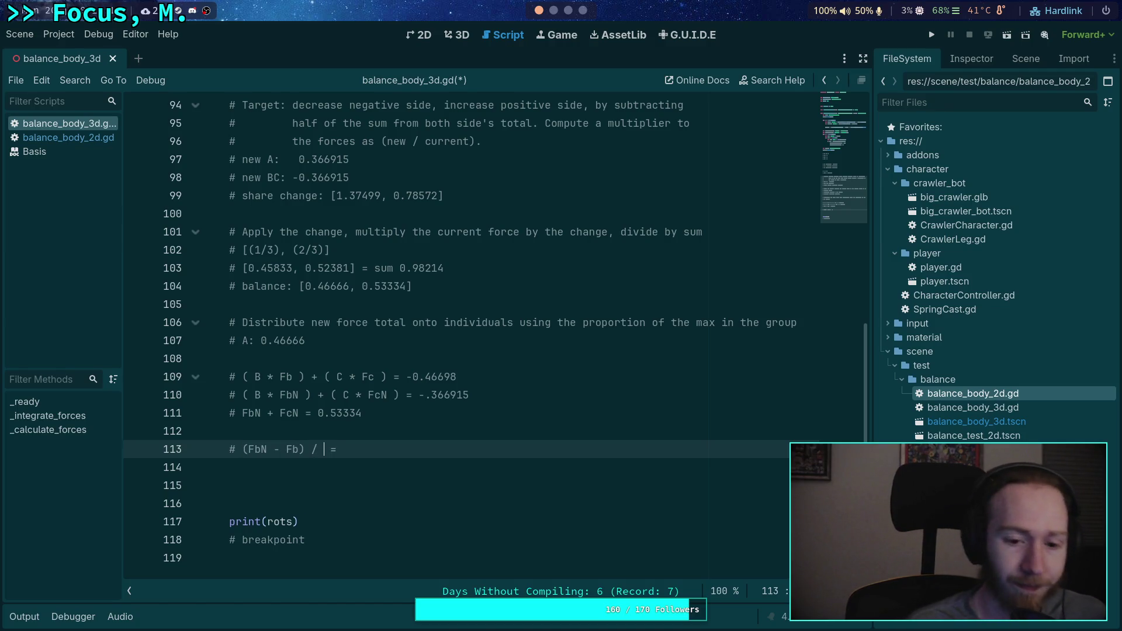
type("Fb")
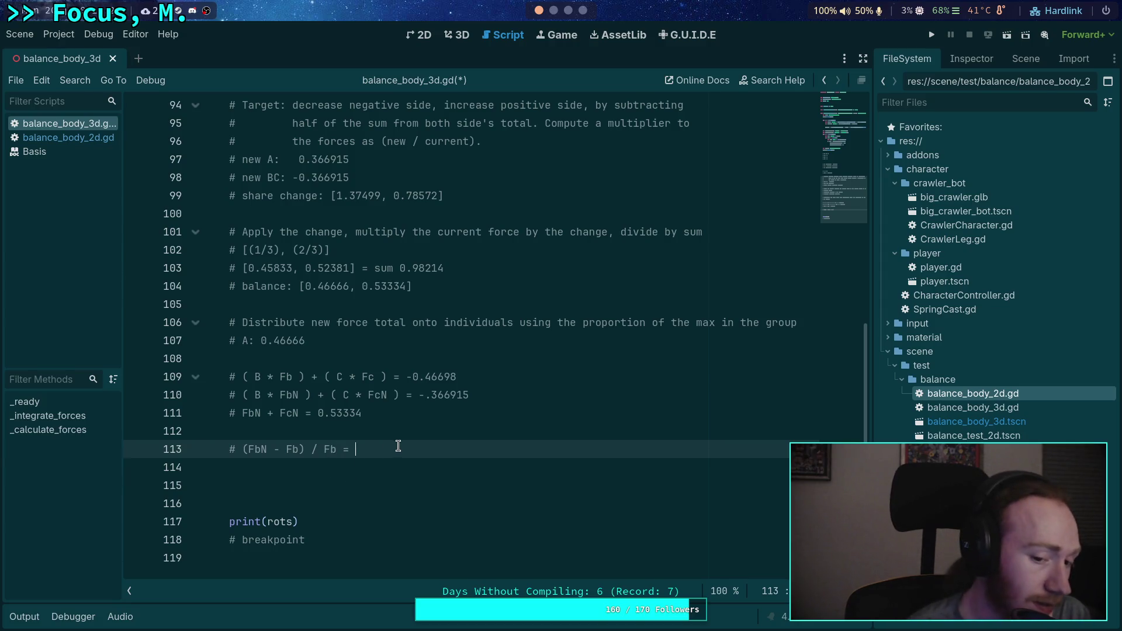
left_click_drag(320, 450, 336, 453)
left_click(315, 450)
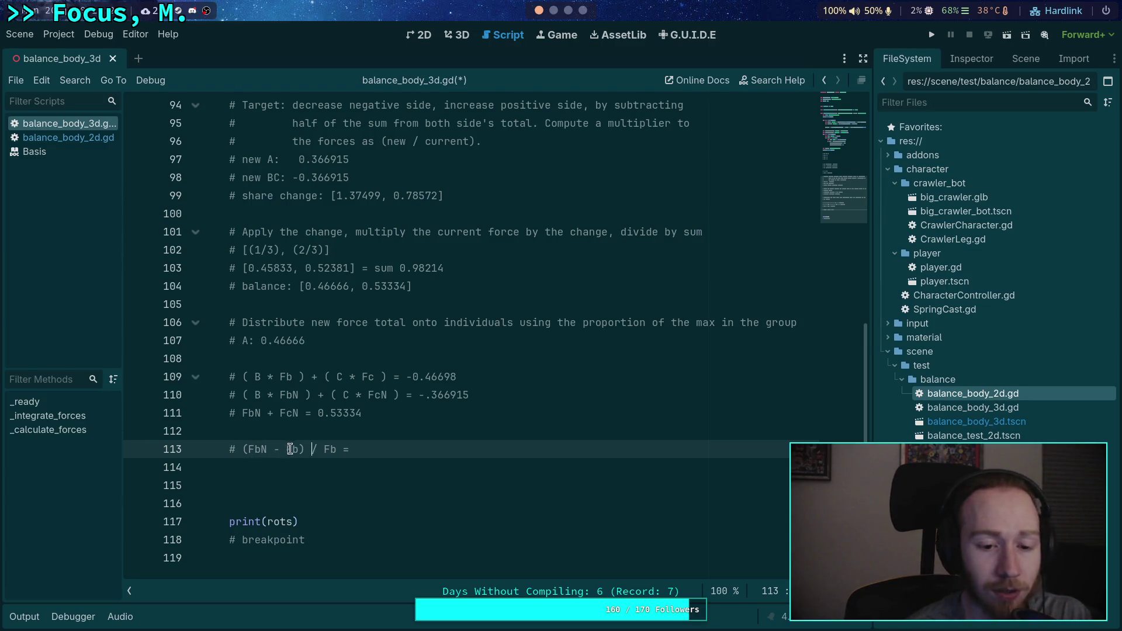
left_click(394, 448)
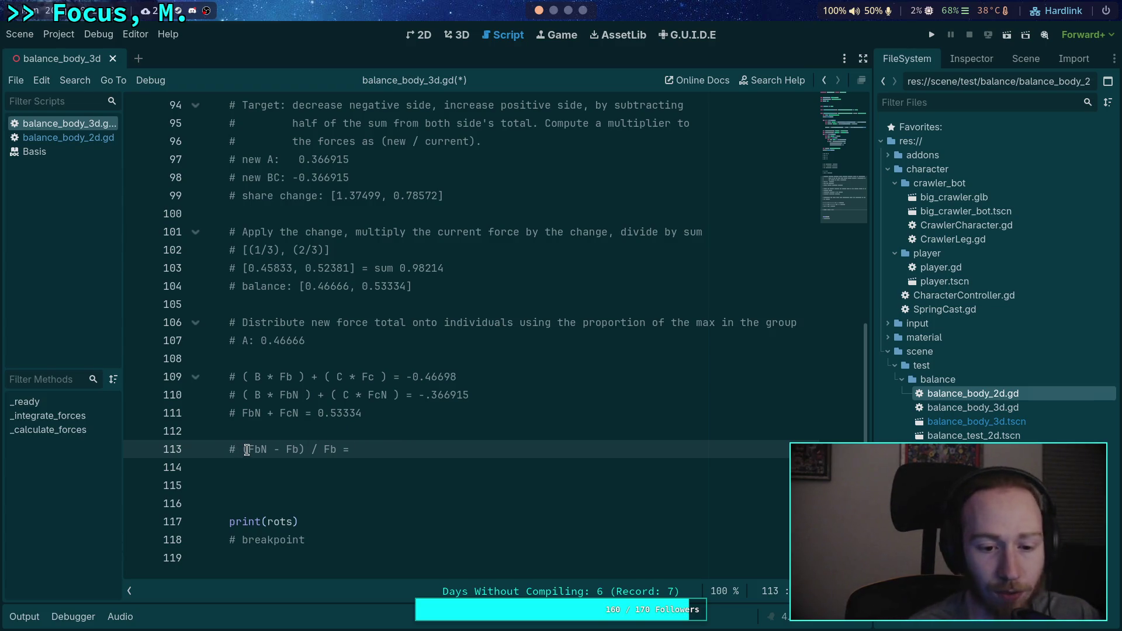
double_click(290, 449)
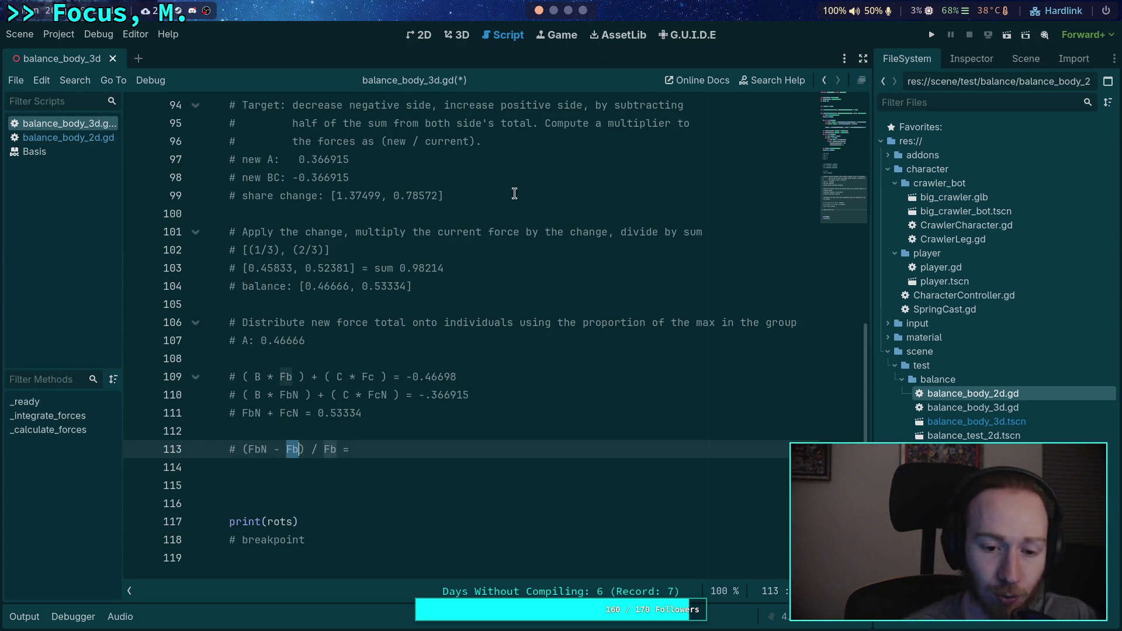
left_click(566, 13)
Step: Evaluate (0.8-1.0)/1.0 in the Python REPL
left_click(553, 11)
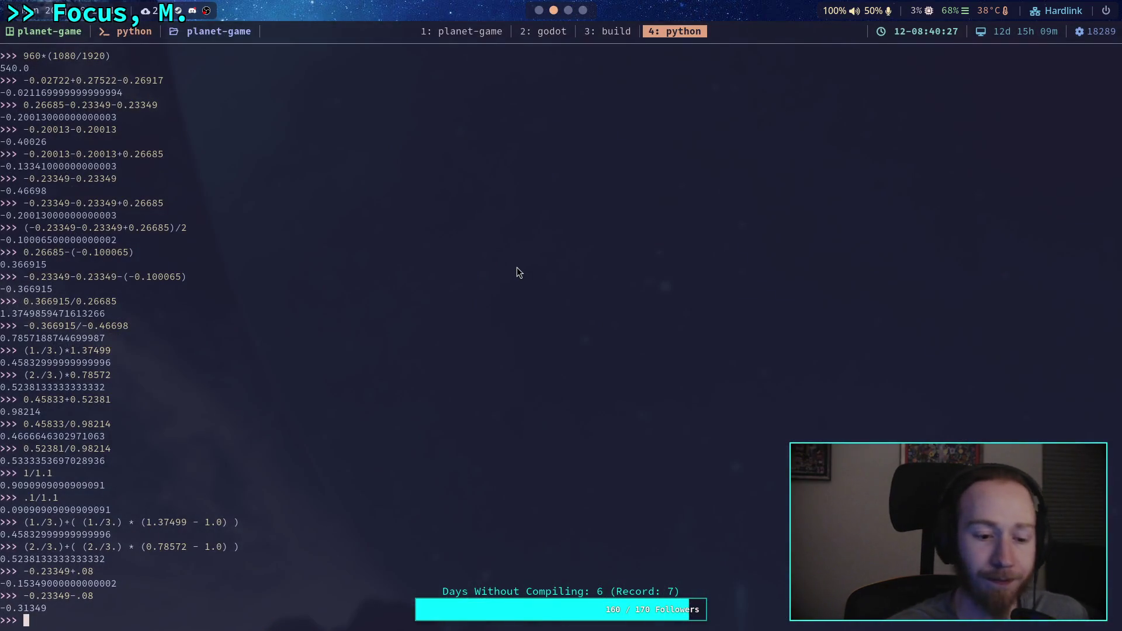
type("(0.8/")
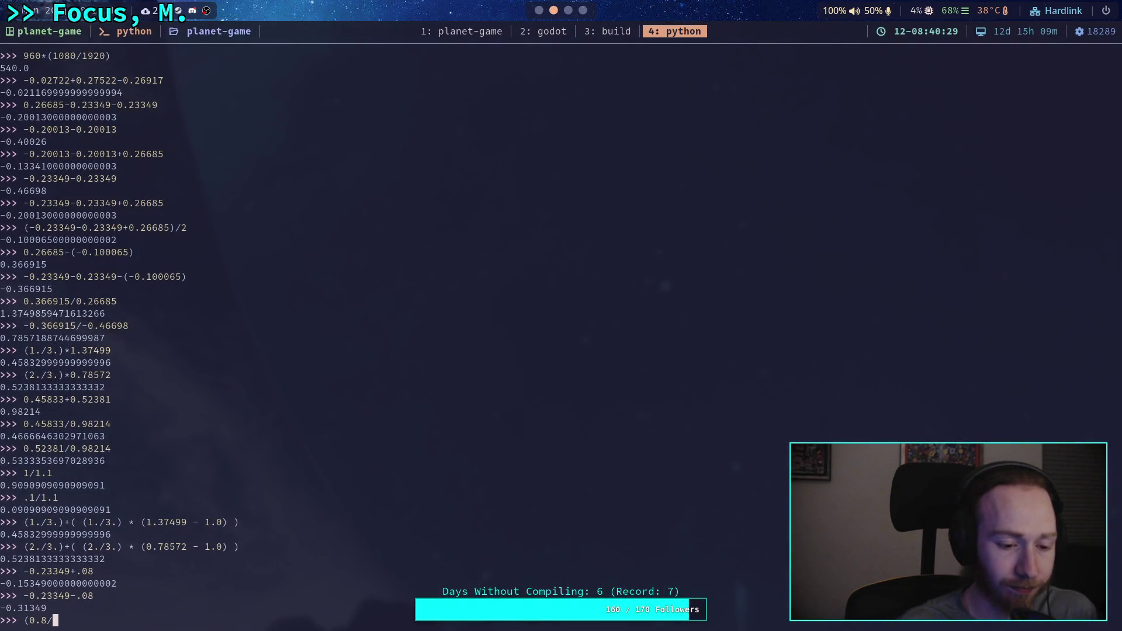
key("BackSpace")
type("-1.0)")
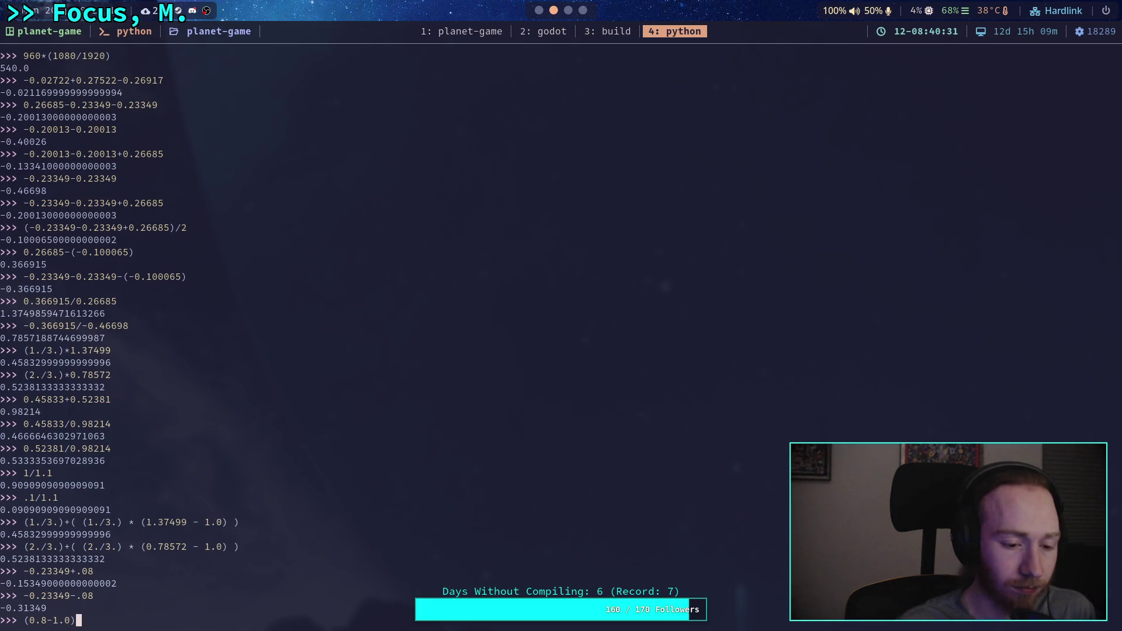
type("/1.0")
key("Return")
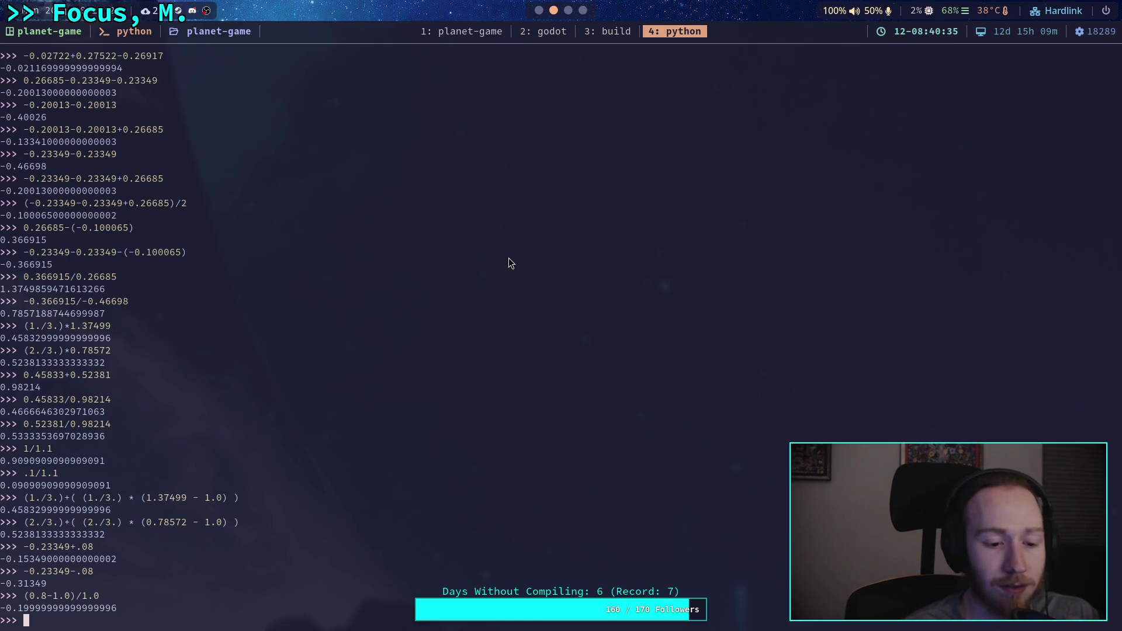
Step: Edit the recalled expression into (0.5-0.8)/0.8 and evaluate it to -0.375
key("Up")
key("Left")
key("Left")
key("Left")
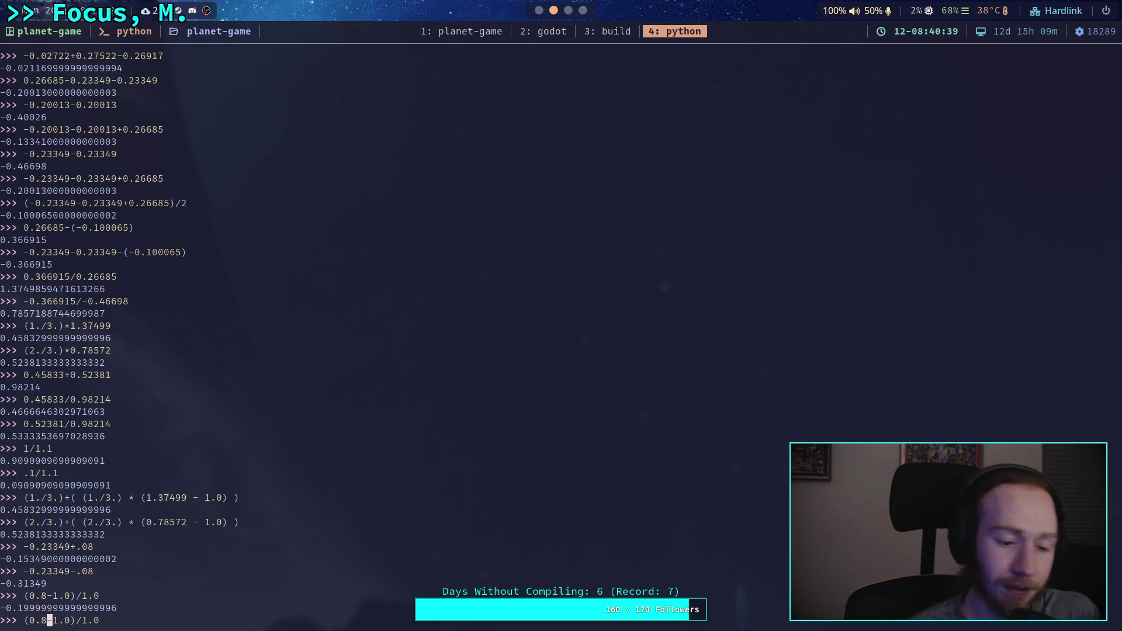
key("Left")
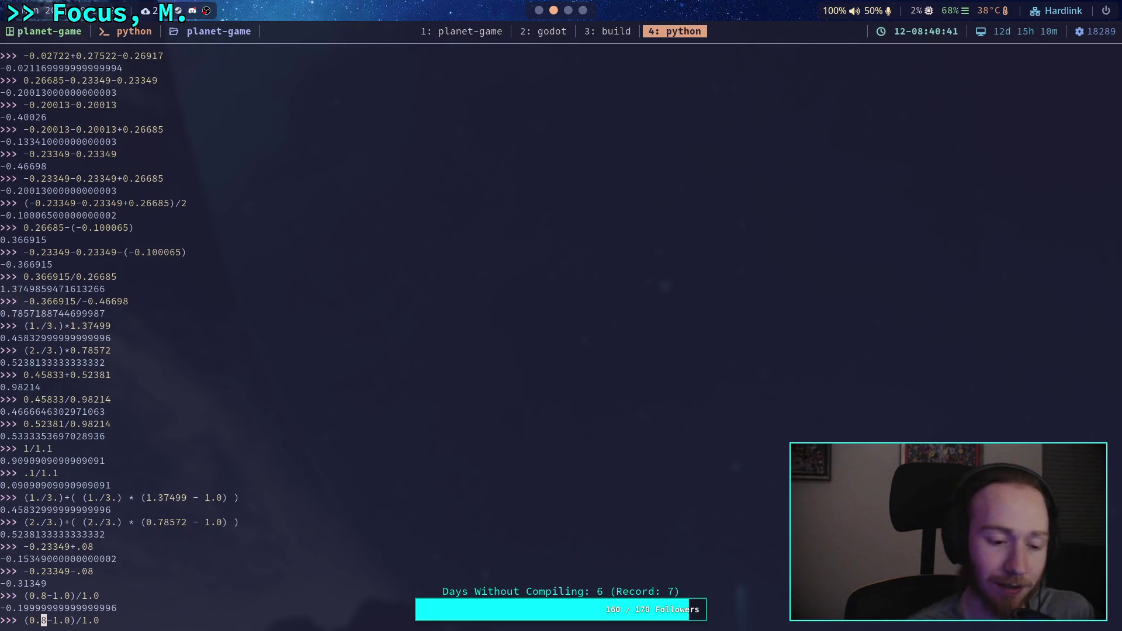
key("Delete")
type("5")
key("Right")
key("Delete")
key("Delete")
key("Delete")
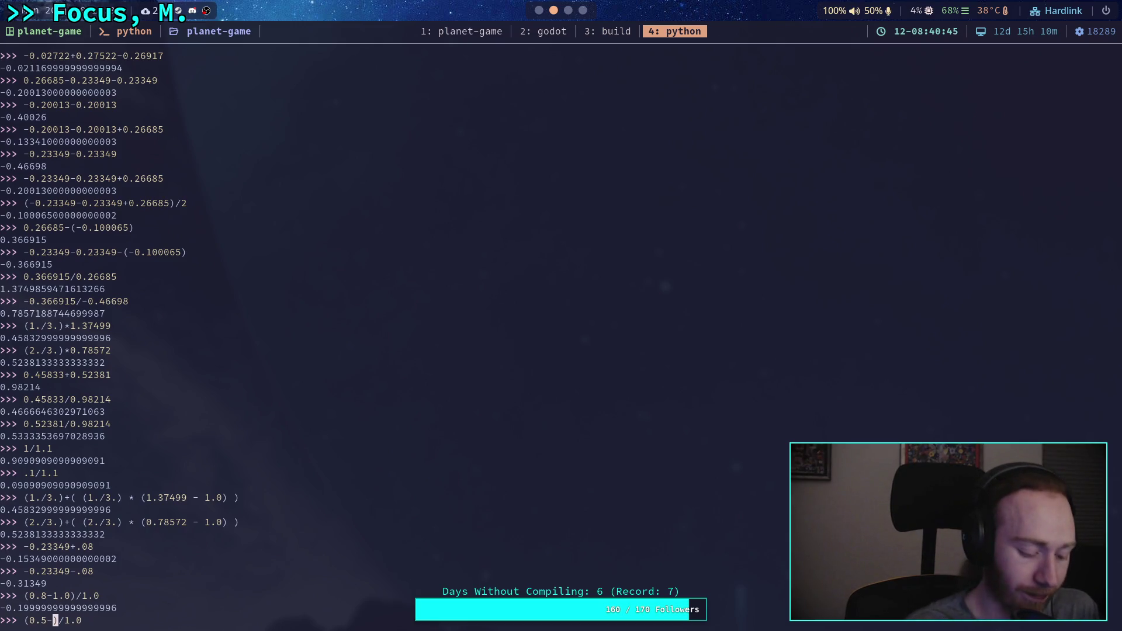
type("0.")
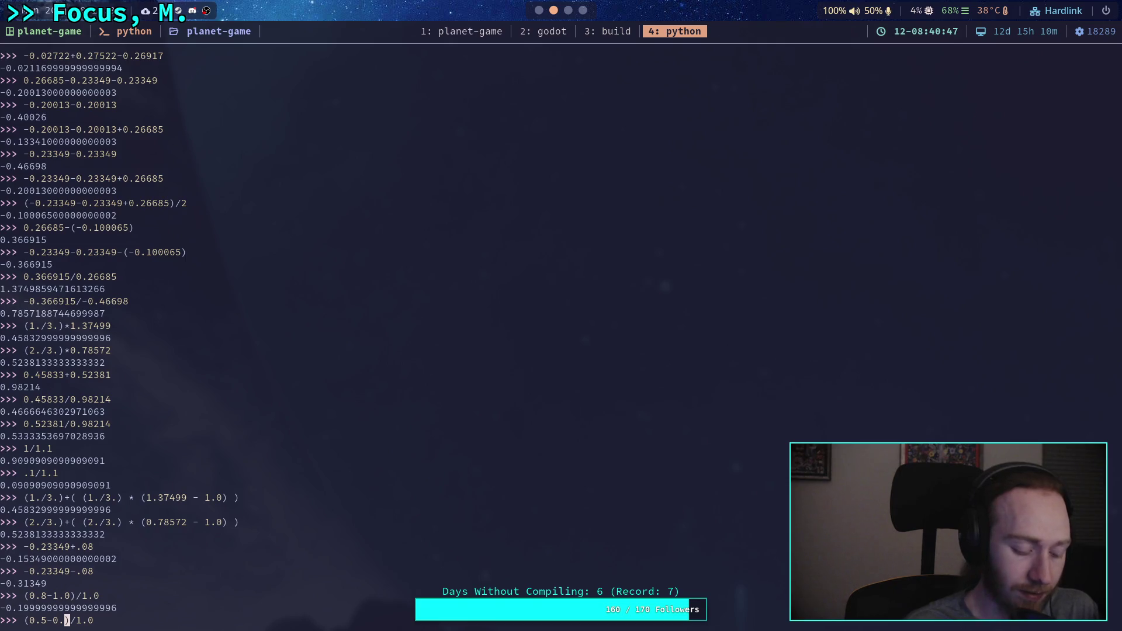
type("8")
key("Right")
key("Right")
key("Right")
key("BackSpace")
key("BackSpace")
key("BackSpace")
type("0.8")
key("Return")
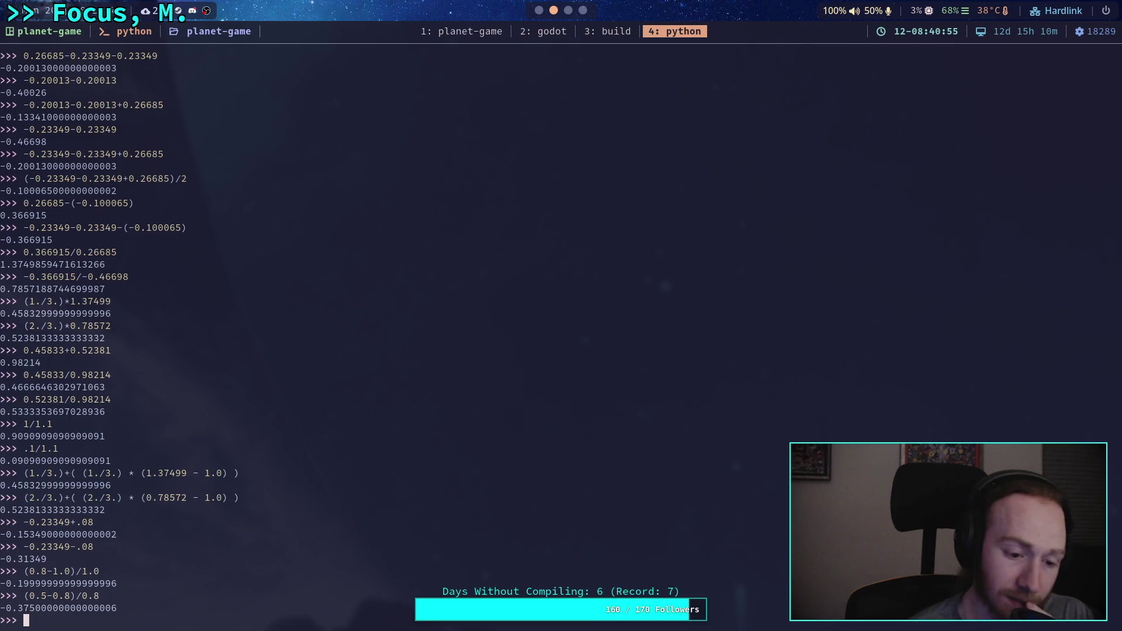
Step: Check that 0.8*(1.0-0.375) returns 0.5, then go back to Godot
type("0.")
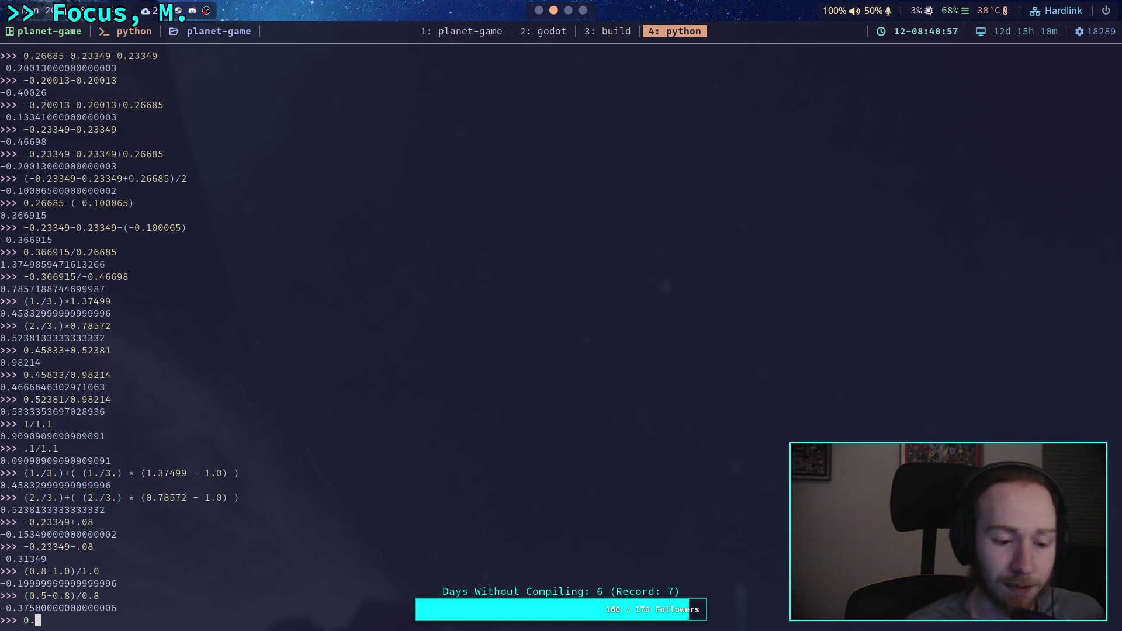
type("8*")
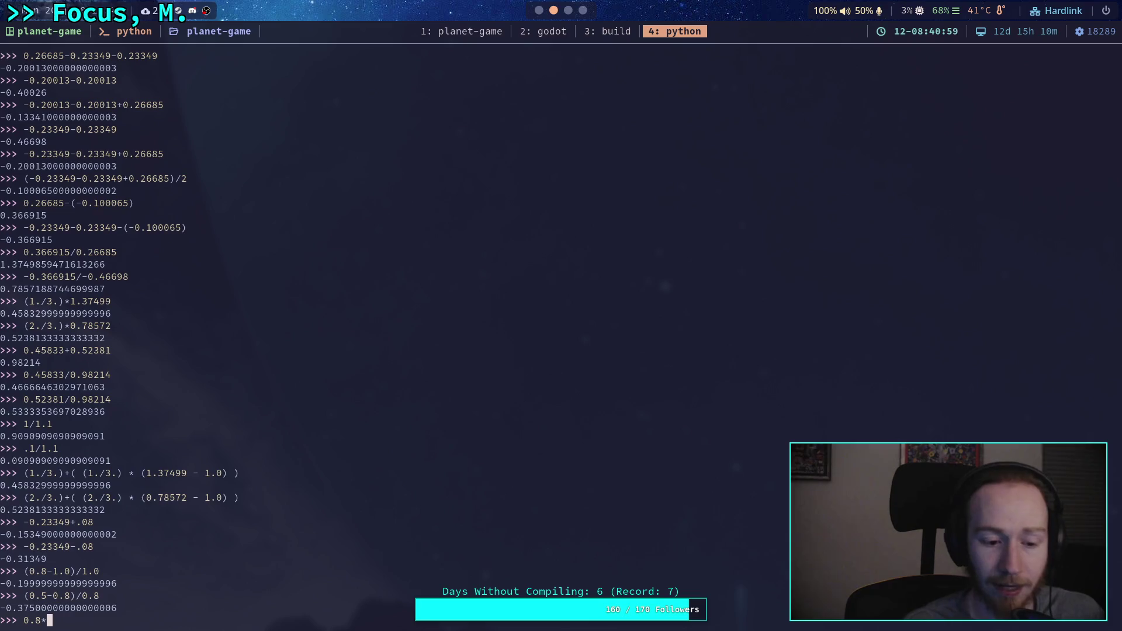
type(".")
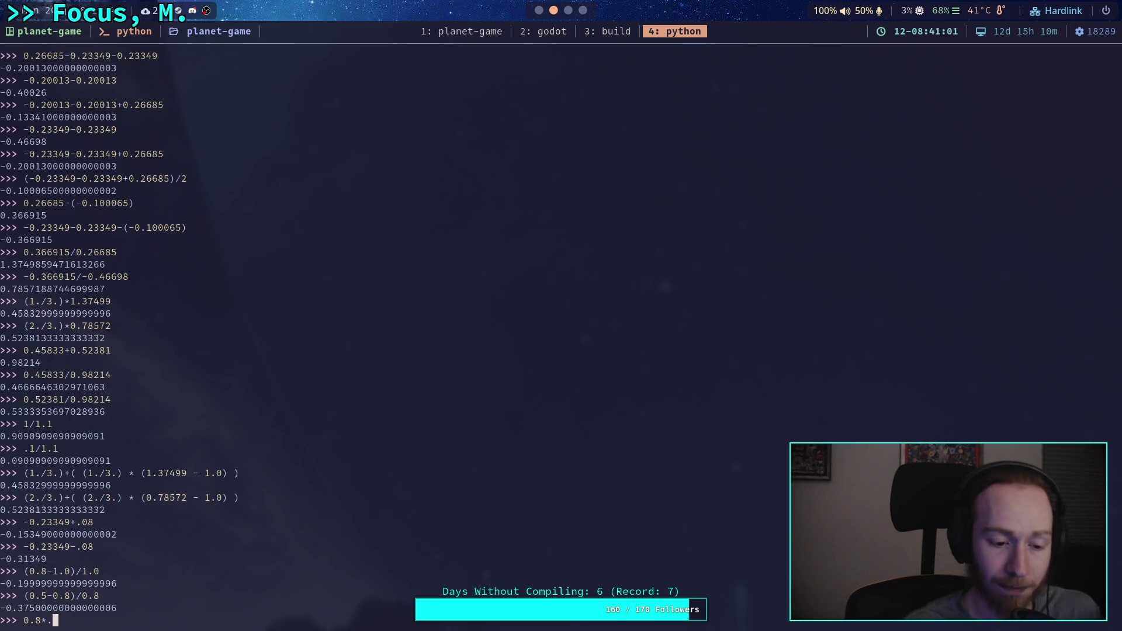
key("BackSpace")
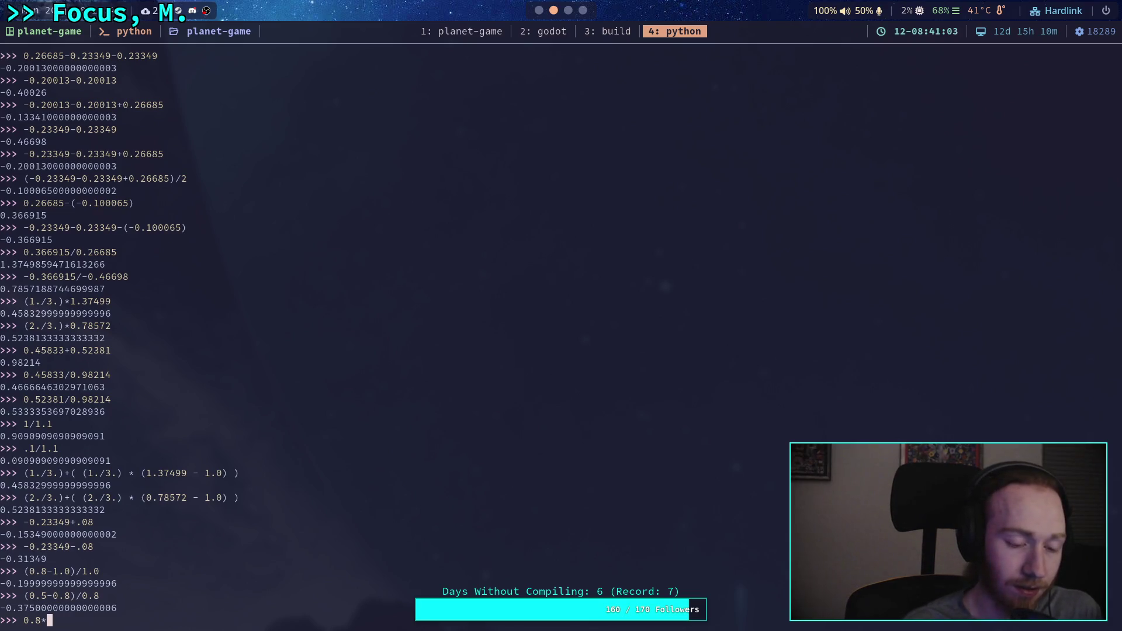
type("(1.")
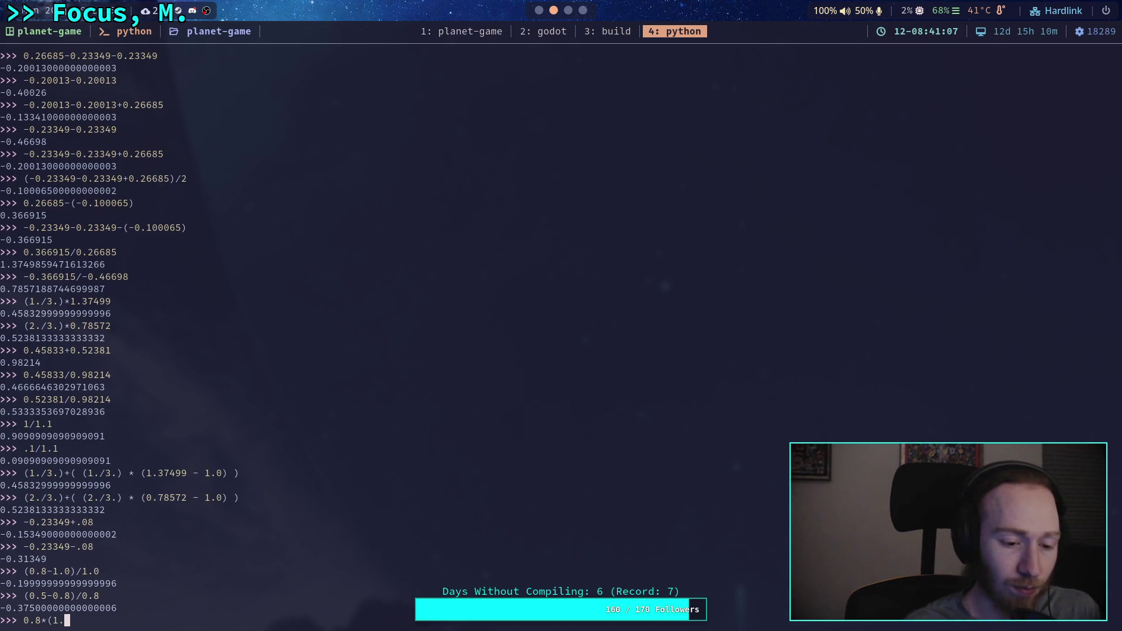
type("0-0.37")
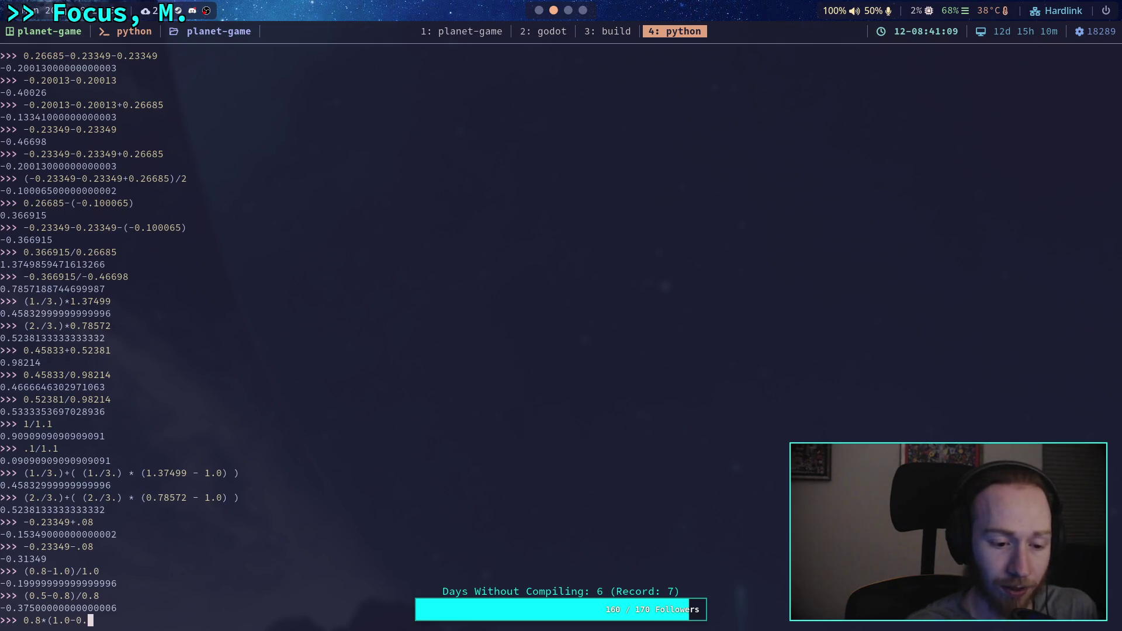
type("5)")
key("Return")
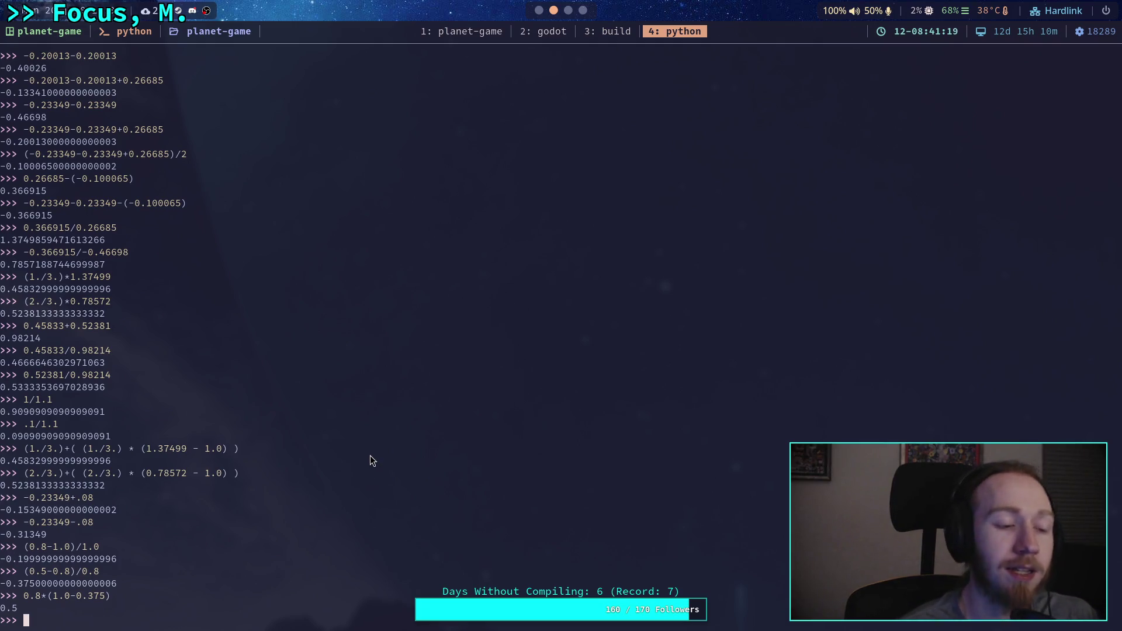
left_click(538, 9)
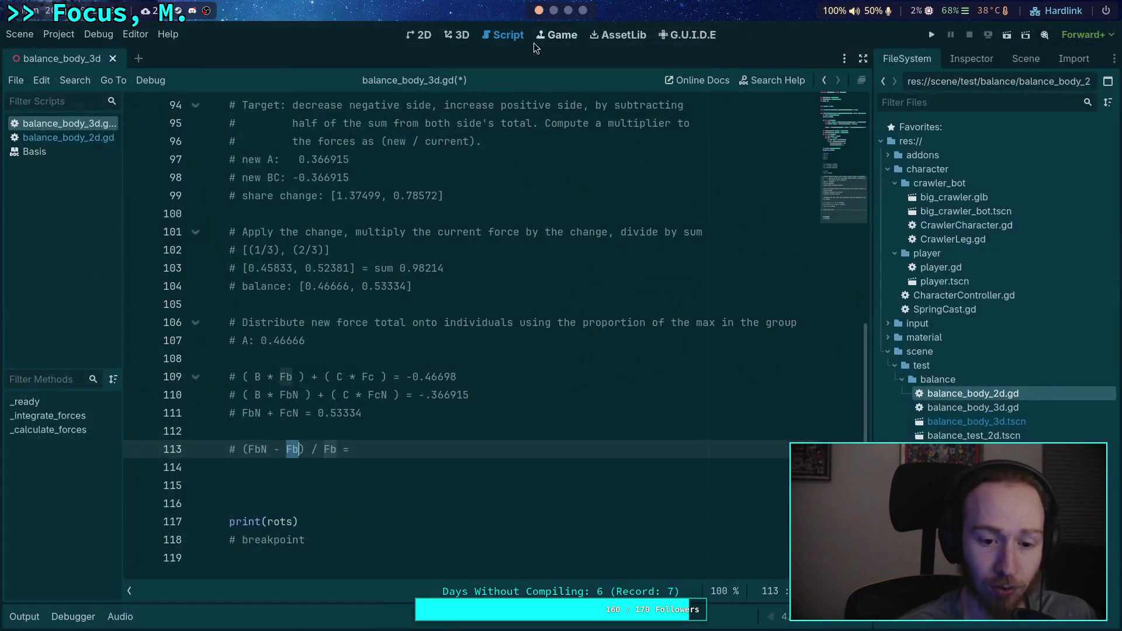
Step: Append the ratio 'B_angle / BC_Angle' after the equals sign on line 113
left_click(424, 443)
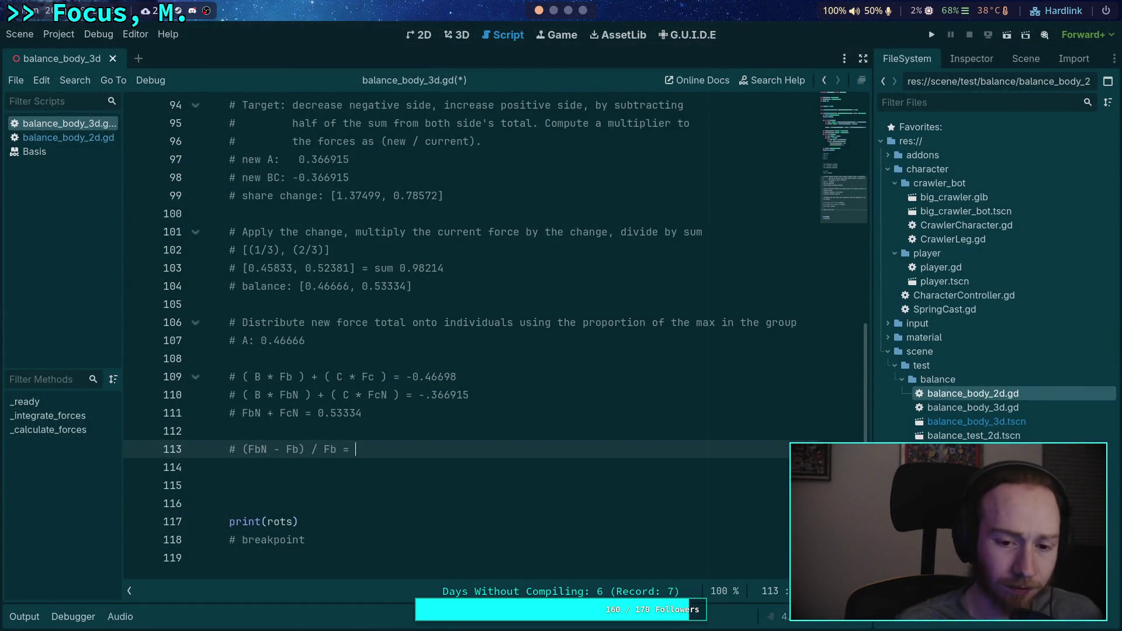
type("B_angel")
key("BackSpace")
key("BackSpace")
type("le =")
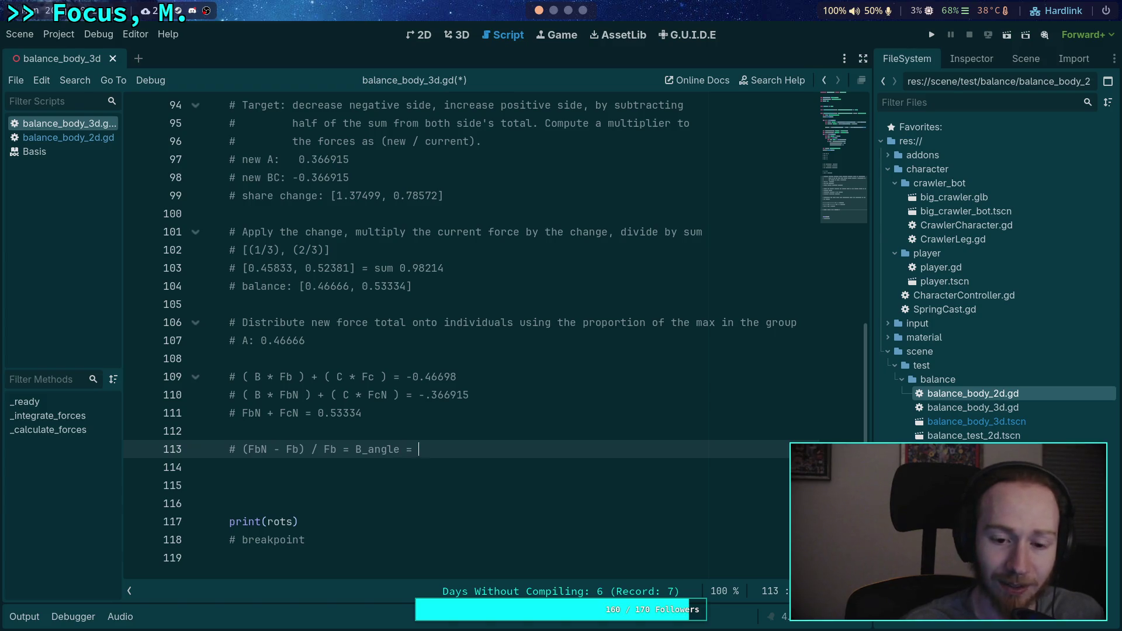
key("BackSpace")
key("BackSpace")
type("/ BC")
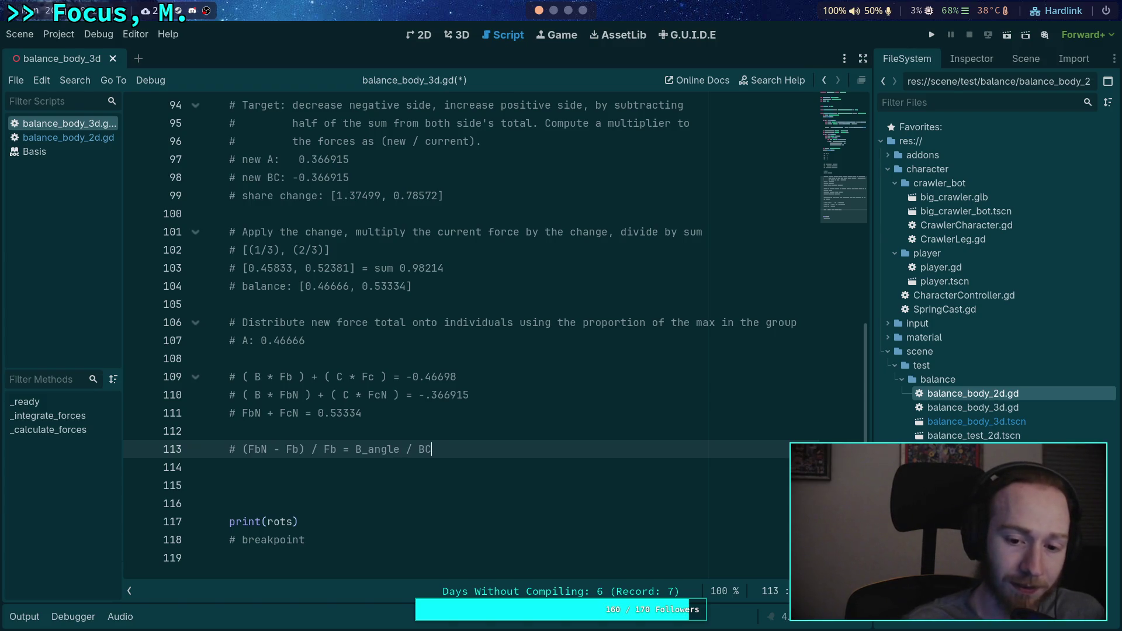
type("_an")
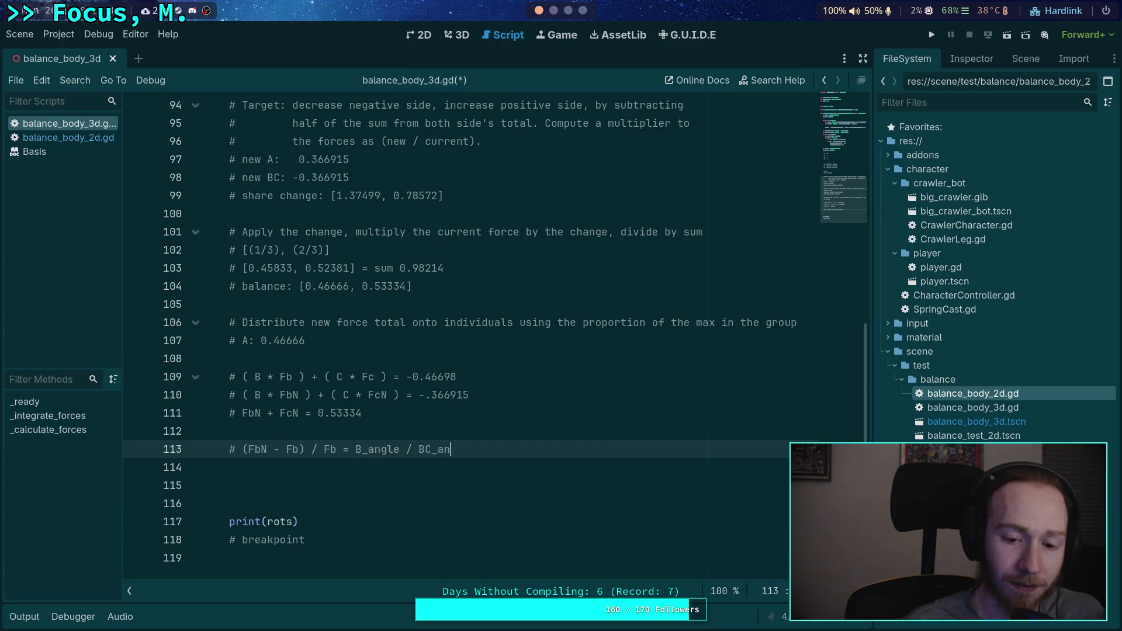
key("BackSpace")
key("BackSpace")
type("Angele")
Step: Capitalise B_Angle and wrap the ratio as '(B_Angle / BC_Angle)' on line 113
left_click(375, 449)
key("BackSpace")
type("Angle")
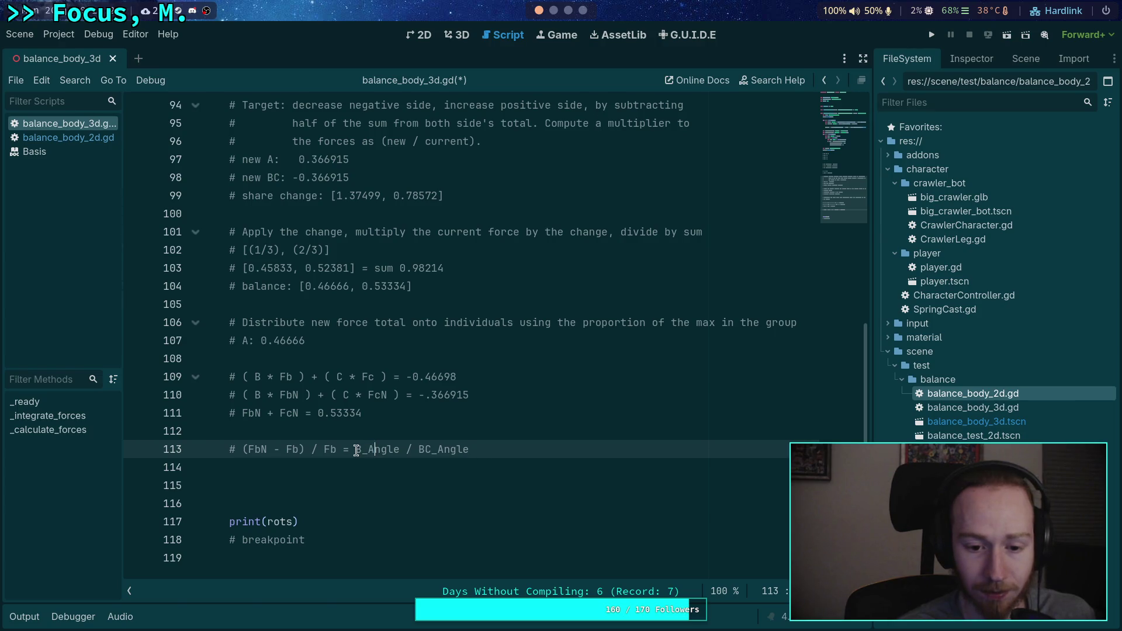
left_click(356, 449)
type("(")
key("BackSpace")
type("(")
key("End")
type(")")
Step: Start line 114 with the comment '# (FcN - Fc) / Fc = (C_Angle / BC'
key("Return")
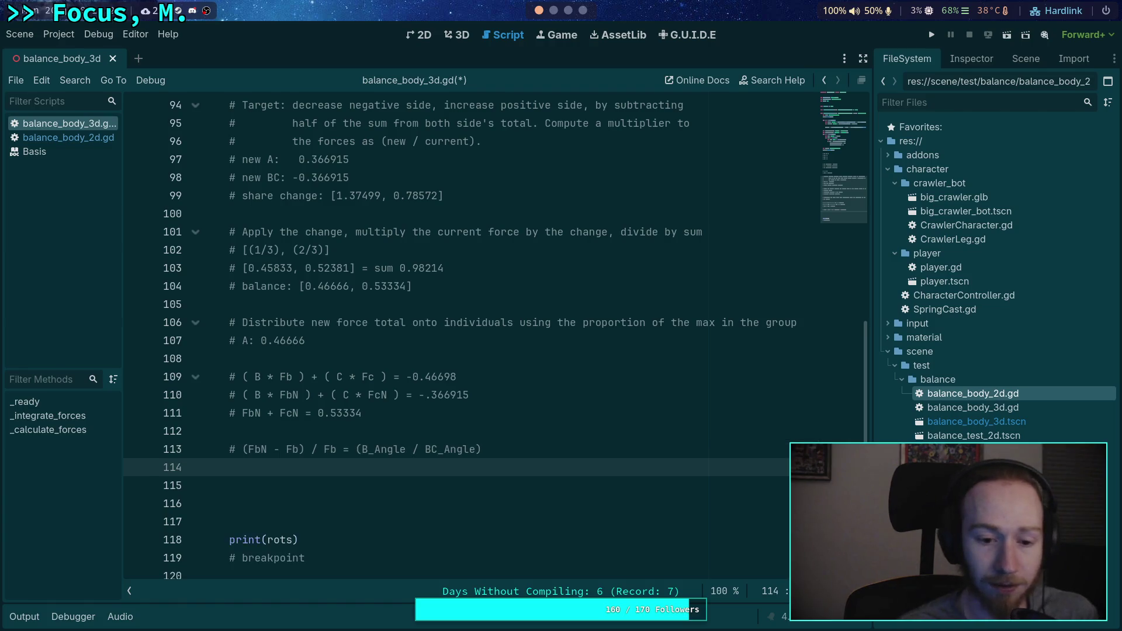
type("# (FcN - Fc) / Fc = ")
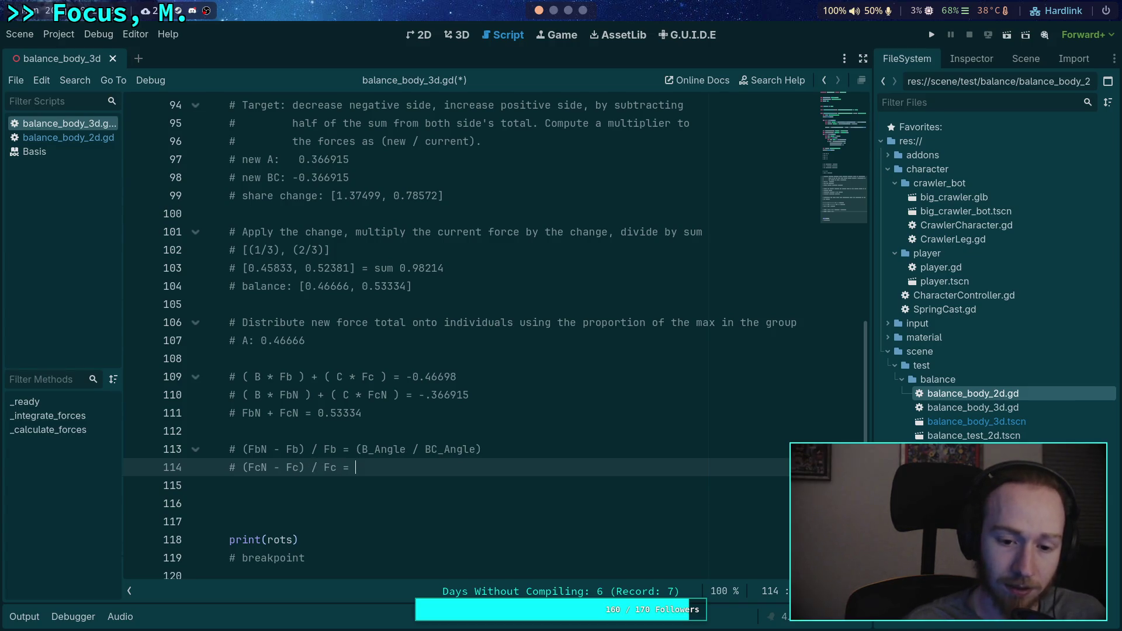
type("(C_Angle / BC")
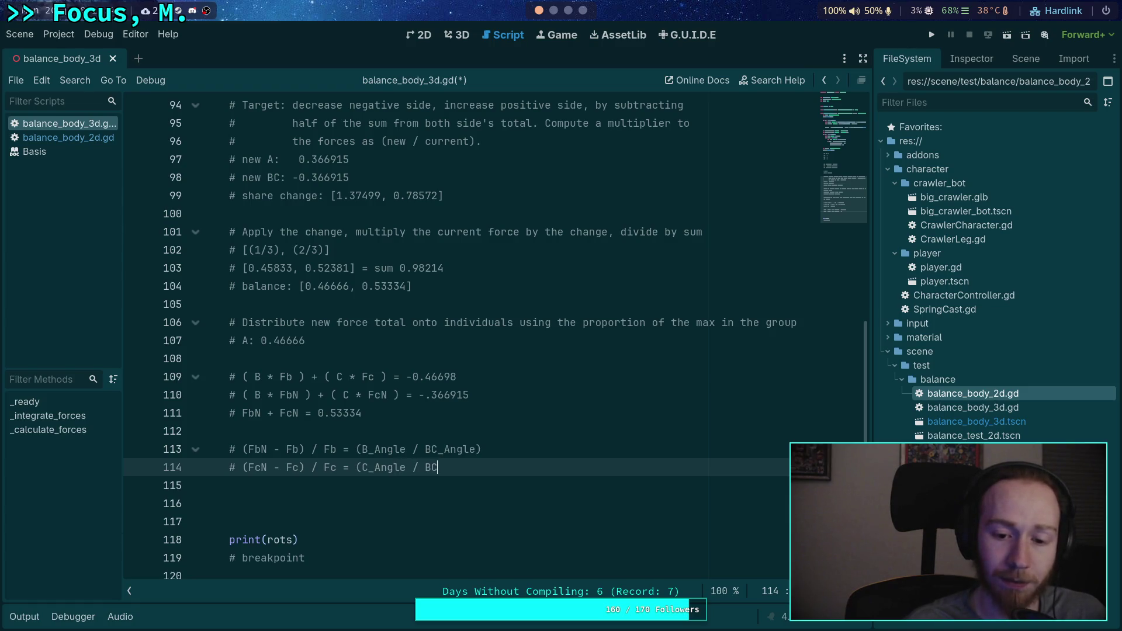
type("_Angle")
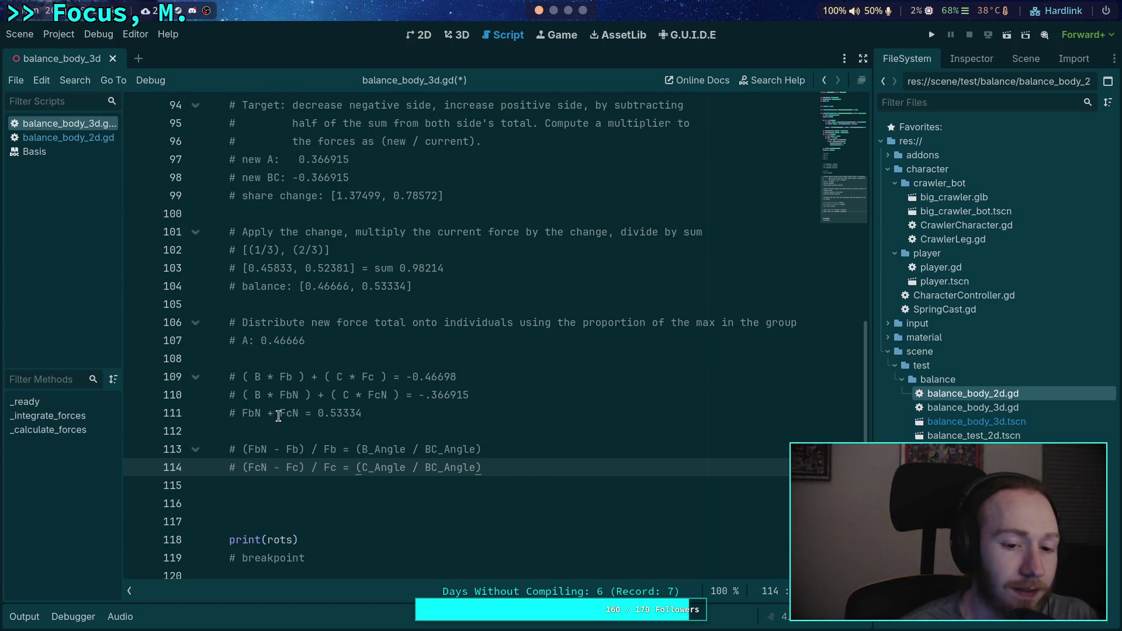
Step: Move the blank line above the FbN + FcN line so the four equation comments are contiguous
left_click(225, 428)
key("BackSpace")
key("ctrl+shift+Return")
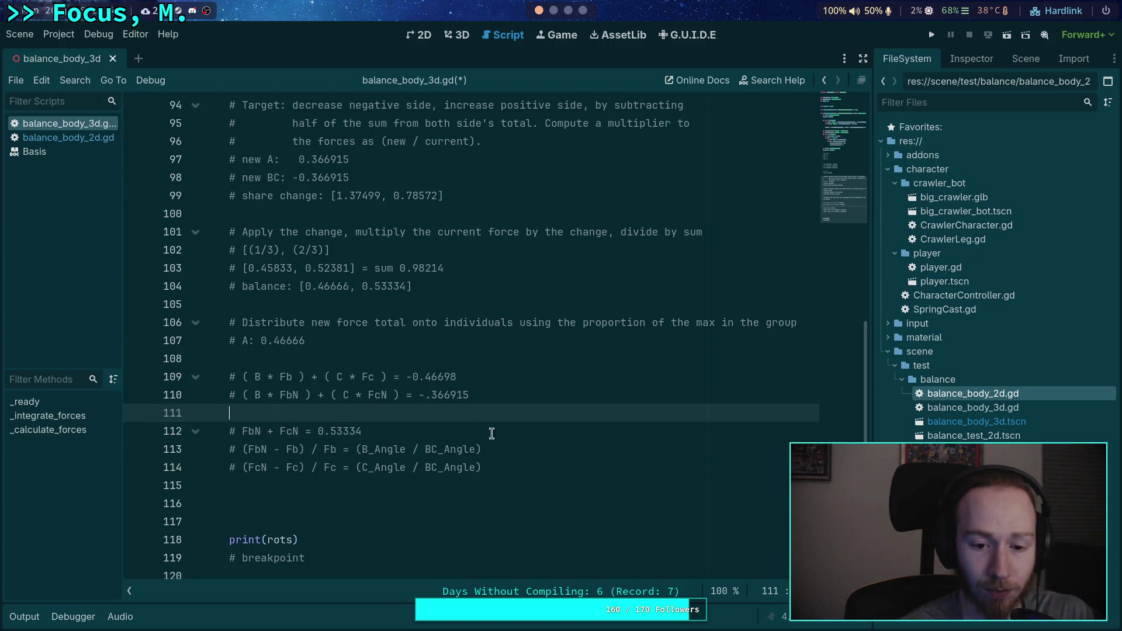
left_click(549, 463)
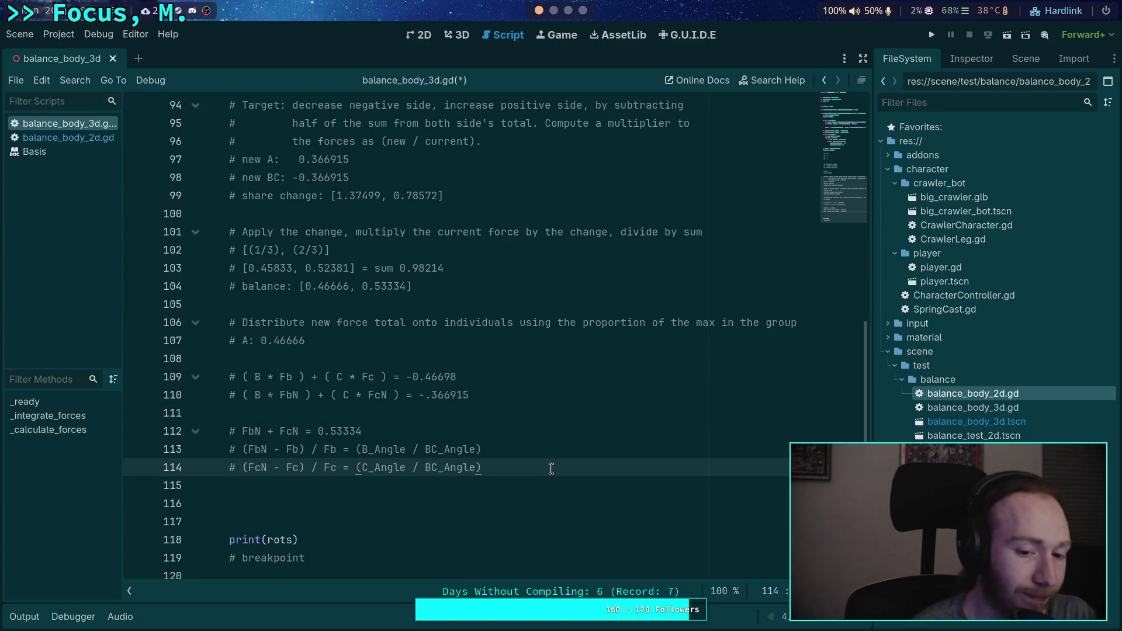
left_click_drag(314, 431, 394, 428)
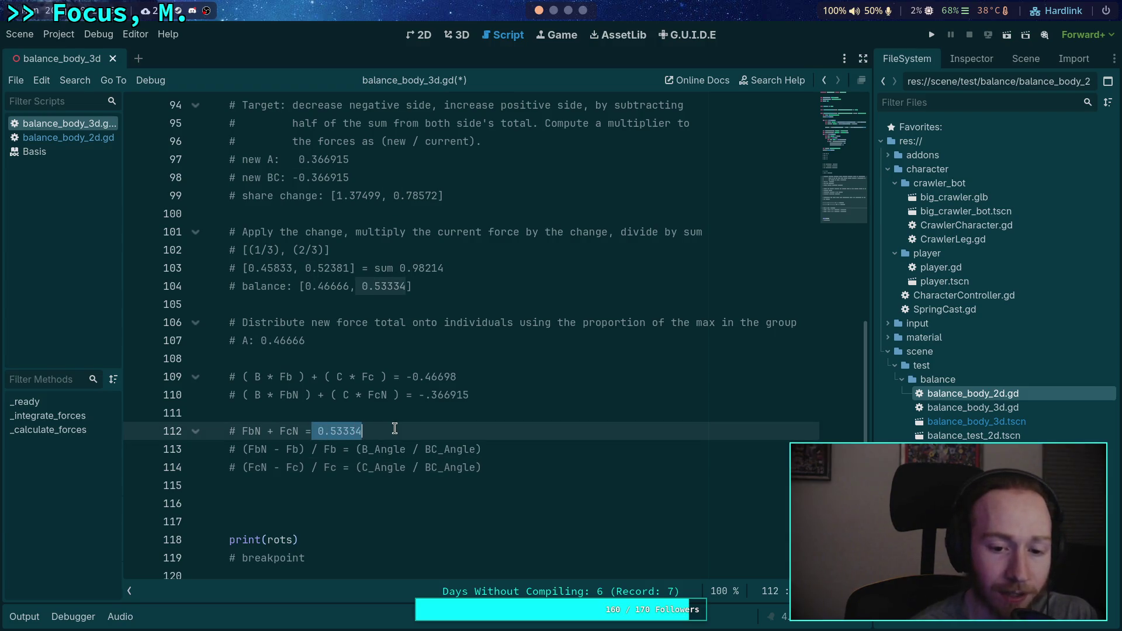
left_click(236, 395)
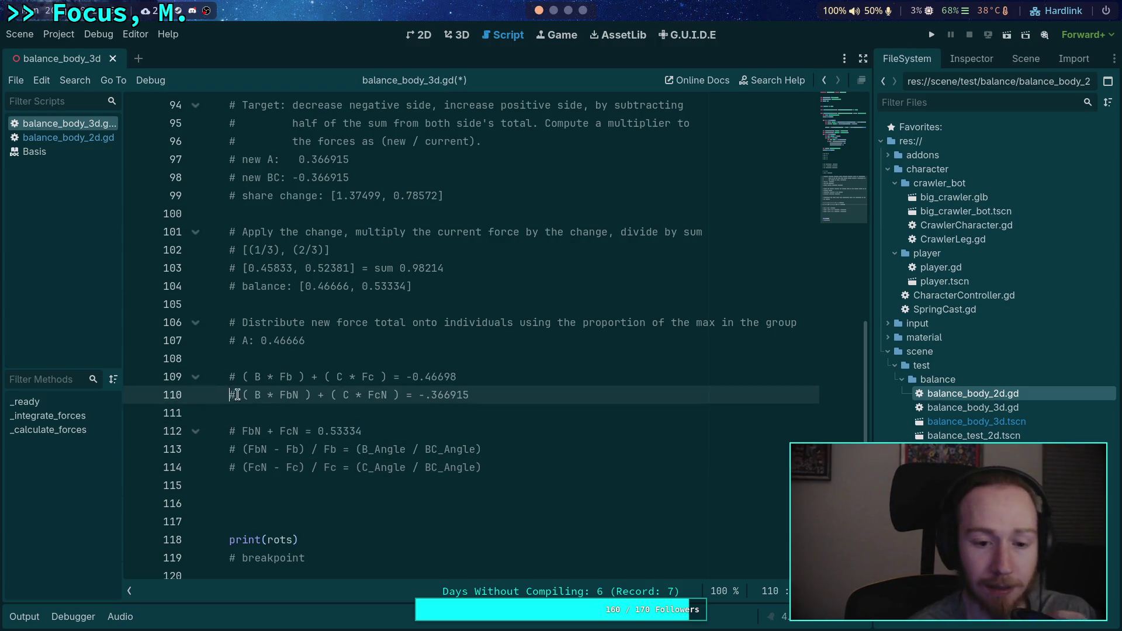
key("alt+Down")
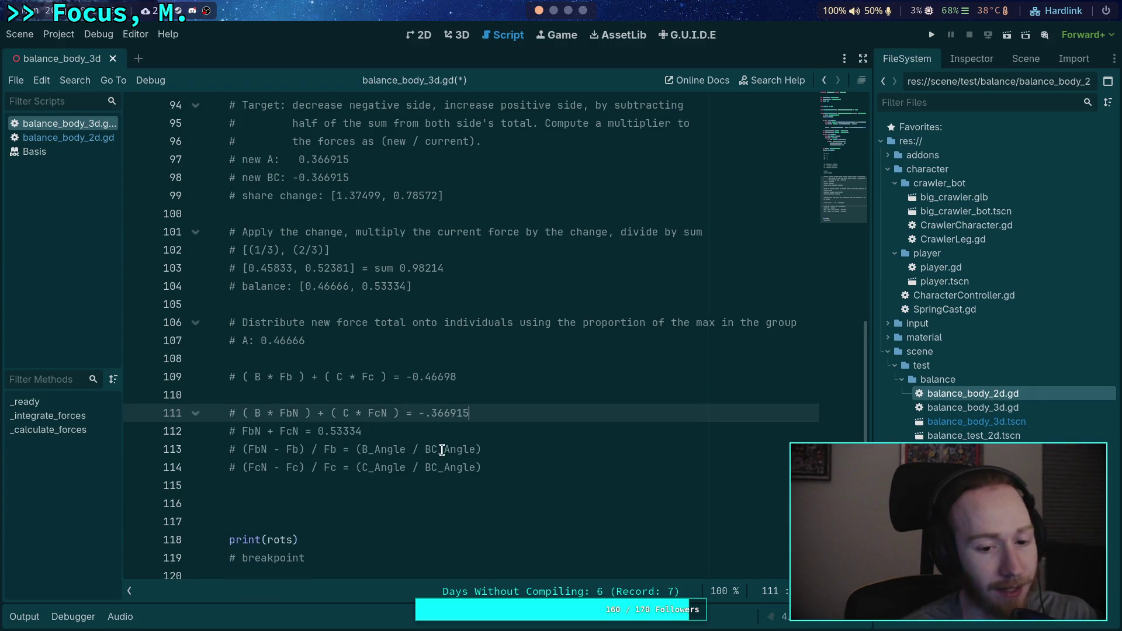
left_click_drag(481, 413, 299, 413)
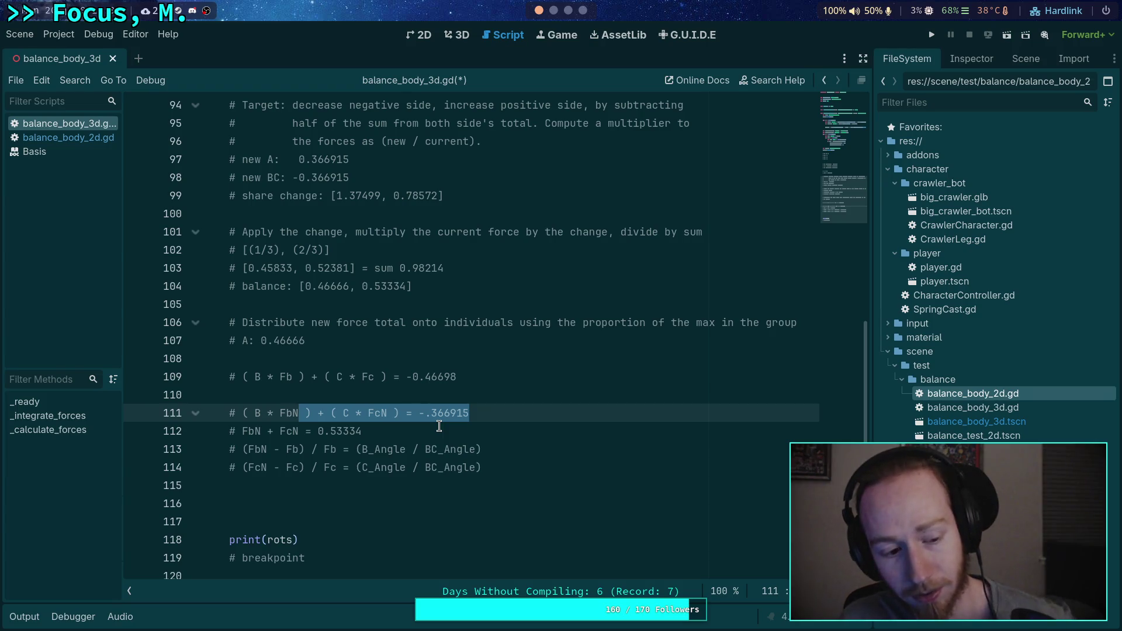
left_click(524, 466)
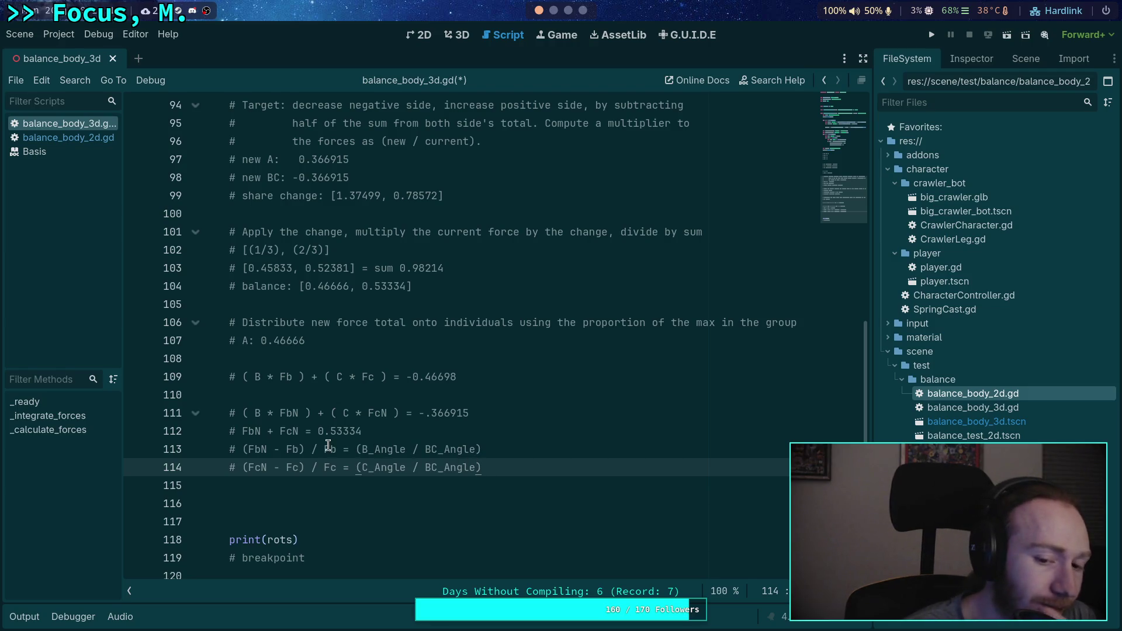
Step: Copy equation lines 111–114 and paste them at line 116, deleting the extra '#'
left_click_drag(512, 466, 151, 415)
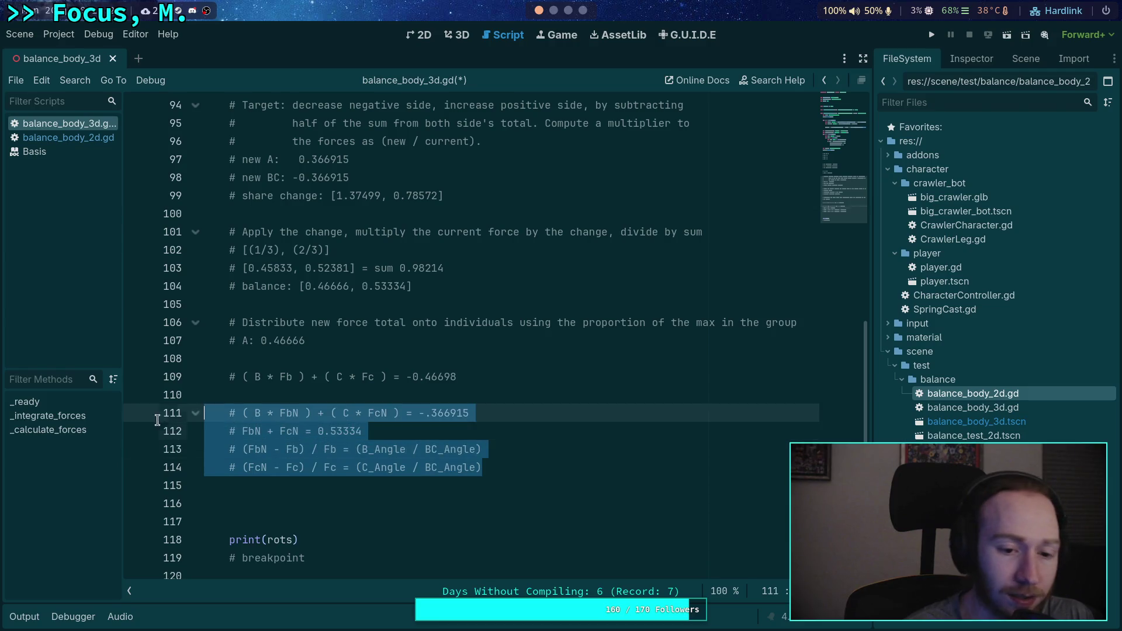
right_click(289, 421)
left_click(339, 442)
left_click(621, 496)
type("#")
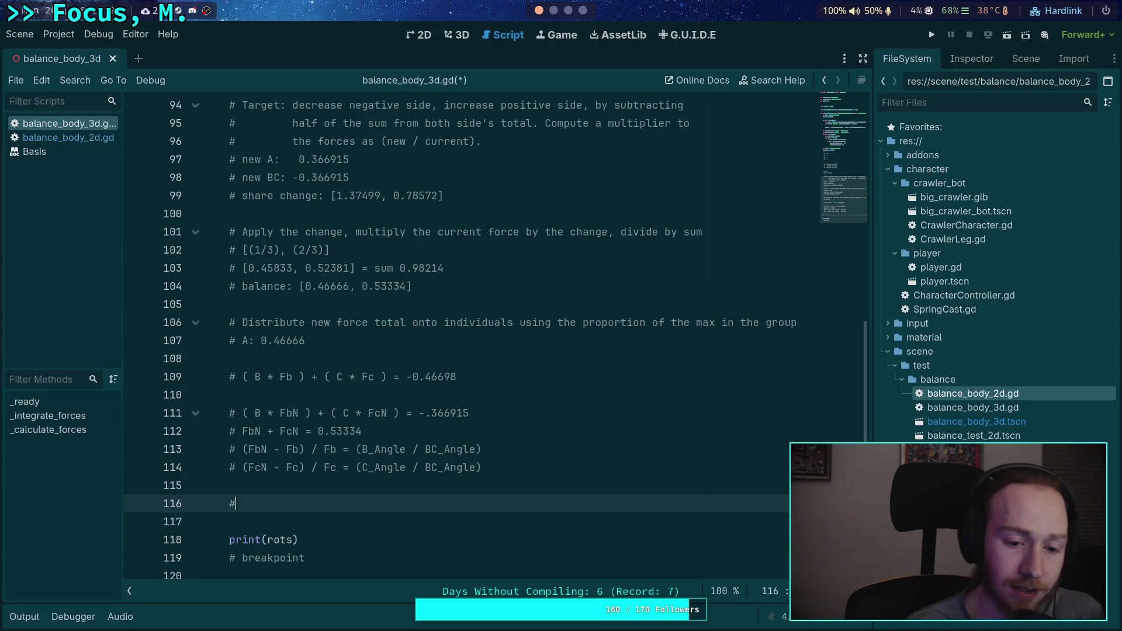
key("ctrl+v")
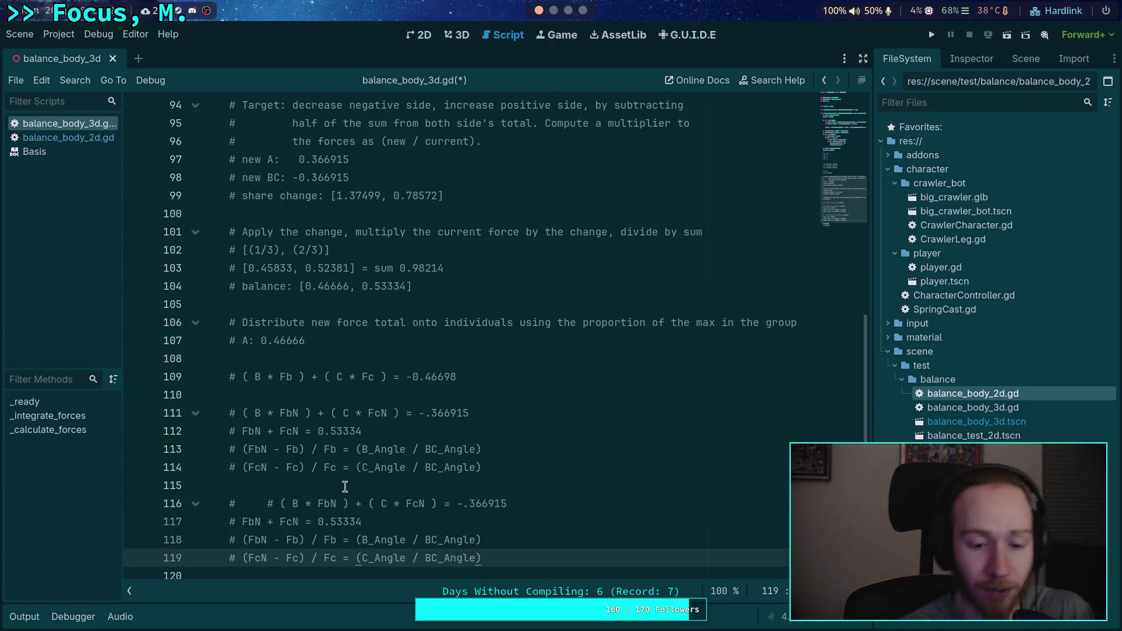
left_click_drag(268, 504, 224, 505)
key("BackSpace")
Step: Check where FbN is used and put the caret before B on line 116
left_click(339, 490)
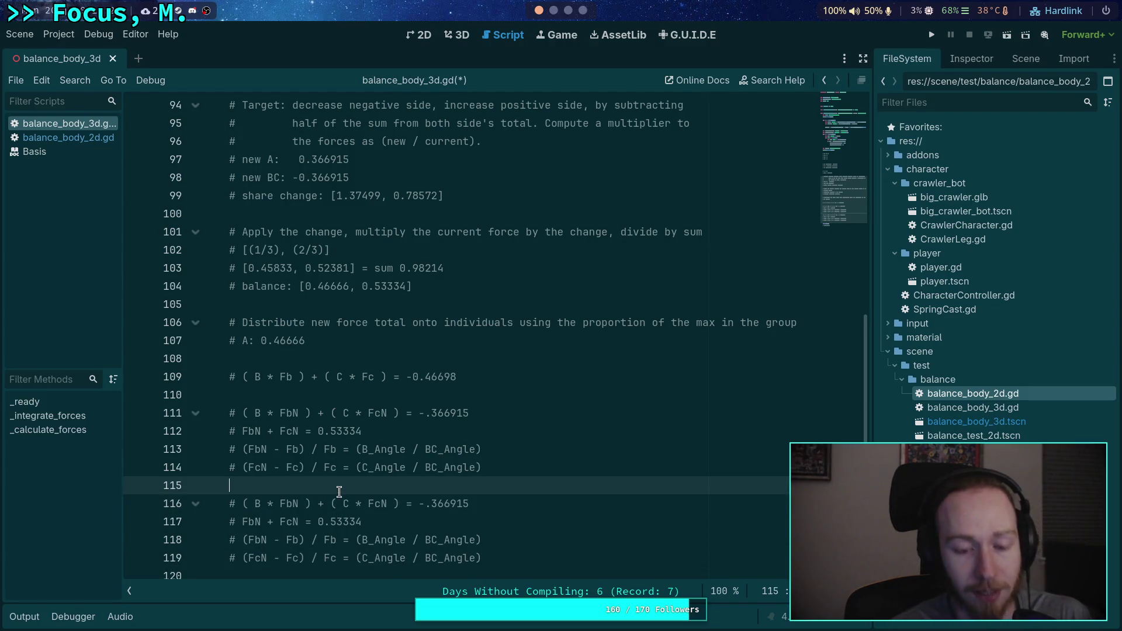
scroll(390, 462, "down", 1)
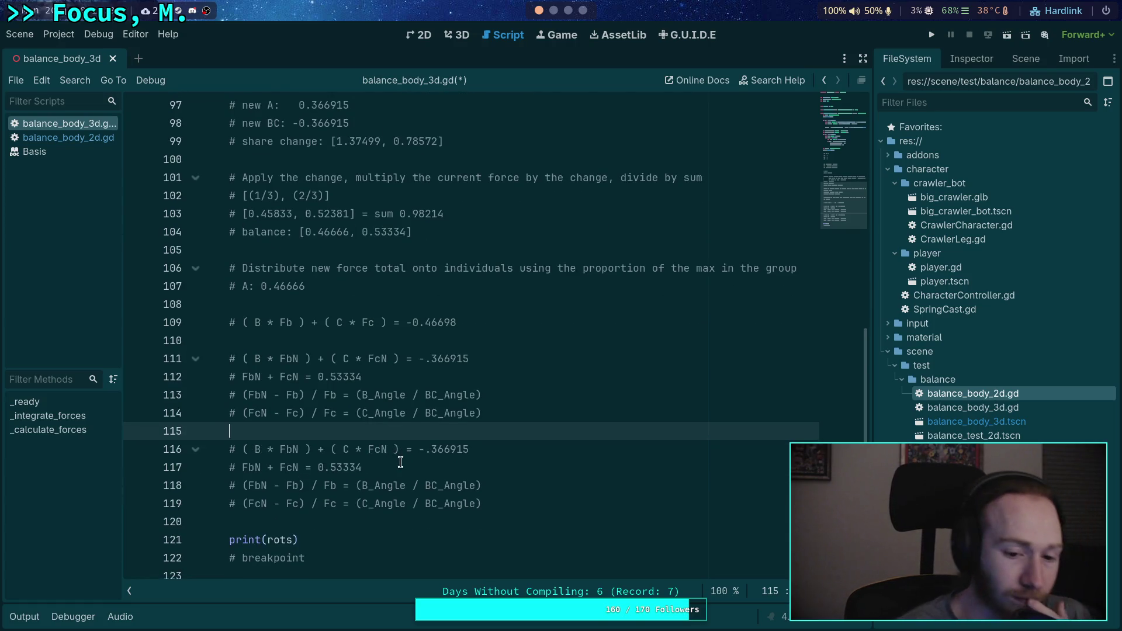
left_click(521, 502)
double_click(251, 467)
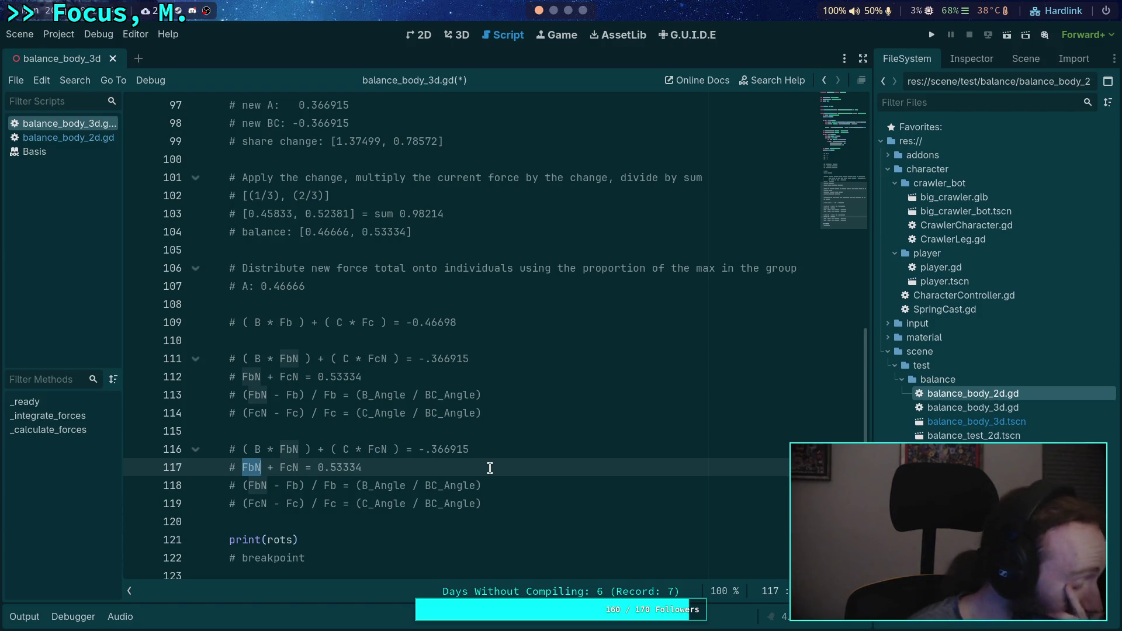
key("Up")
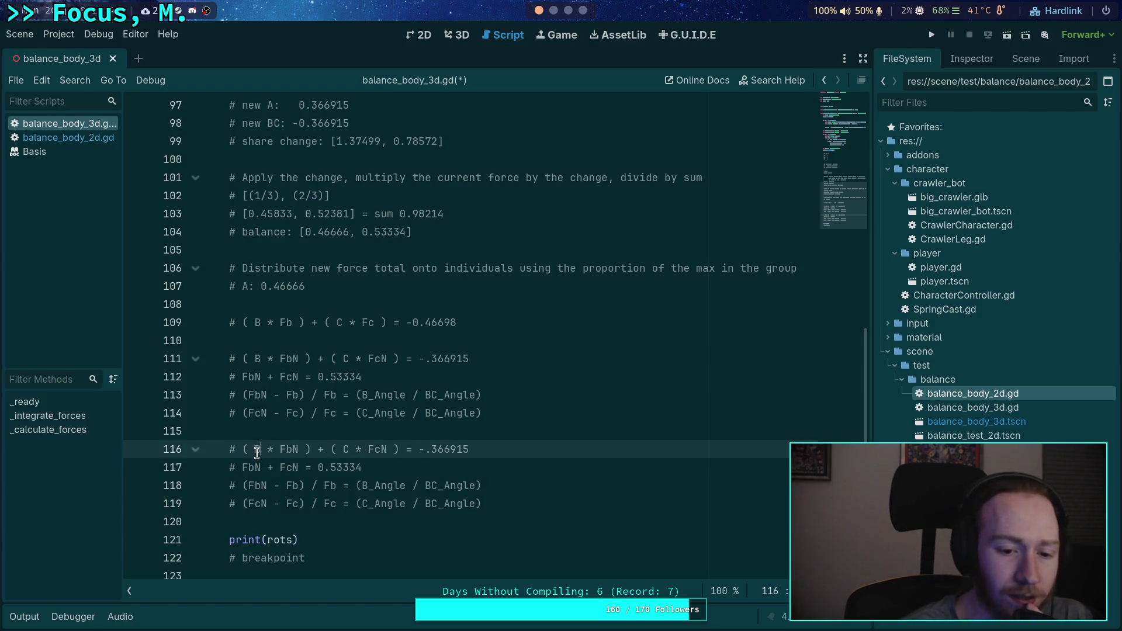
scroll(404, 461, "up", 1)
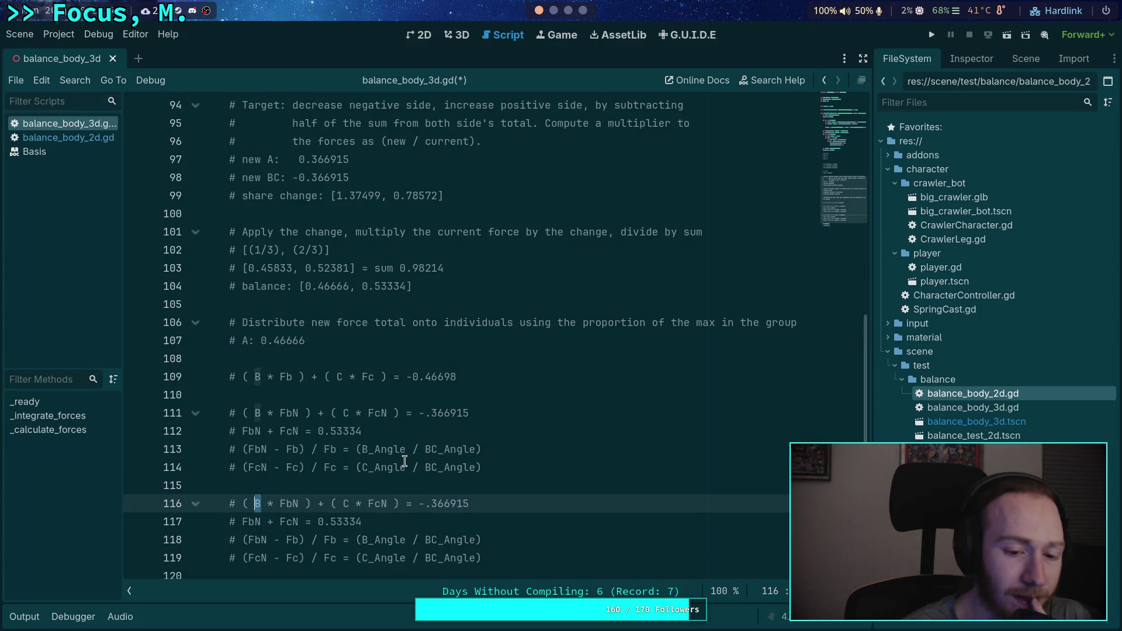
scroll(405, 461, "down", 1)
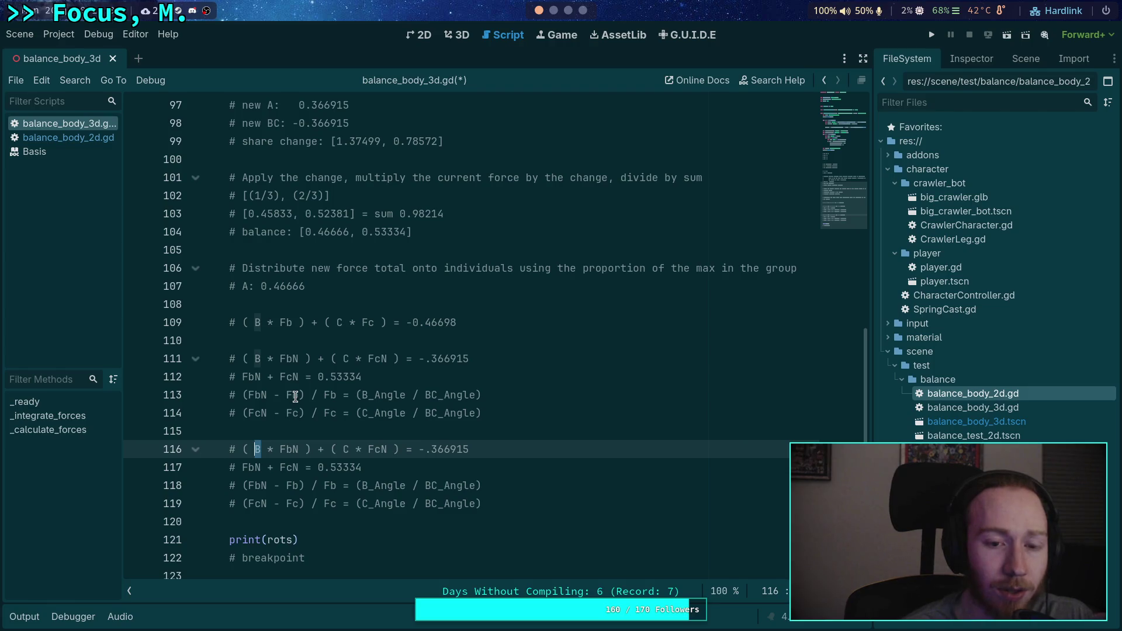
left_click(262, 443)
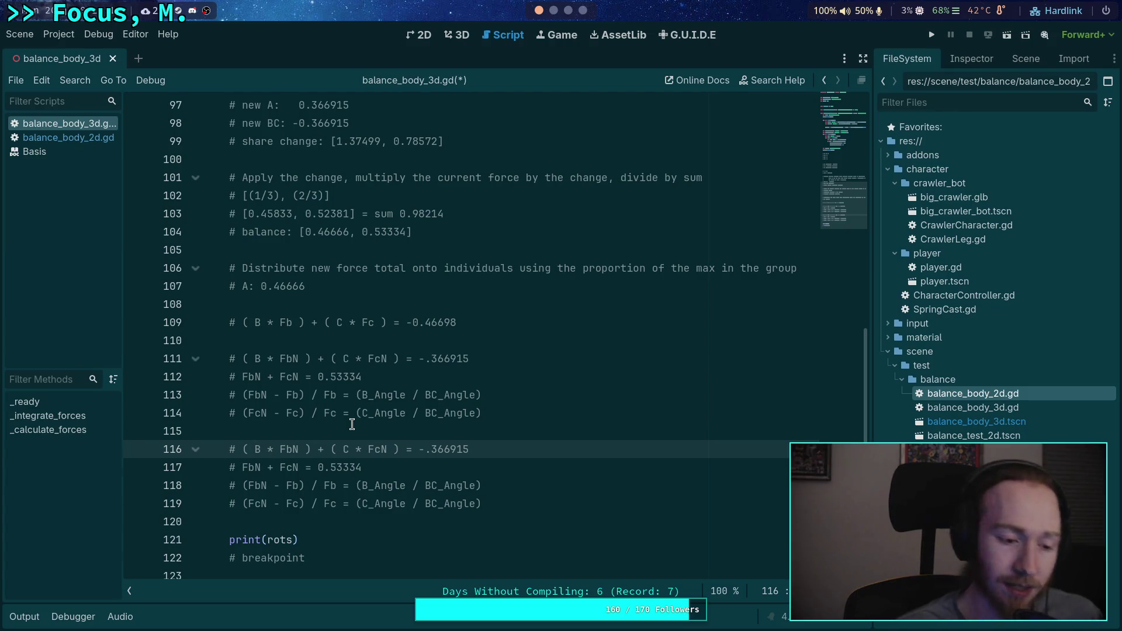
type("(B")
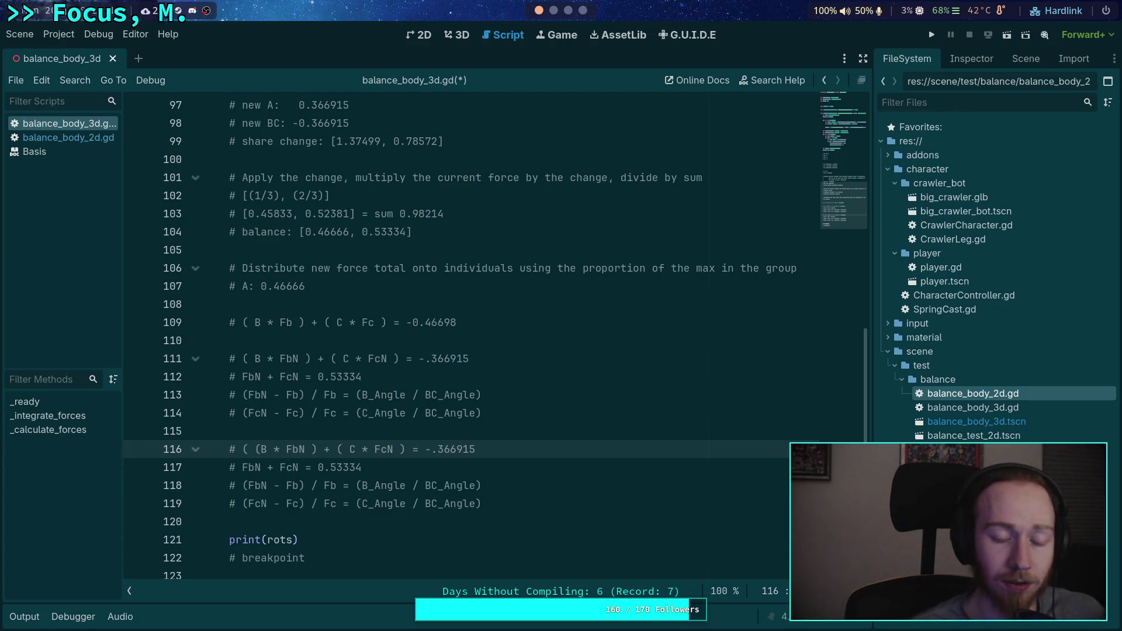
type(" / Fb)")
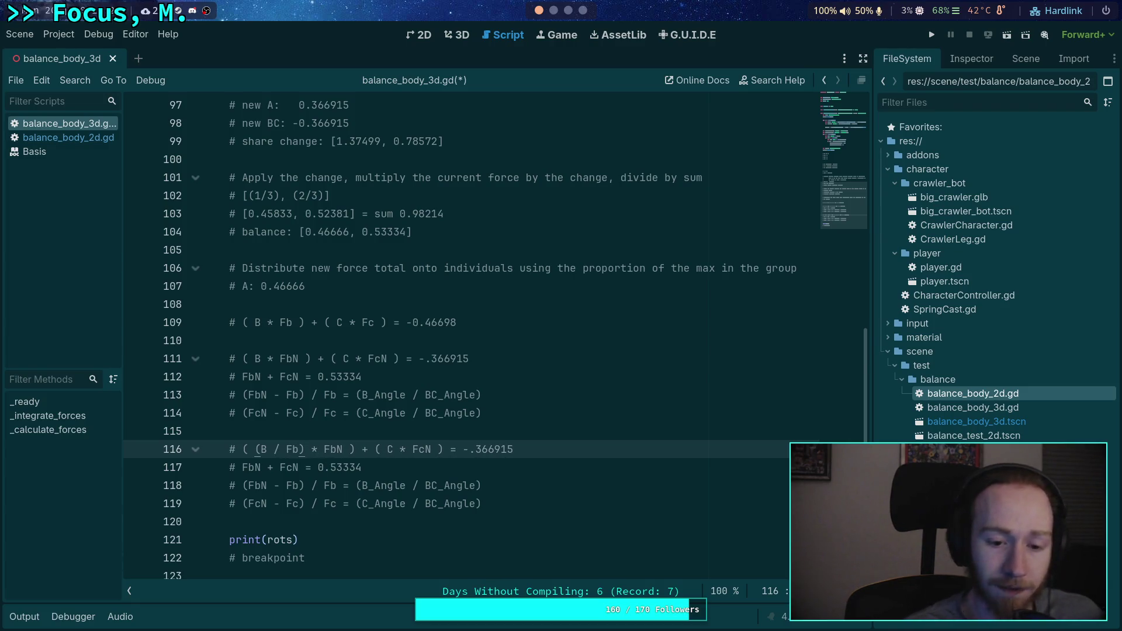
left_click(390, 449)
type("(C / Fc)")
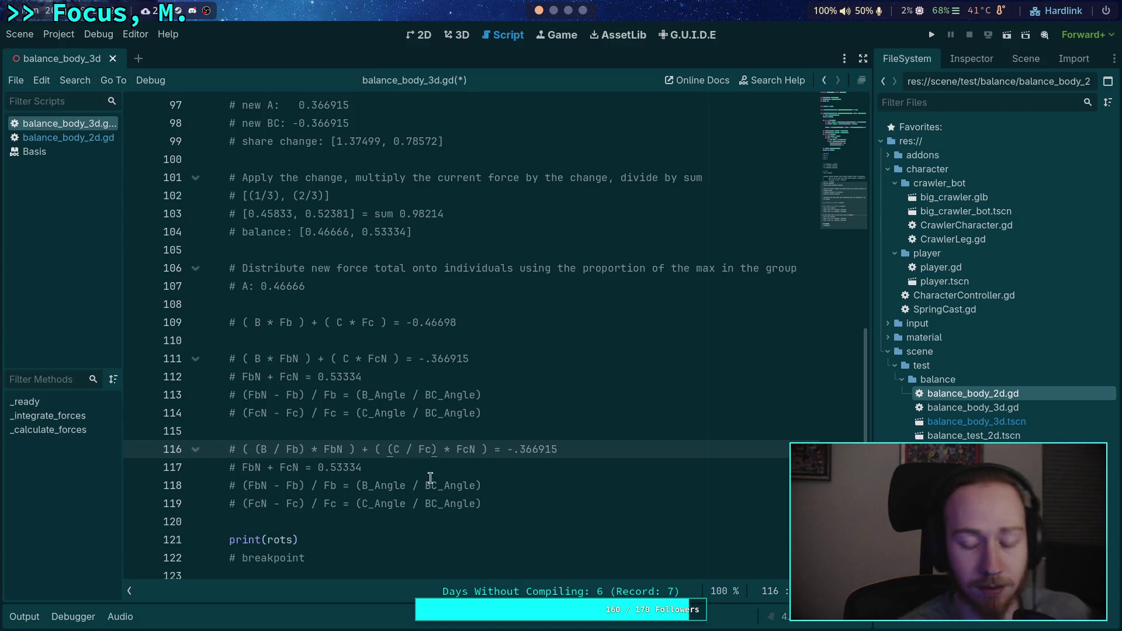
left_click(490, 483)
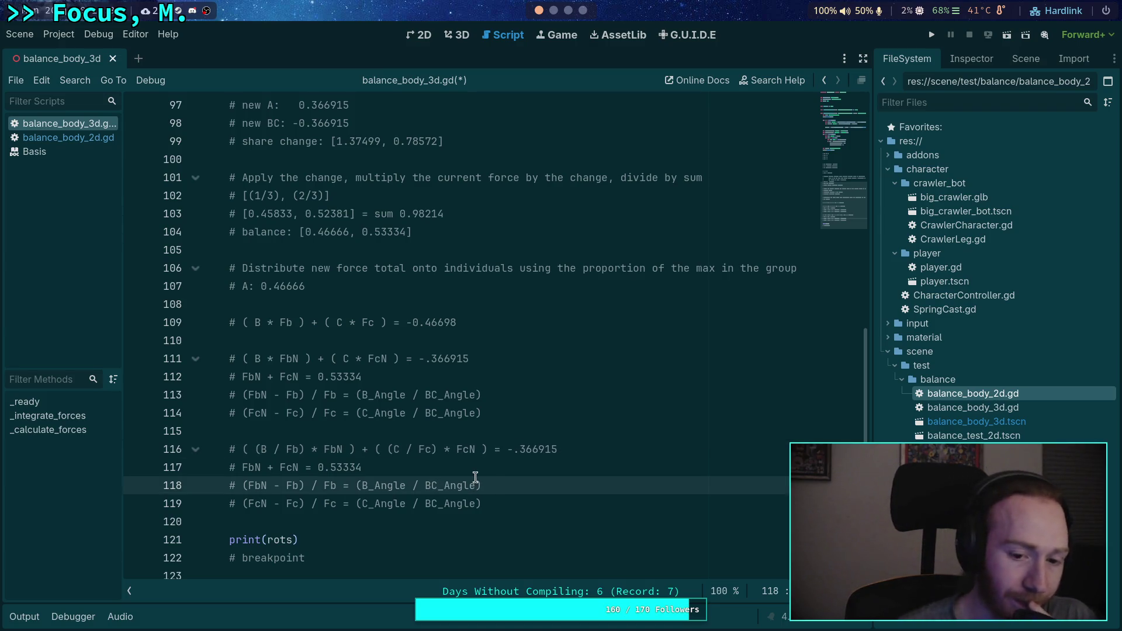
key("Left")
key("Left")
key("Left")
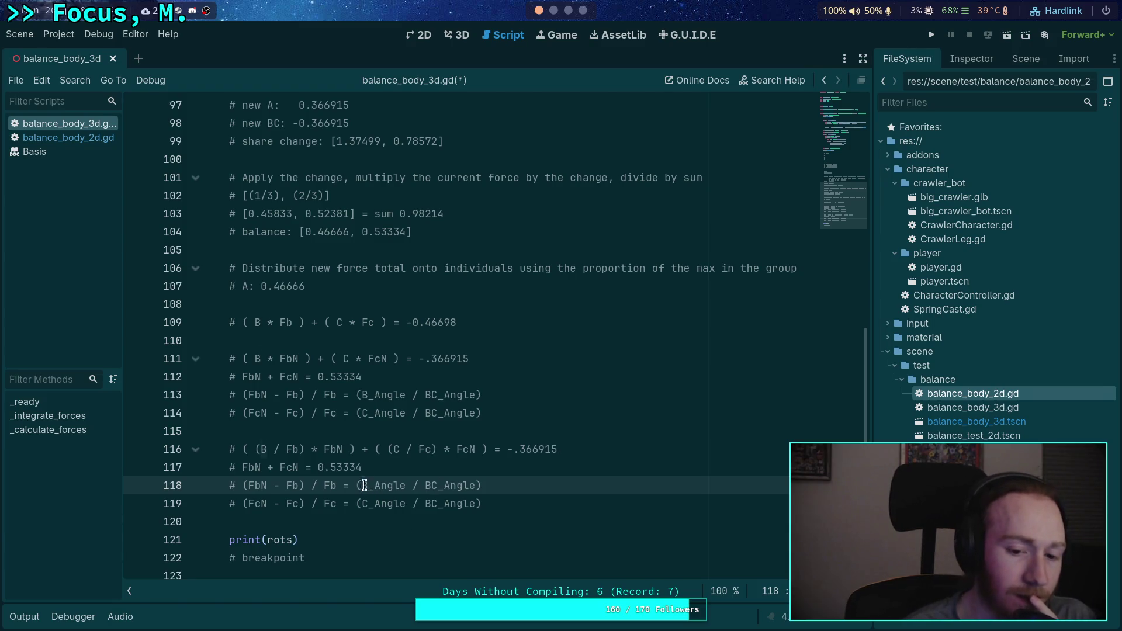
left_click_drag(362, 486, 406, 486)
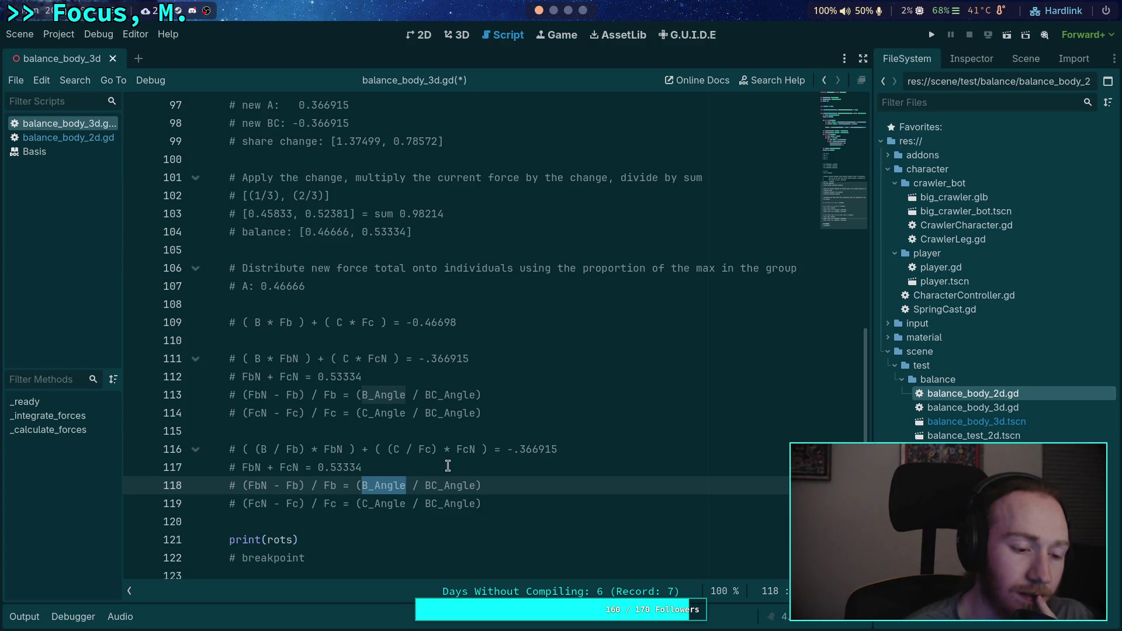
left_click_drag(389, 450, 435, 449)
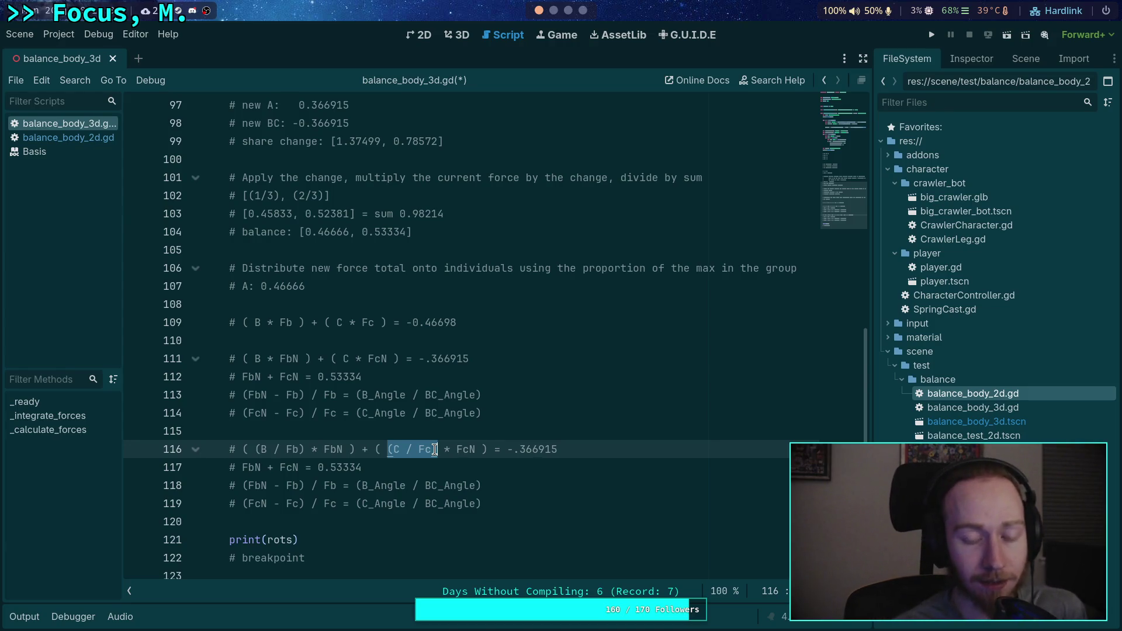
left_click(411, 450)
mouse_move(389, 450)
left_mouse_down()
mouse_move(430, 450)
mouse_move(389, 450)
left_mouse_up()
double_click(395, 450)
left_click(417, 451)
left_click(408, 432)
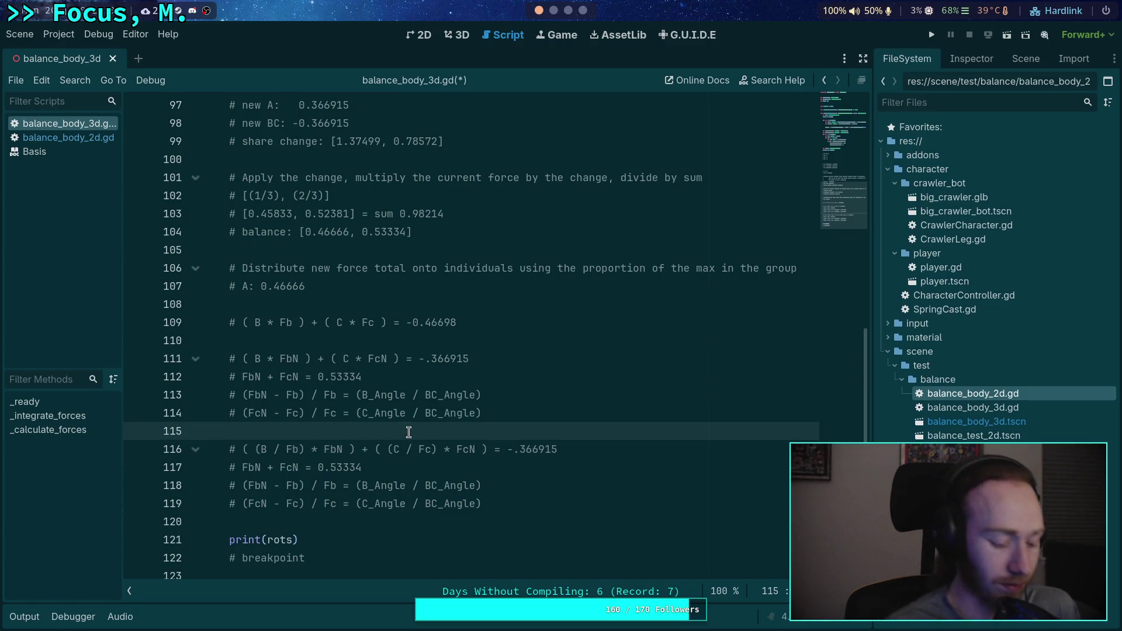
Step: Insert a '# B =' comment line and copy B's -0.15349 component from line 88
key("Return")
type("# B =")
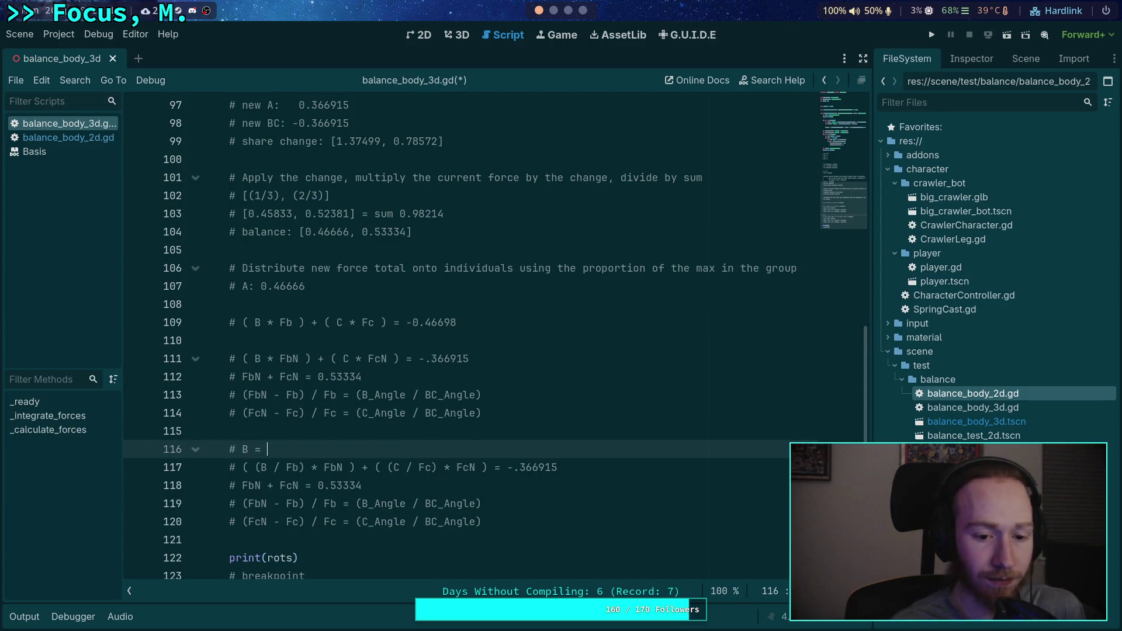
scroll(406, 374, "up", 4)
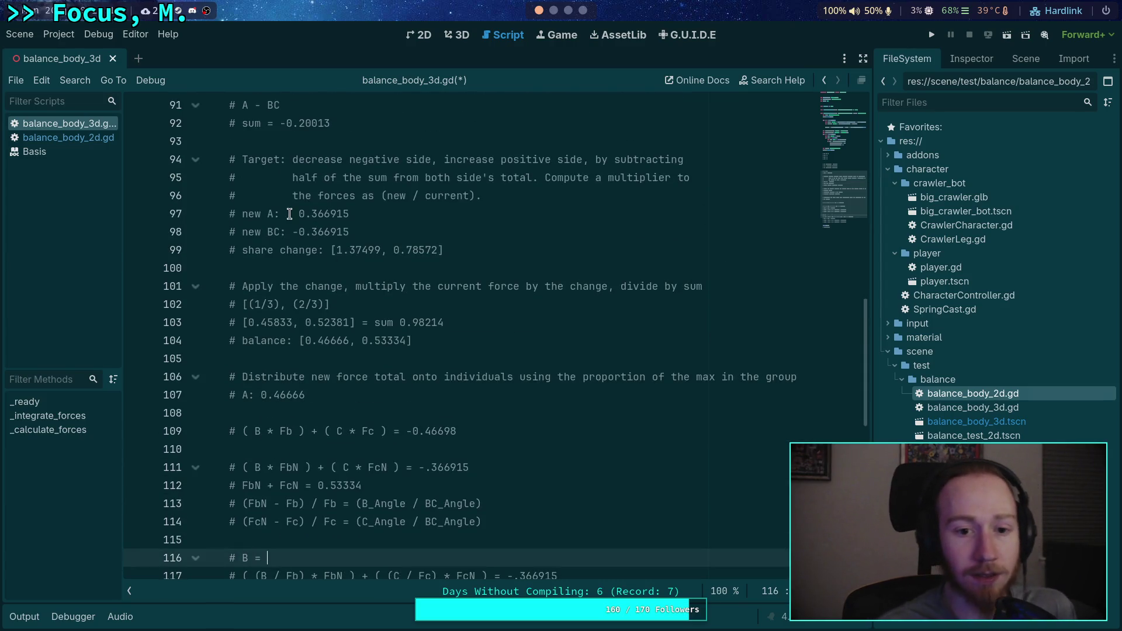
left_click_drag(330, 159, 381, 159)
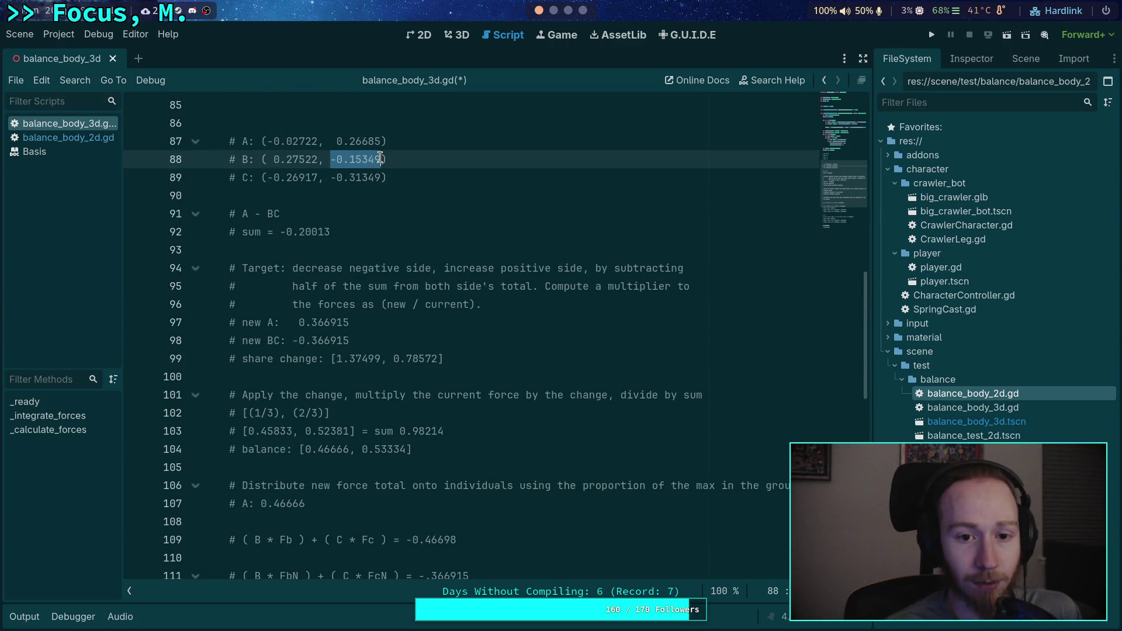
right_click(357, 158)
left_click(397, 220)
key("super+4")
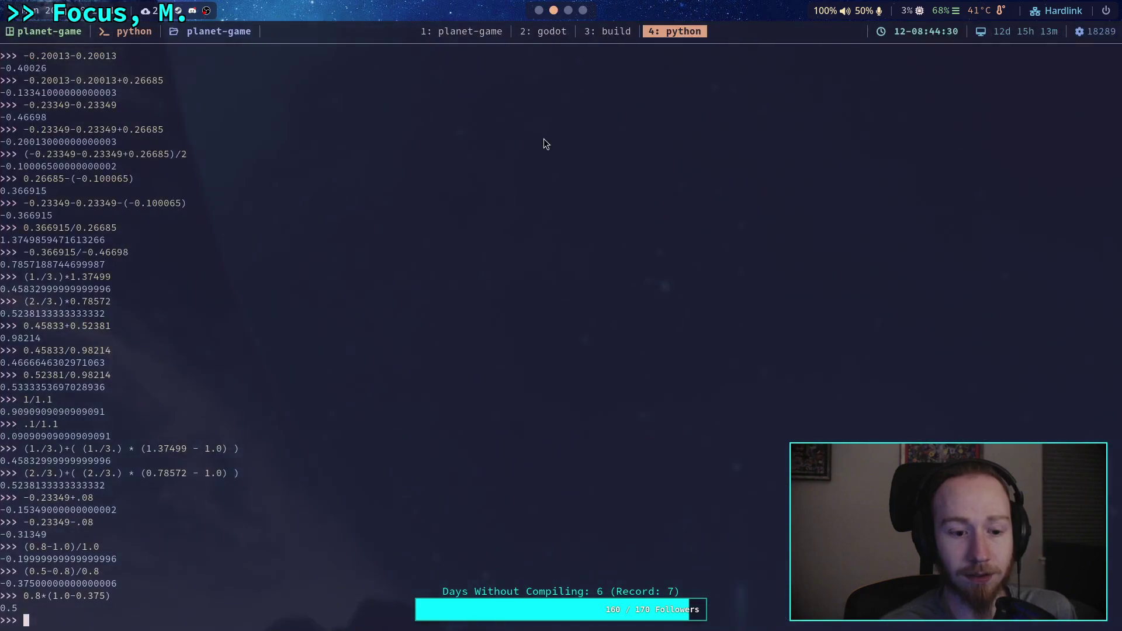
Step: Compute -0.15349 * 3.0 = -0.46047 in Python and select the result
key("ctrl+shift+v")
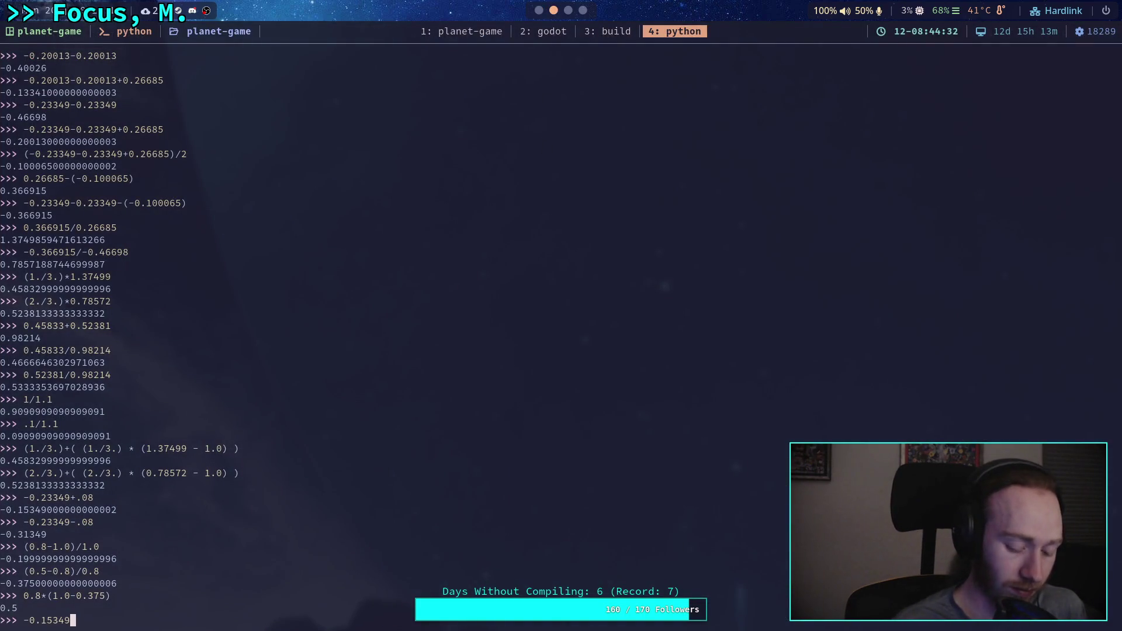
type(" * 3")
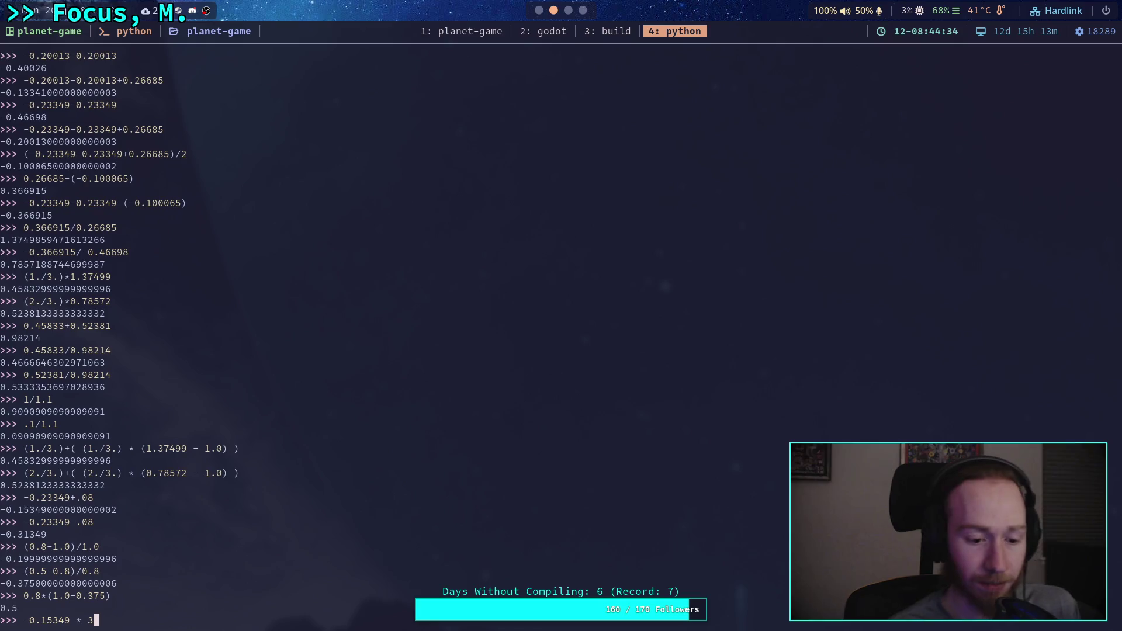
type(".0")
key("Return")
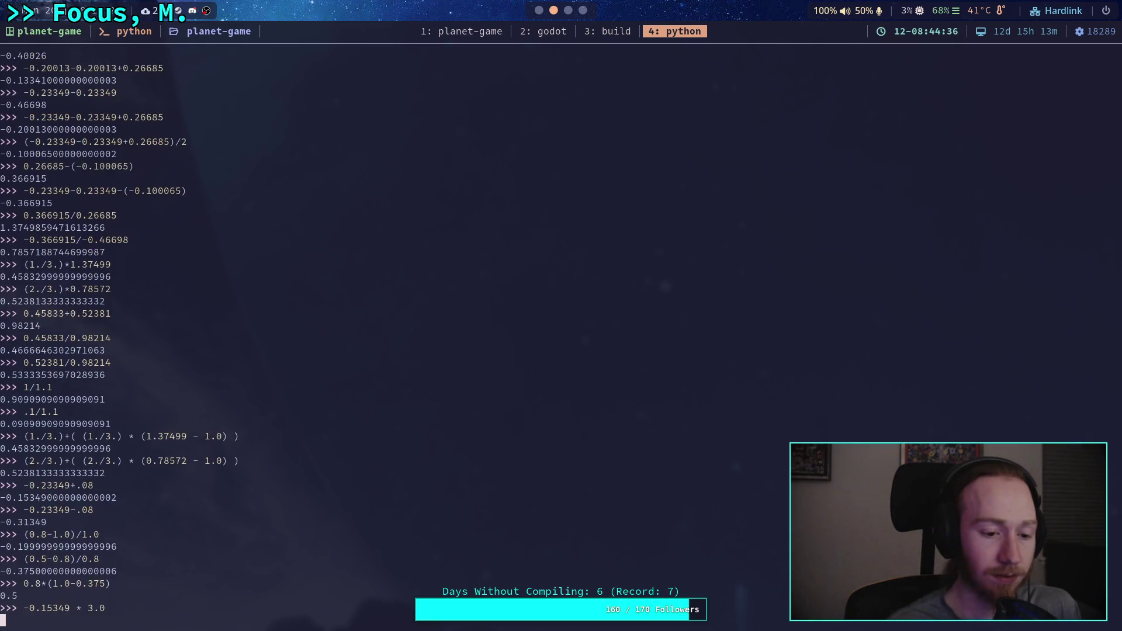
left_click_drag(1, 608, 62, 609)
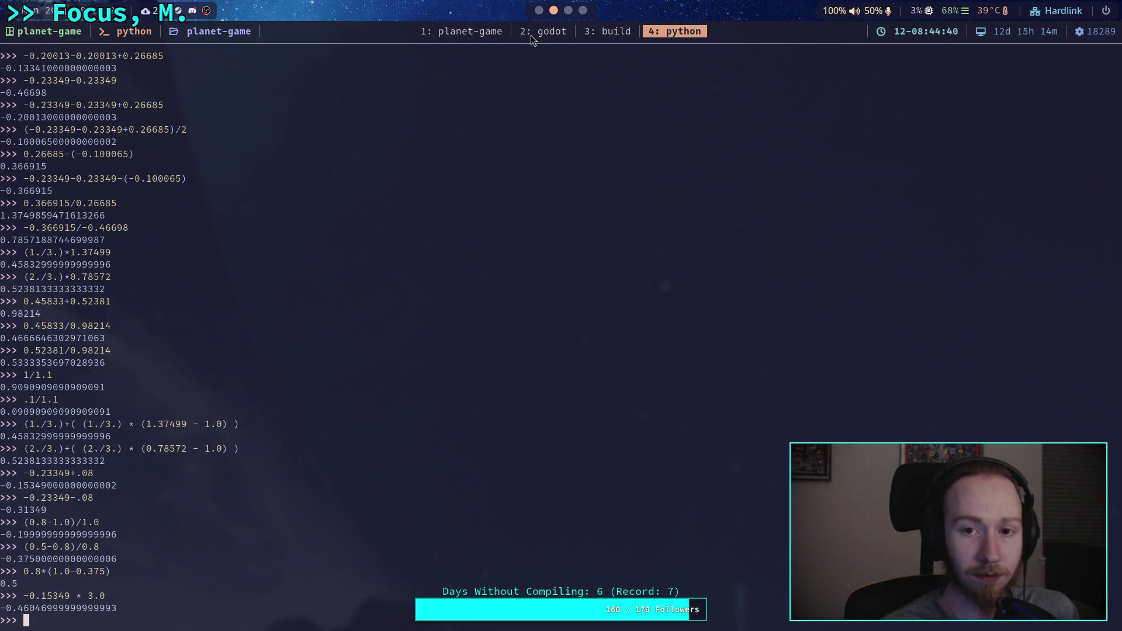
left_click(539, 10)
scroll(356, 405, "down", 5)
scroll(356, 405, "down", 1)
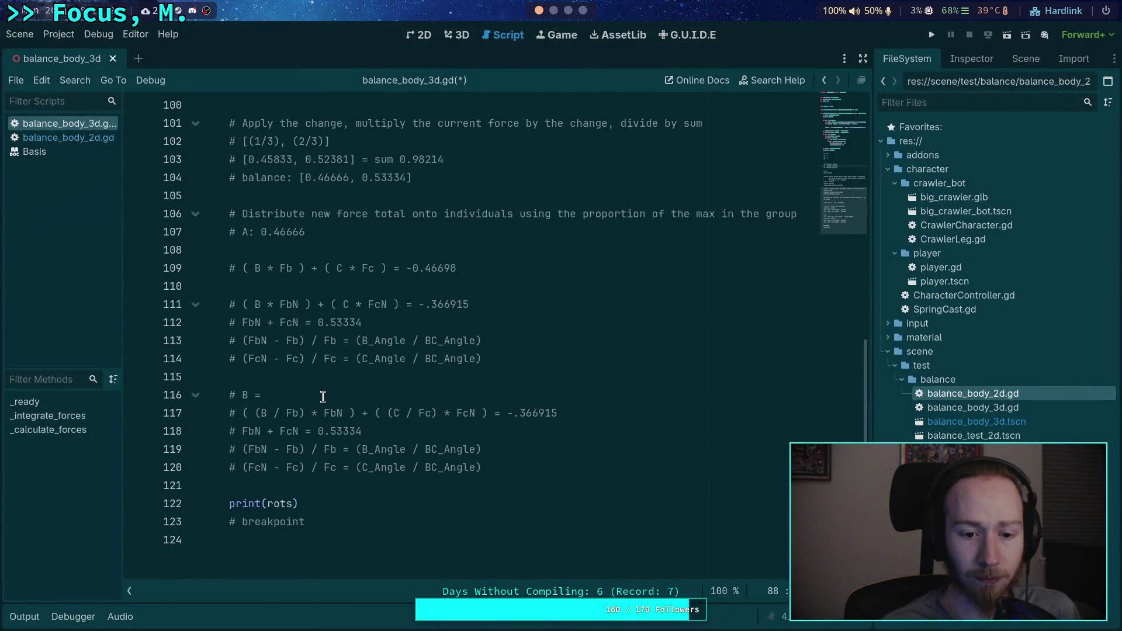
Step: Paste the computed B value after '# B ='
left_click(340, 394)
type("V")
key("BackSpace")
key("ctrl+v")
Step: Simplify the equation to ( B * FbN ) + ( C * FcN ), dropping the Fb and Fc divisors
left_click_drag(305, 413, 262, 414)
type("B")
left_click(262, 413)
key("BackSpace")
left_click(345, 413)
key("BackSpace")
left_click_drag(388, 413, 349, 413)
key("BackSpace")
Step: Trim B to -0.46047 and add an empty '# C =' comment line below it
left_click(381, 391)
key("BackSpace")
key("BackSpace")
key("BackSpace")
type("7")
key("Return")
type("#")
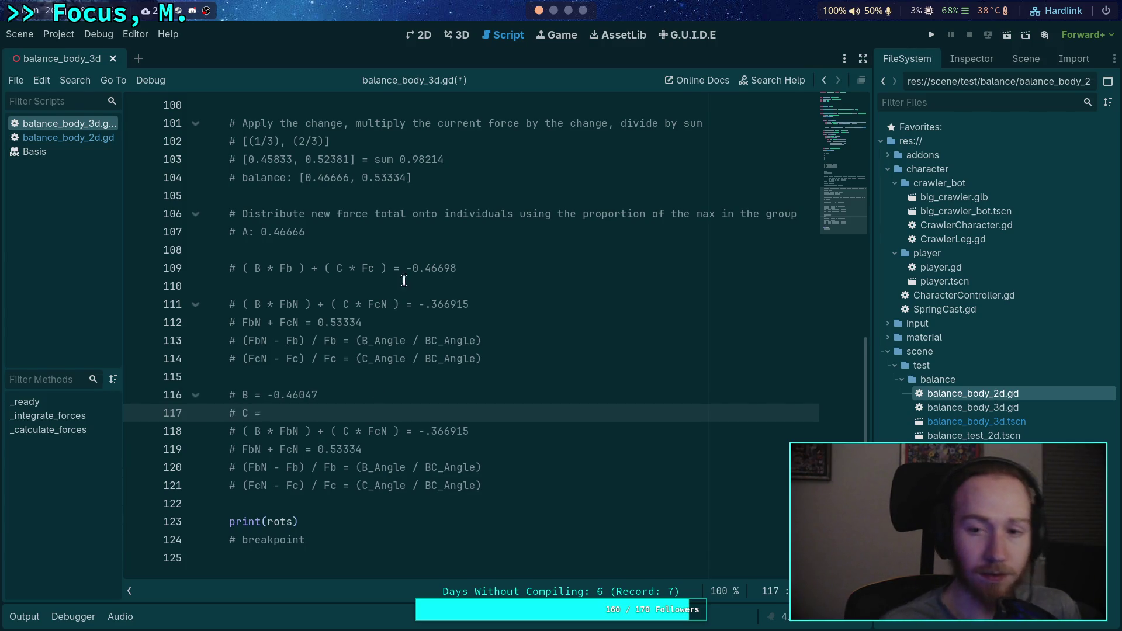
key("super+1")
key("super+4")
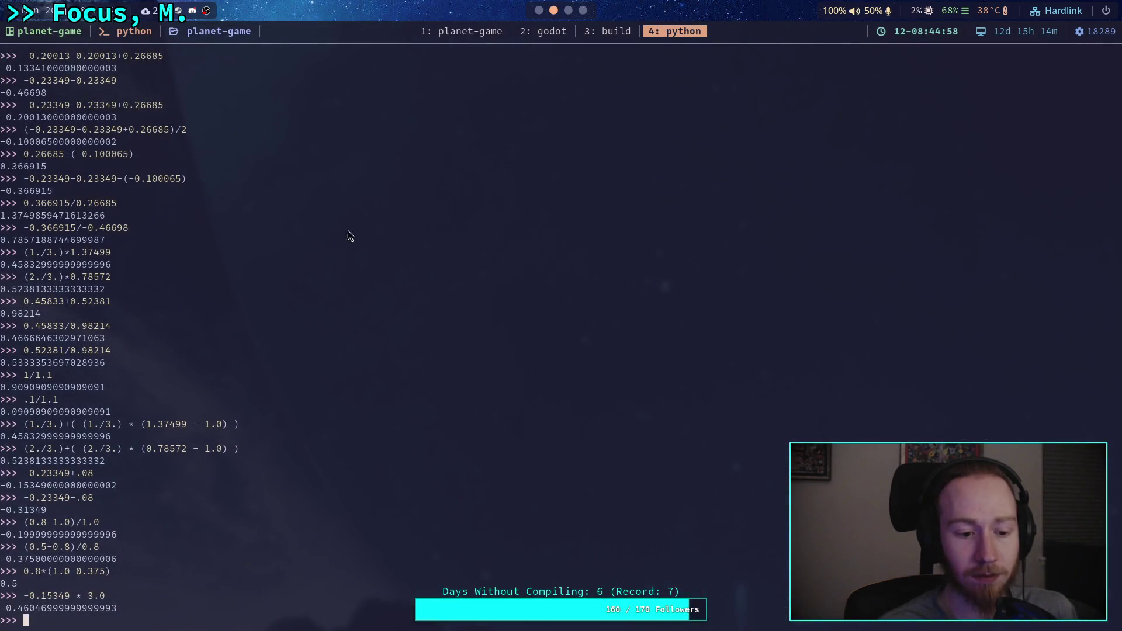
Step: Copy C's -0.31349 component from line 89 of the script
left_click(520, 30)
scroll(330, 233, "up", 10)
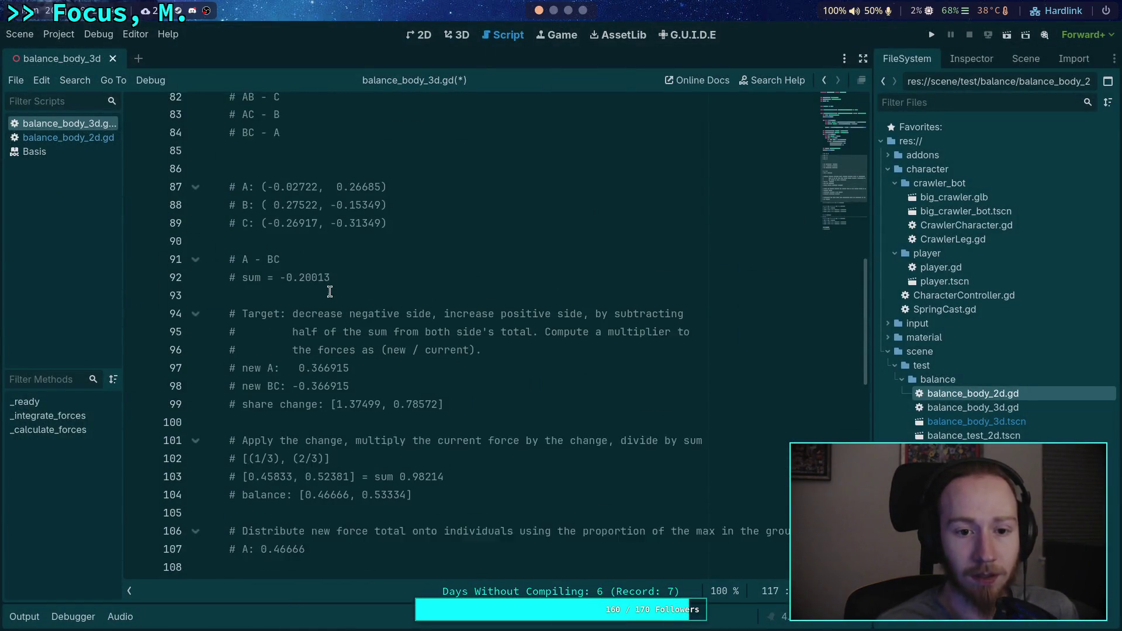
left_click_drag(330, 232, 381, 232)
right_click(381, 232)
left_click(401, 293)
Step: Compute -0.31349 * 3.0 = -0.94047 in Python and select the result
key("super+4")
key("ctrl+shift+v")
type("* 3.0")
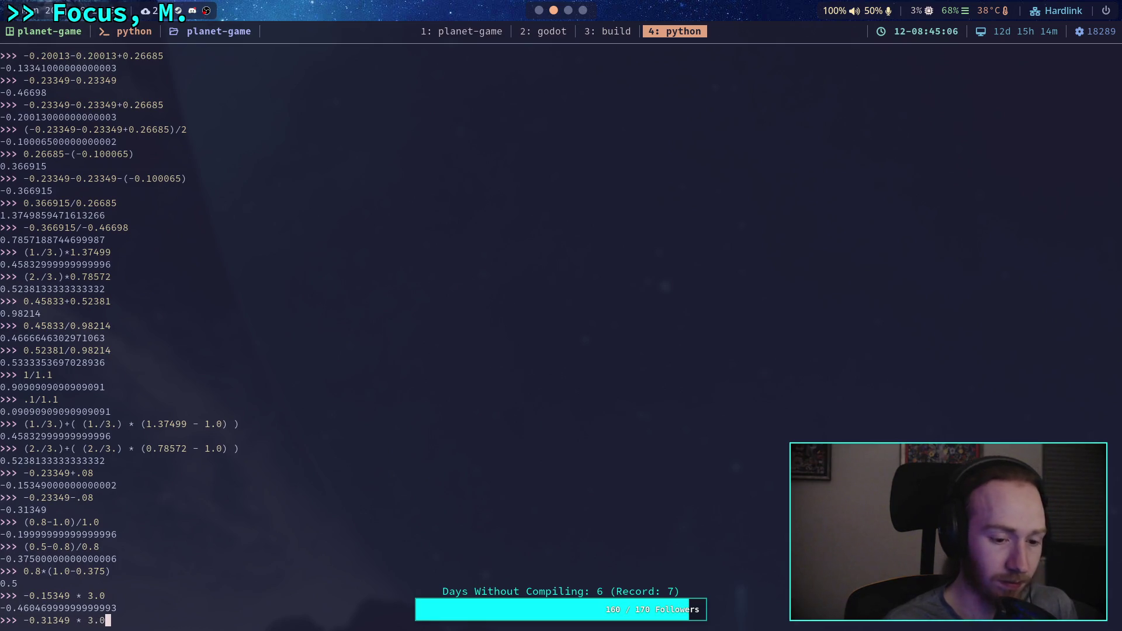
key("Return")
left_click_drag(3, 610, 76, 608)
key("super+2")
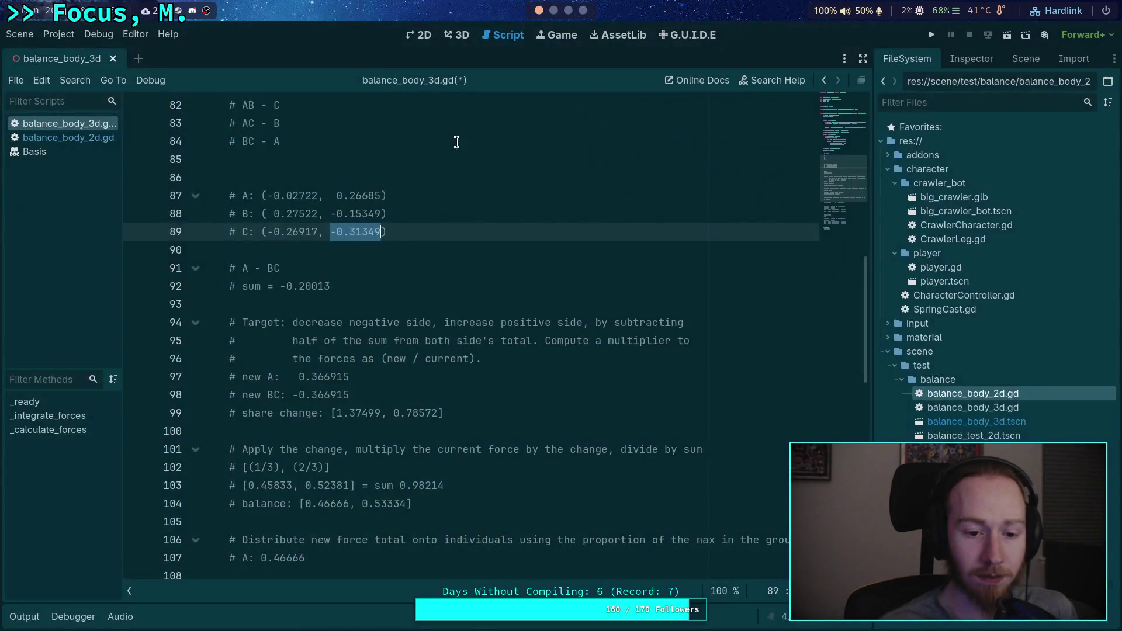
Step: Paste the C value after '# C =' and trim it to -0.94047
scroll(341, 309, "down", 5)
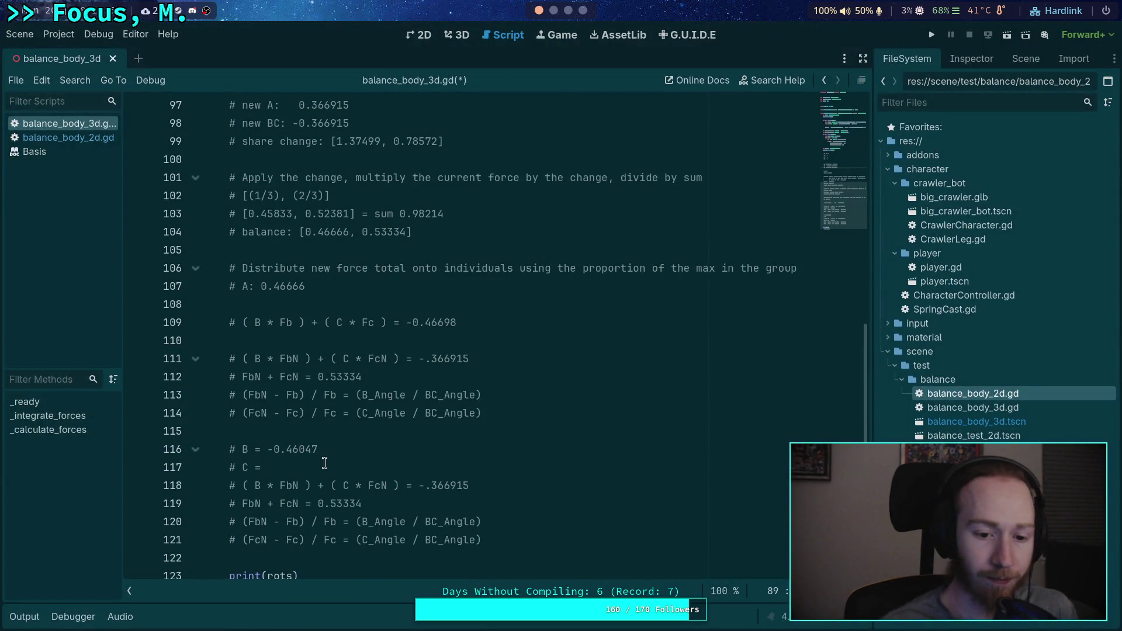
left_click(324, 465)
key("BackSpace")
key("ctrl+v")
key("BackSpace")
key("BackSpace")
key("BackSpace")
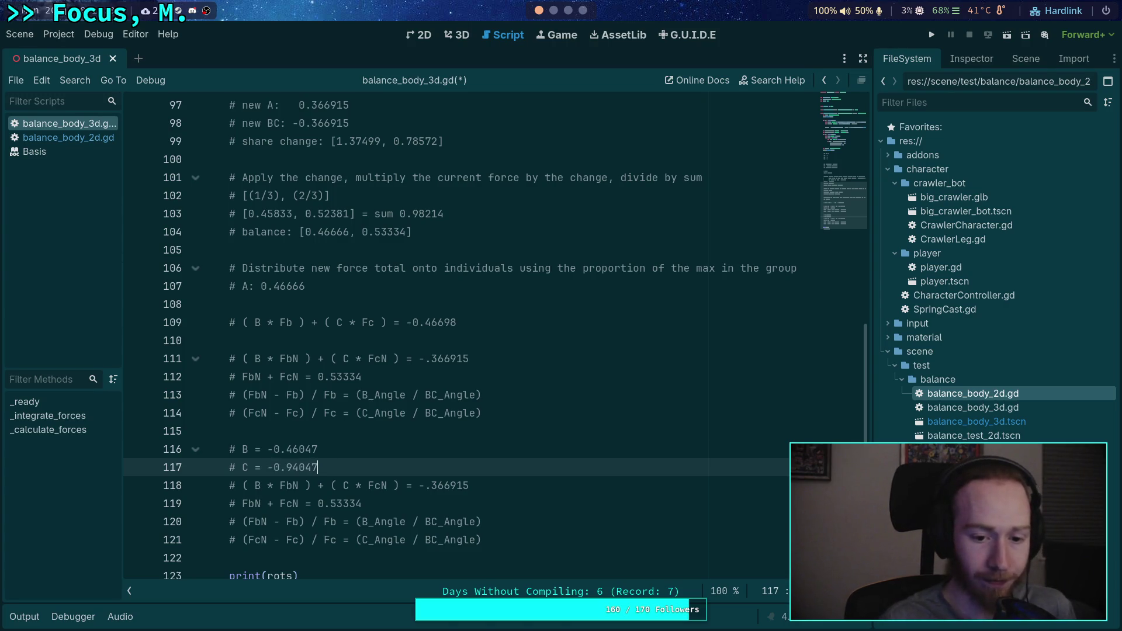
Step: Move the B and C lines directly above the ( B * FbN ) + ( C * FcN ) equations
scroll(457, 441, "down", 1)
left_click(457, 442)
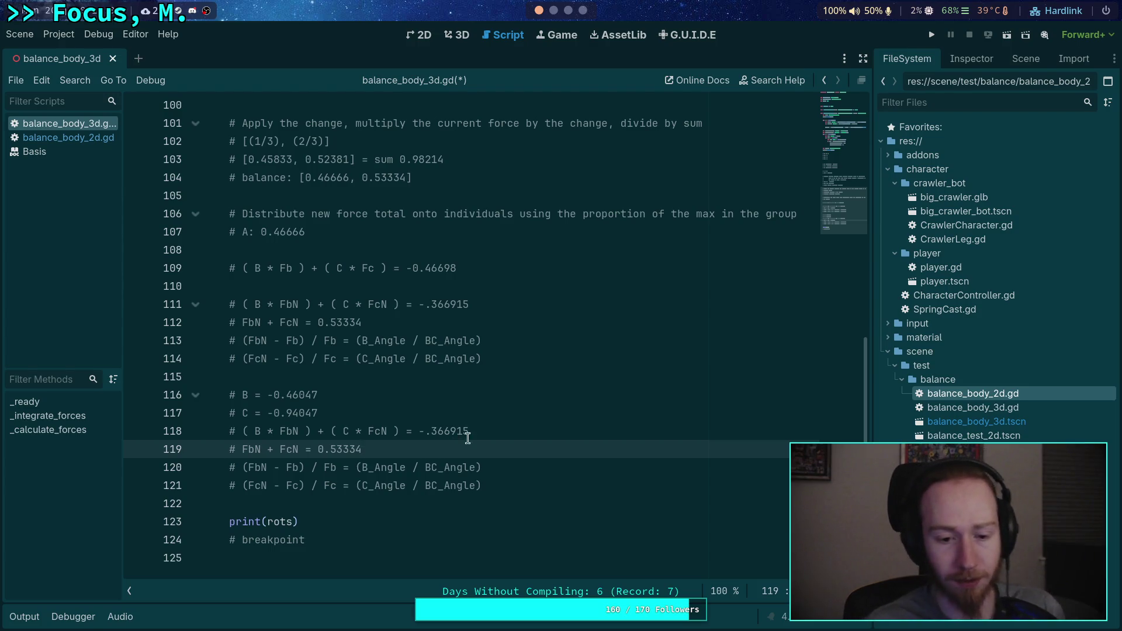
scroll(526, 447, "down", 1)
left_click(577, 426)
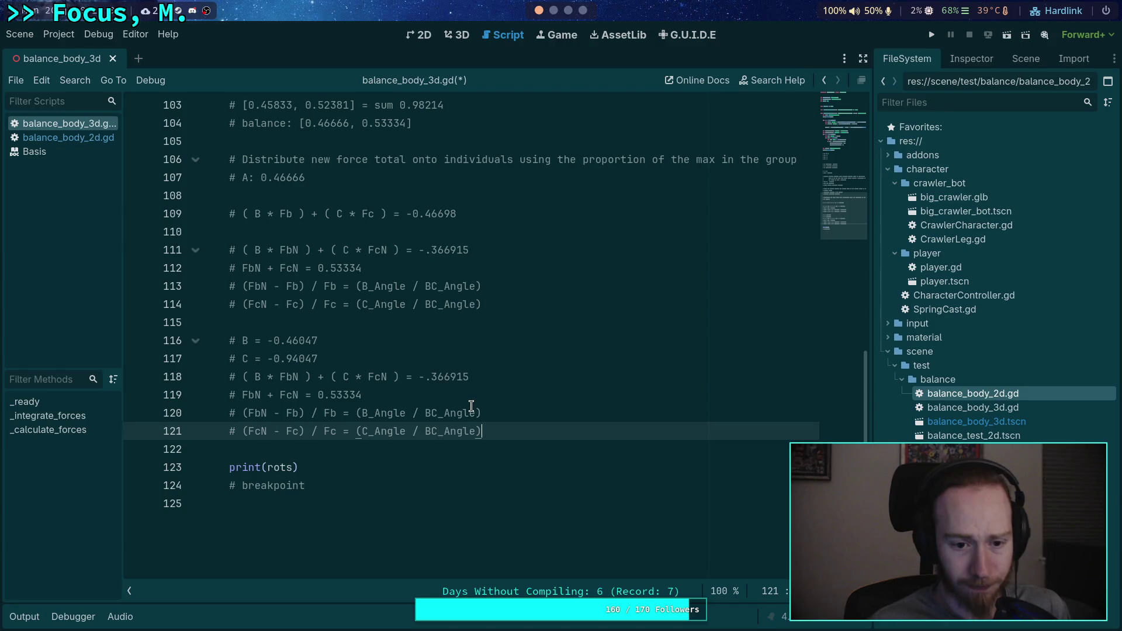
left_click_drag(319, 358, 205, 340)
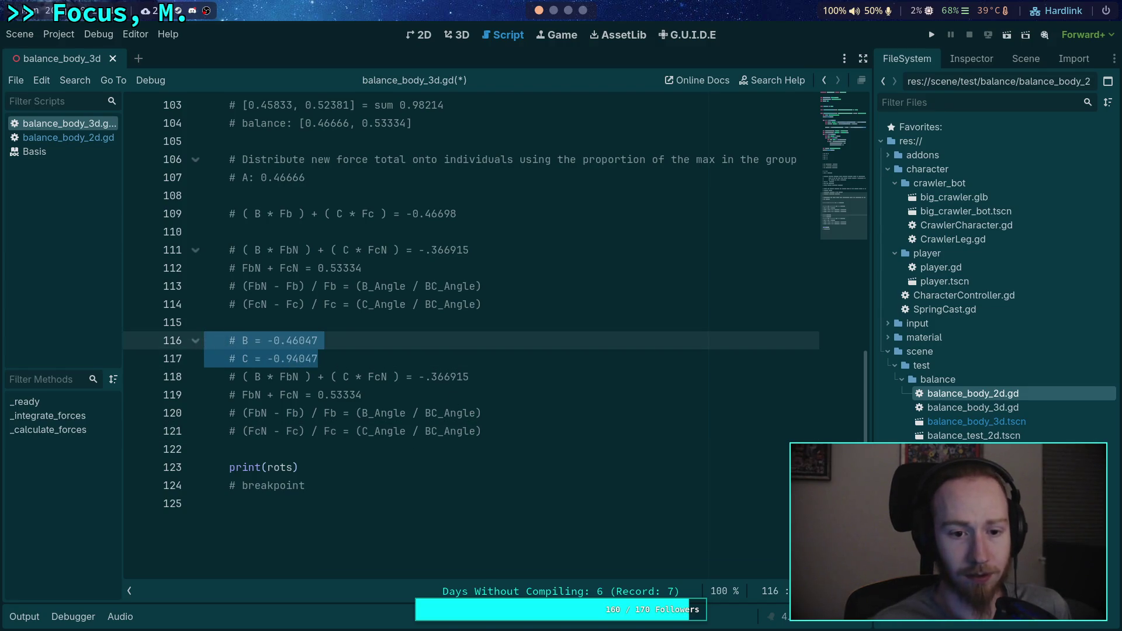
key("alt+Up")
key("alt+Up")
key("alt+Up")
key("alt+Up")
key("alt+Up")
key("alt+Up")
key("alt+Down")
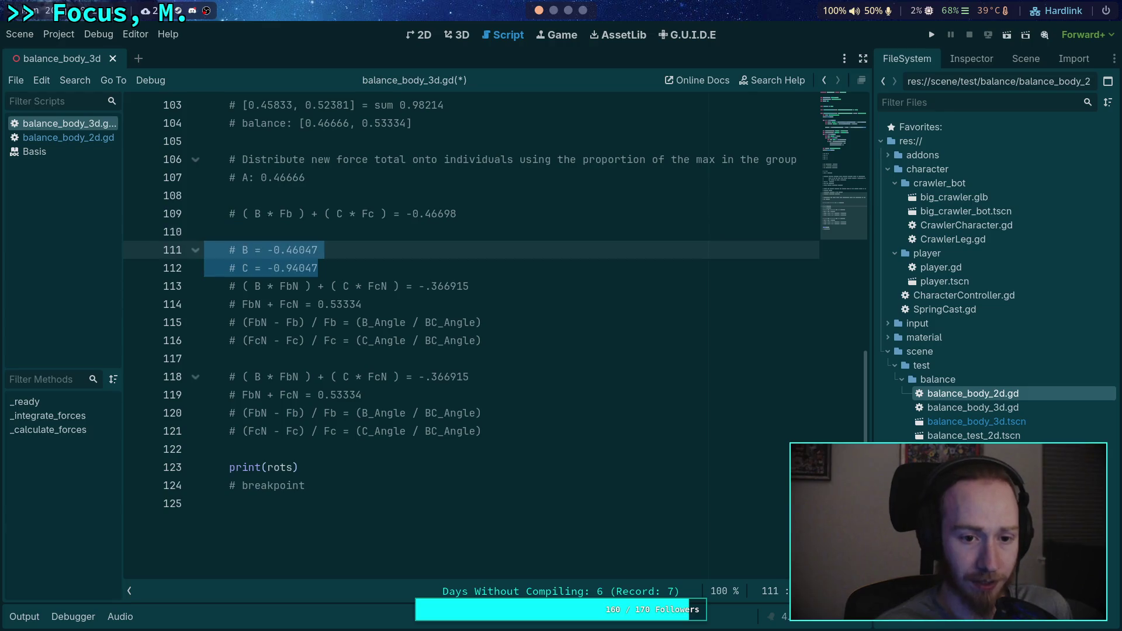
left_click(411, 369)
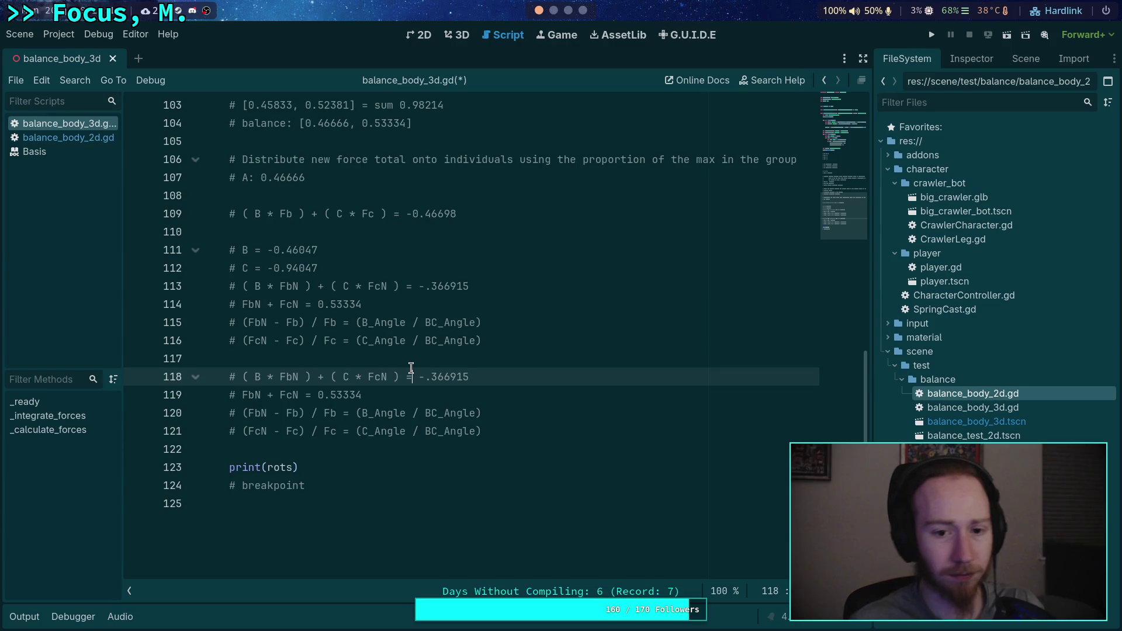
left_click_drag(319, 268, 225, 251)
Step: Move the B and C lines above the ( B * Fb ) formula and remove the blank line between the groups
key("alt+Up")
key("alt+Up")
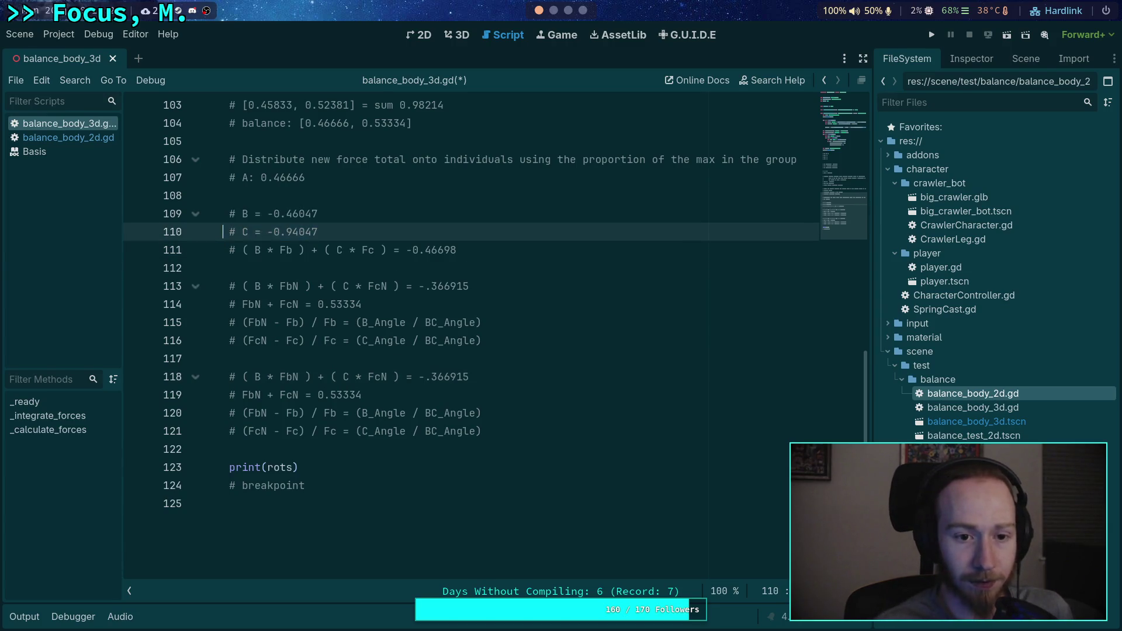
left_click(223, 267)
key("BackSpace")
mouse_move(483, 323)
left_mouse_down()
mouse_move(478, 302)
mouse_move(221, 214)
left_mouse_up()
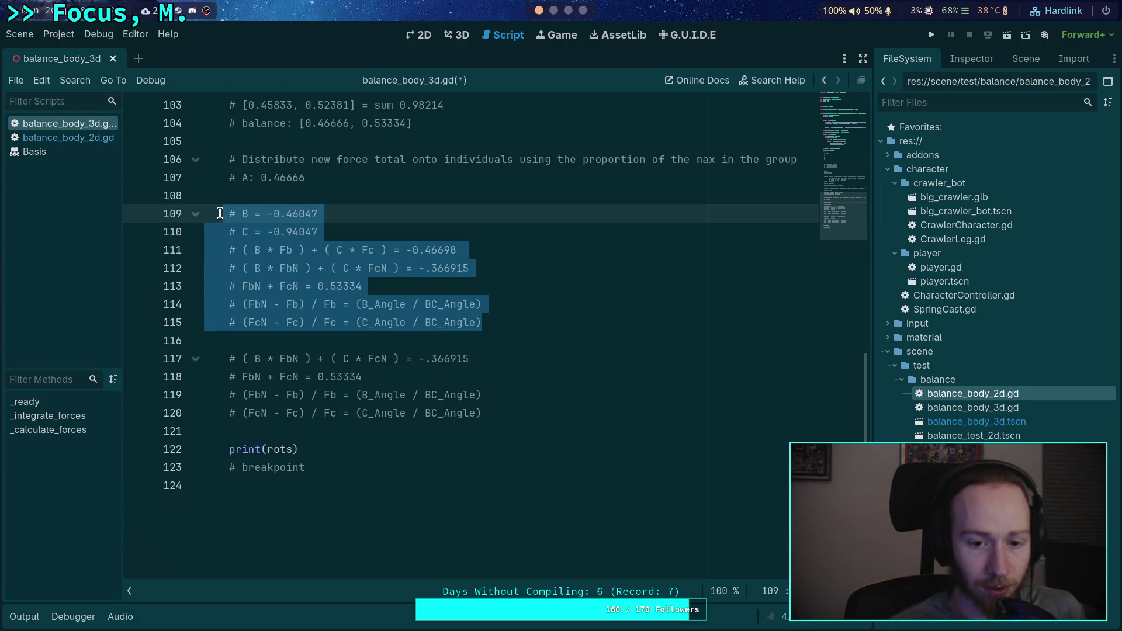
Step: Delete the duplicated FbN + FcN = 0.53334 comment on line 118
double_click(255, 304)
left_click(545, 324)
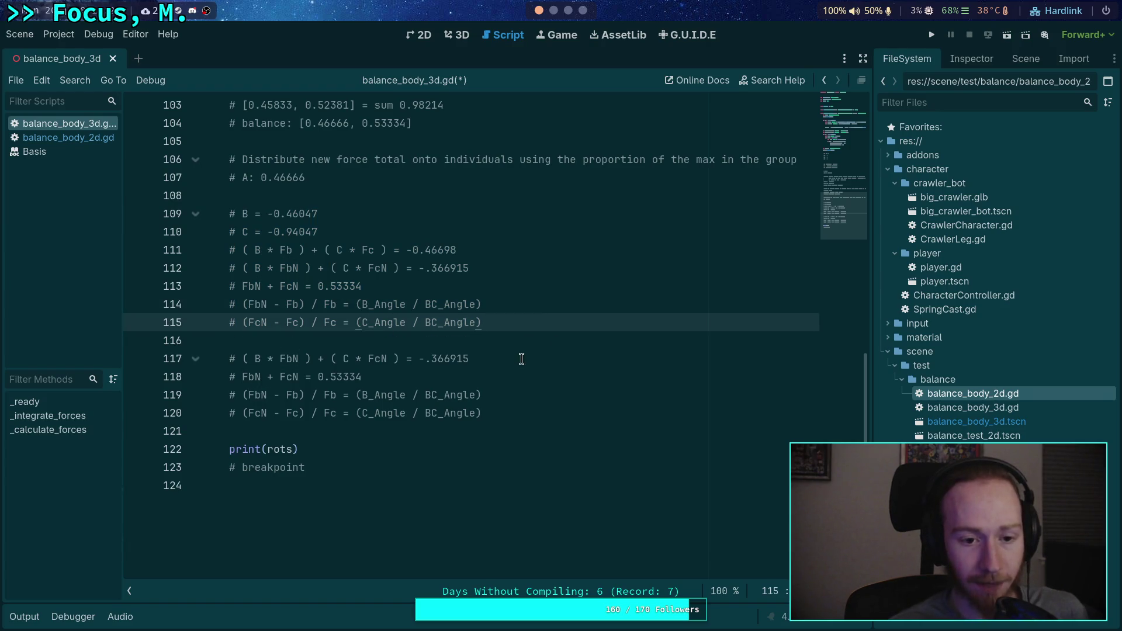
left_click(538, 411)
left_click(331, 286)
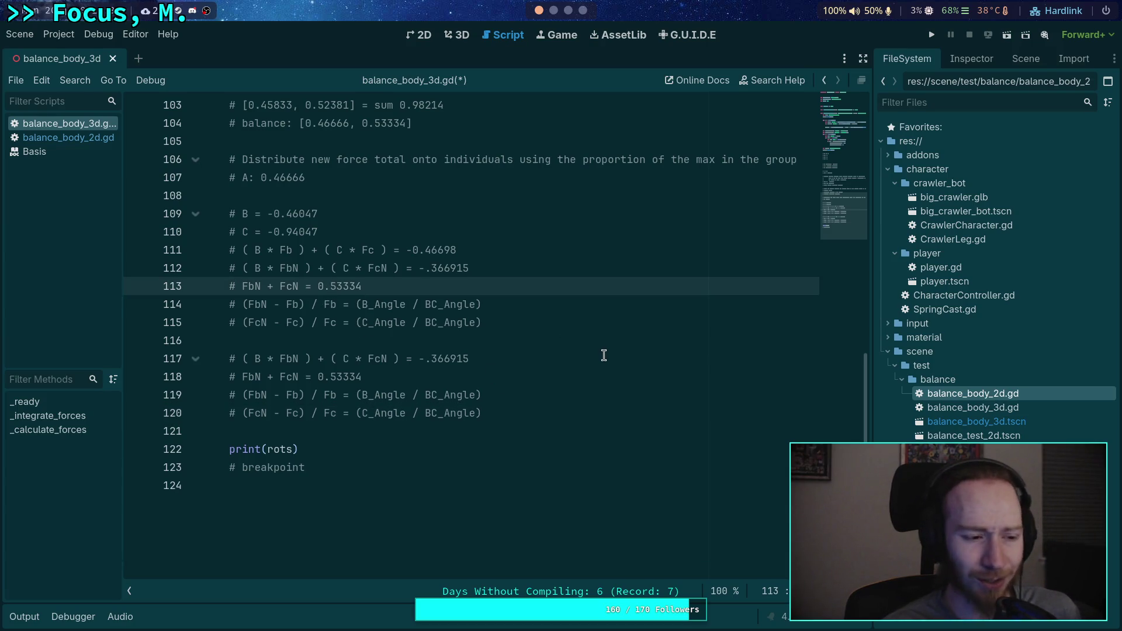
left_click(564, 426)
left_click(578, 418)
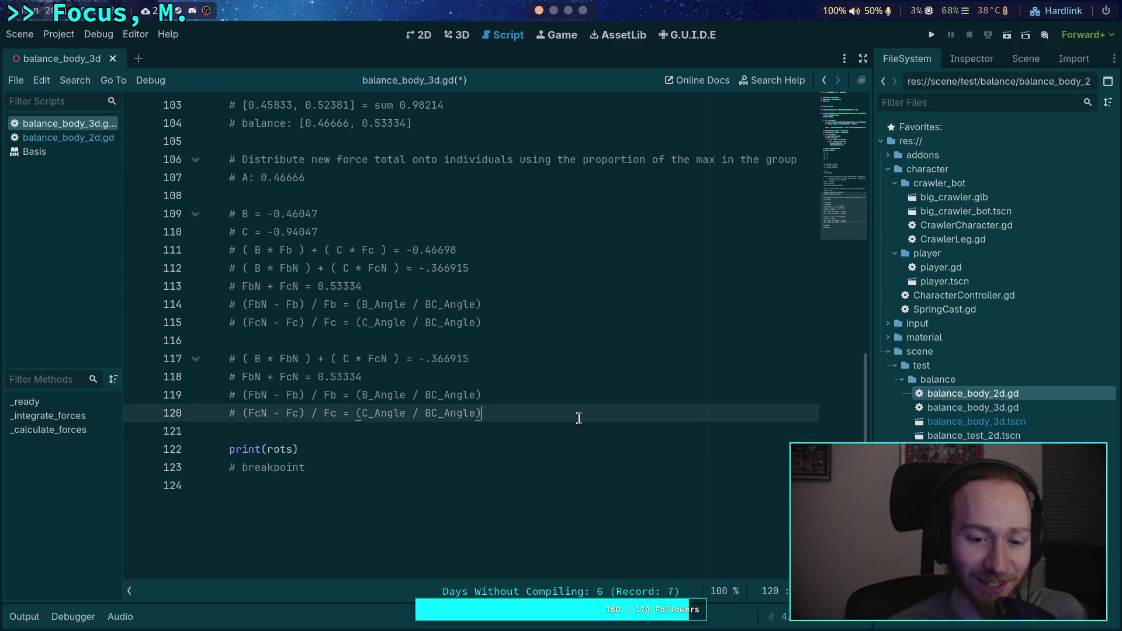
triple_click(367, 377)
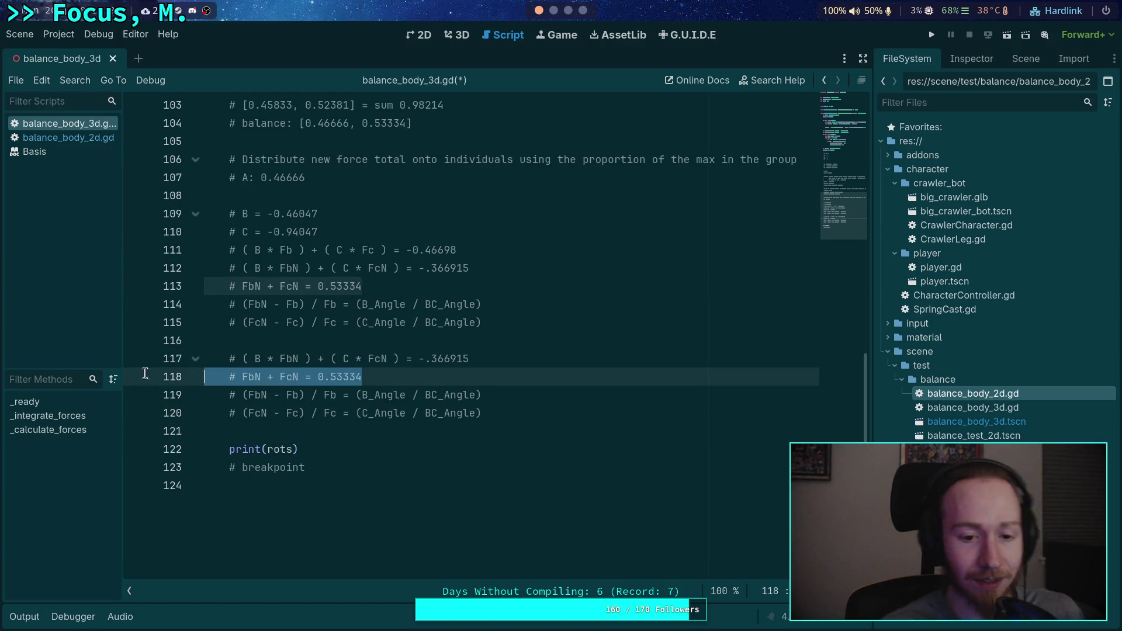
key("BackSpace")
key("BackSpace")
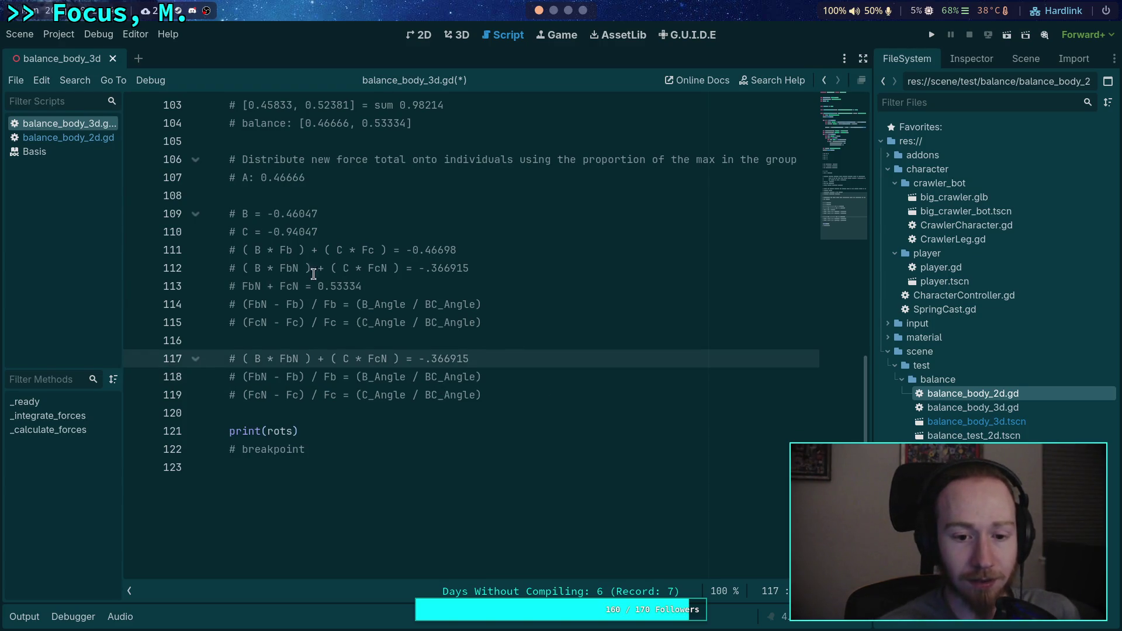
Step: Replace B in the line 117 equation with -0.46047, copied from line 109
left_click_drag(268, 215, 324, 215)
right_click(323, 215)
left_click(321, 262)
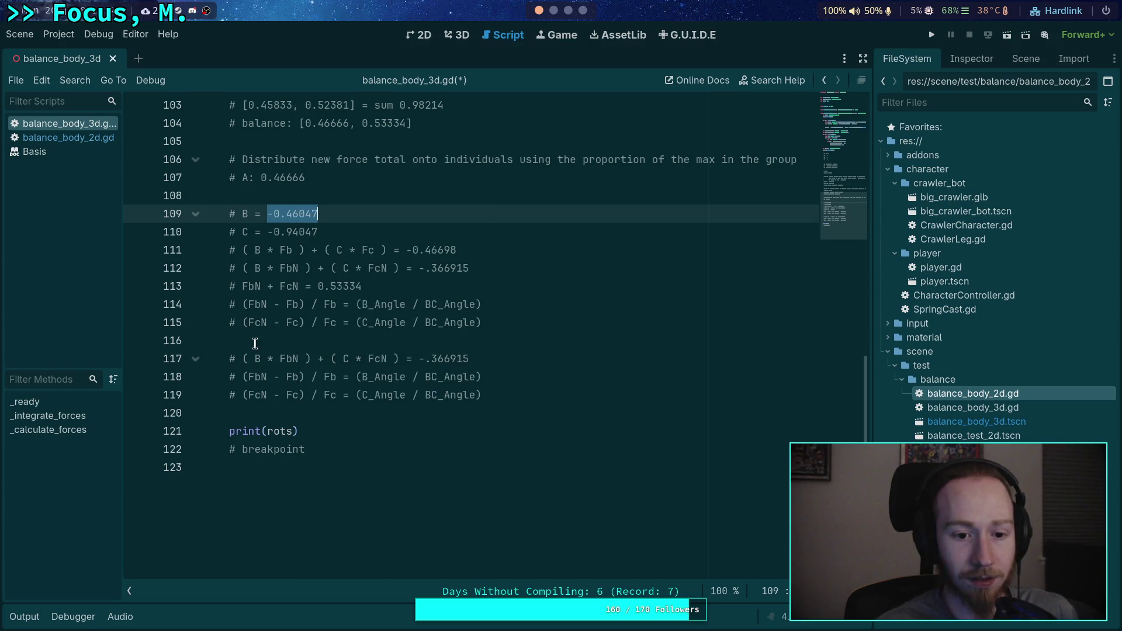
double_click(258, 358)
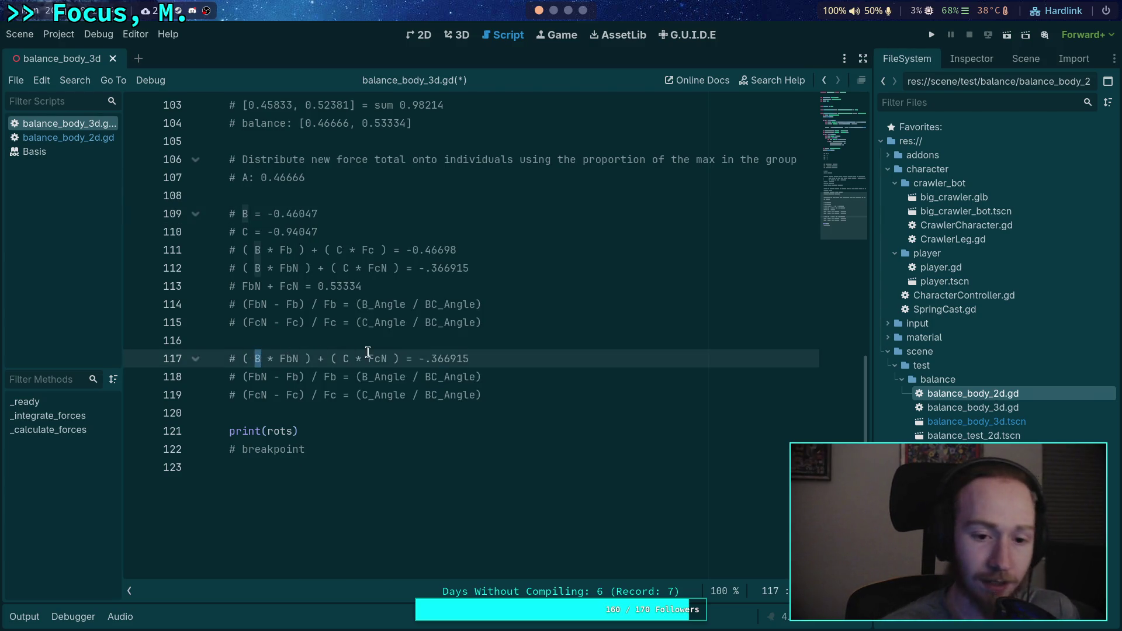
key("ctrl+v")
left_click_drag(267, 231, 319, 232)
Step: Replace C in the line 117 equation with -0.94047, copied from line 110
right_click(297, 232)
left_click(321, 290)
left_click(386, 359)
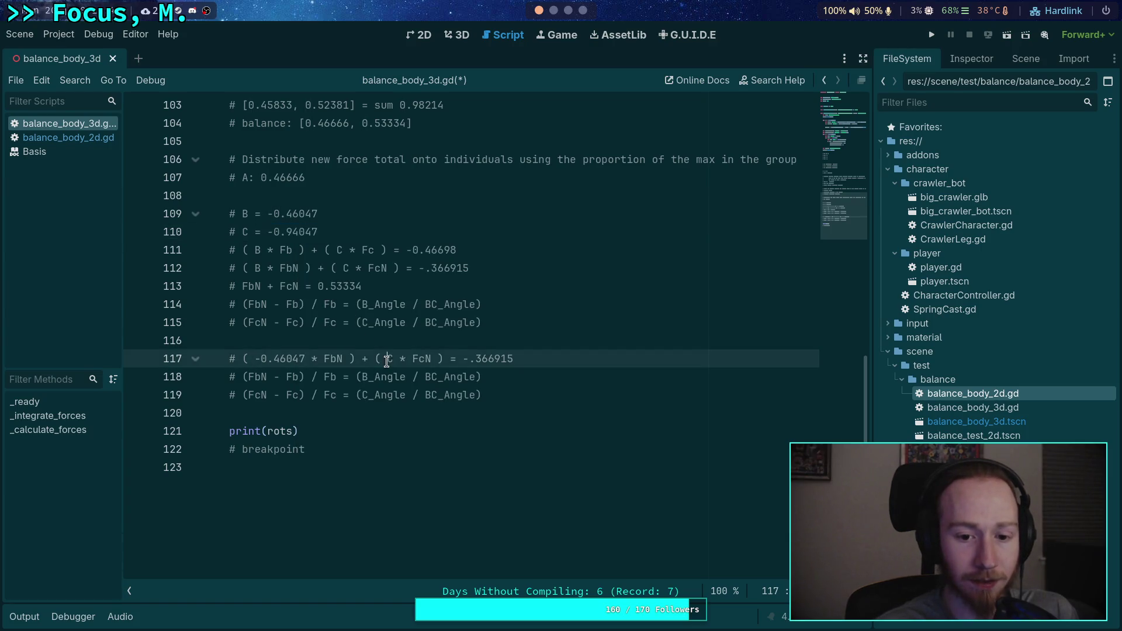
double_click(393, 359)
key("ctrl+v")
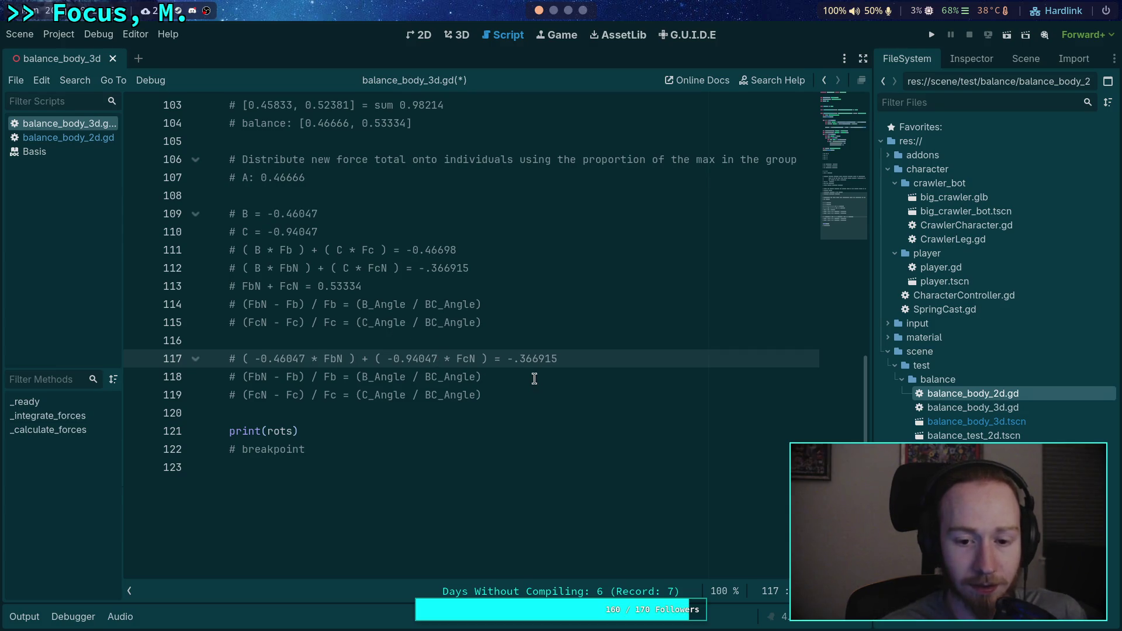
Step: Copy the full line 117 equation ( -0.46047 * FbN ) + ( -0.94047 * FcN ) = -.366915
left_click(622, 365)
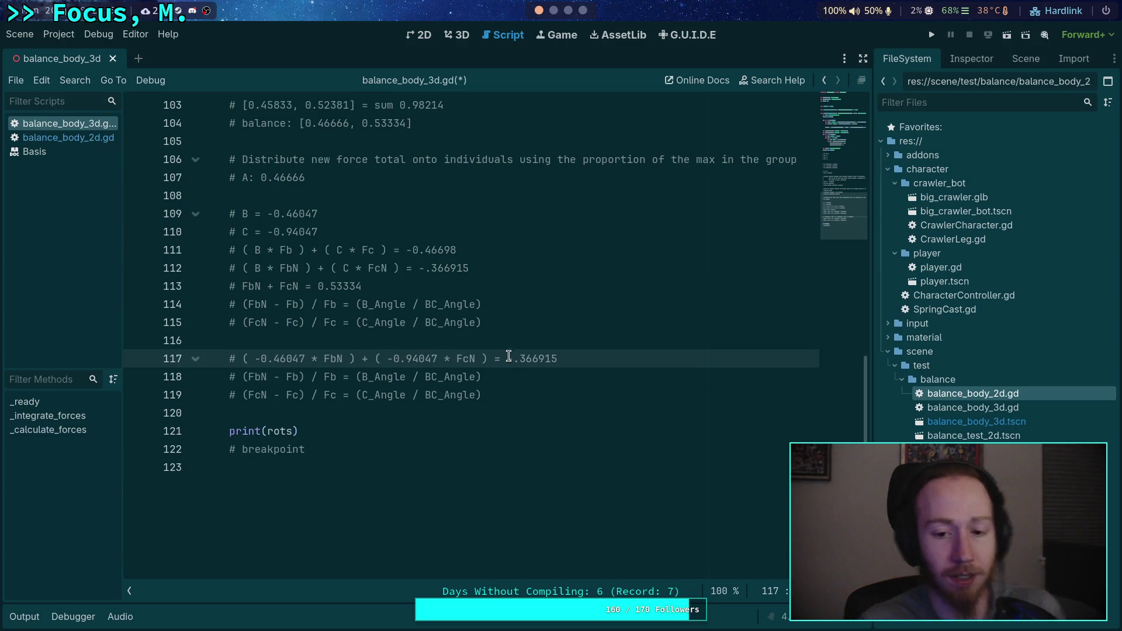
left_click_drag(586, 358, 243, 359)
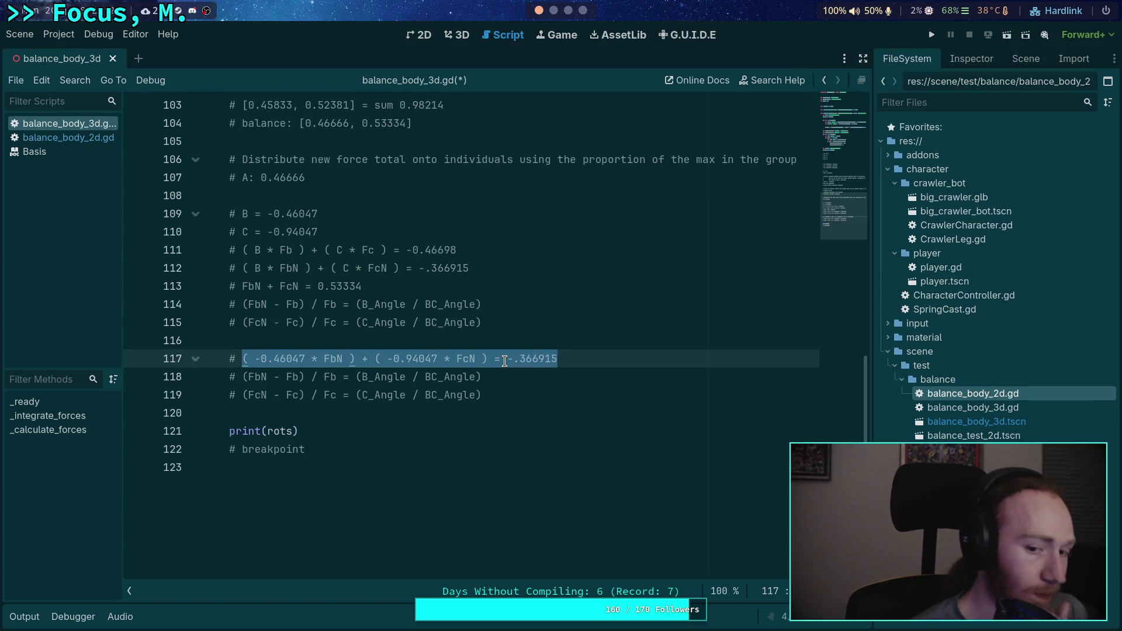
right_click(440, 359)
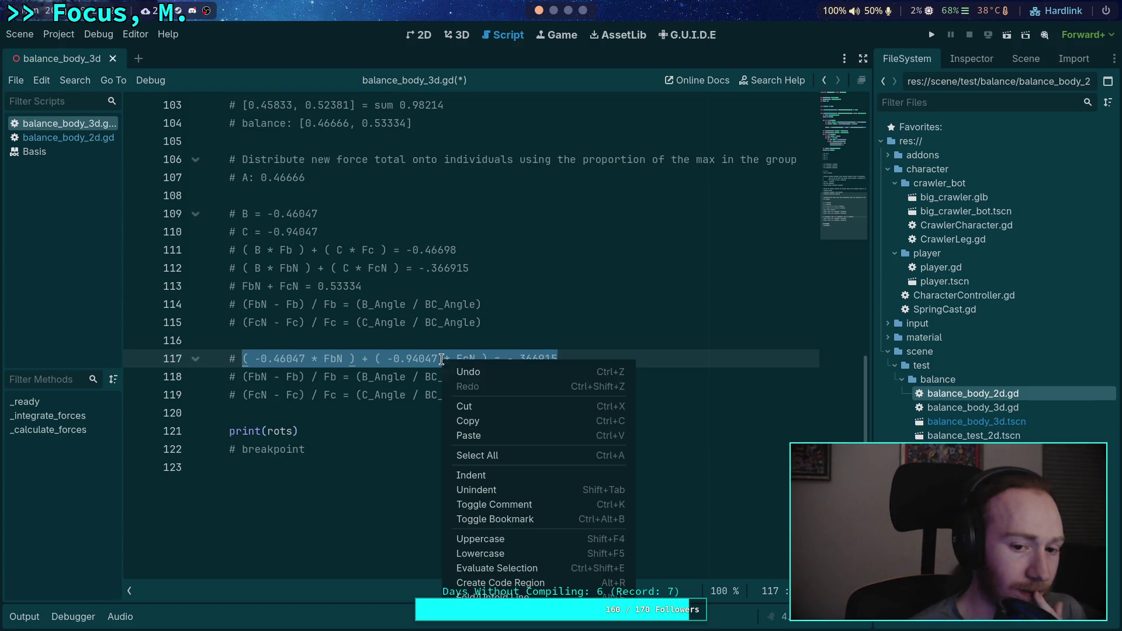
left_click(469, 422)
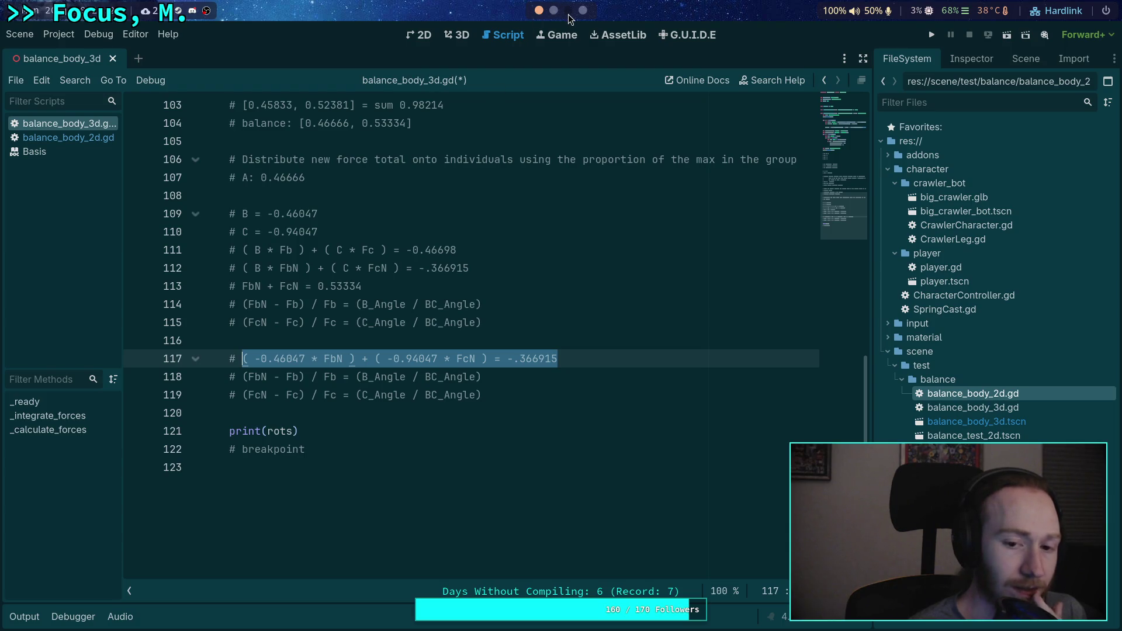
scroll(569, 18, "down", 3)
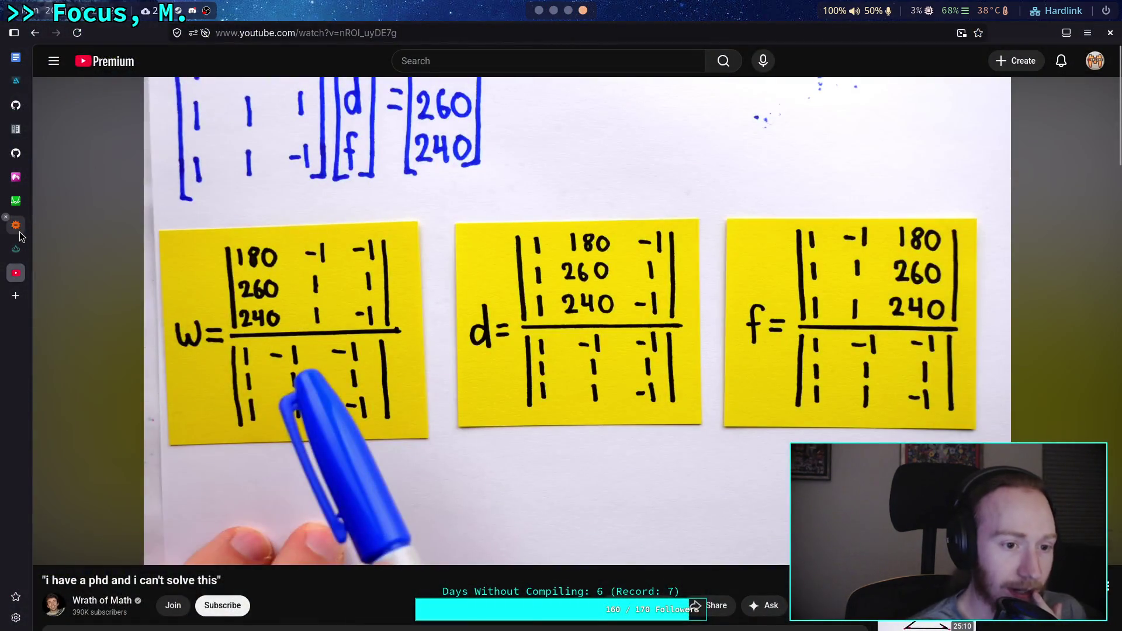
Step: Paste the equation into Wolfram|Alpha with FbN renamed to x and FcN to y, and solve it
key("ctrl+Tab")
left_click_drag(476, 276, 315, 276)
key("ctrl+v")
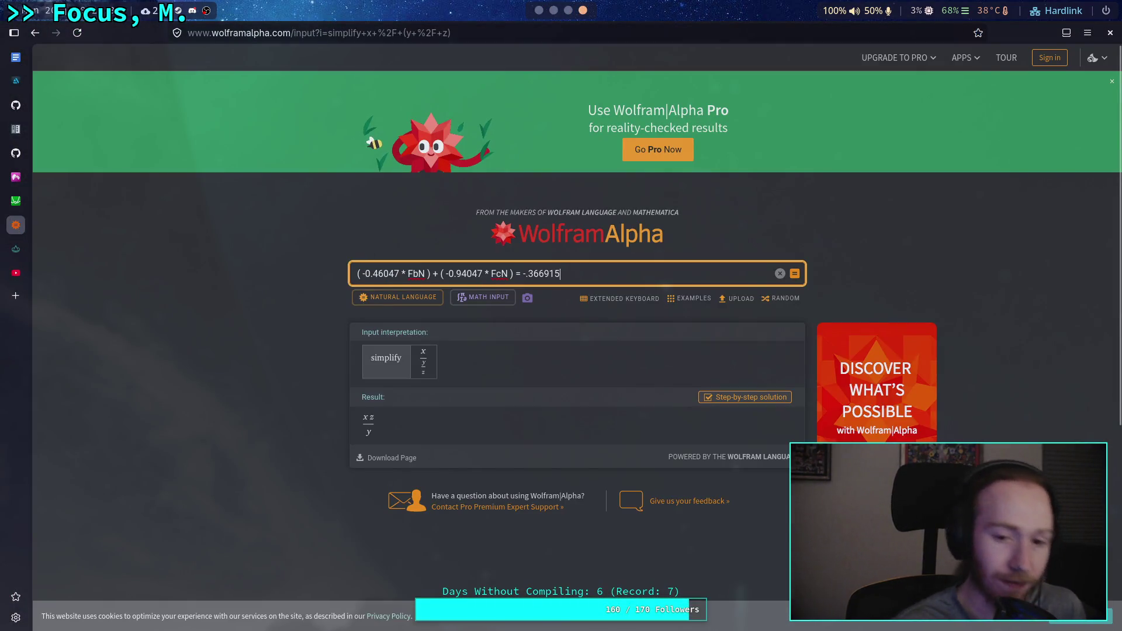
left_click_drag(408, 273, 496, 274)
type("k")
key("BackSpace")
type("x ")
type("f")
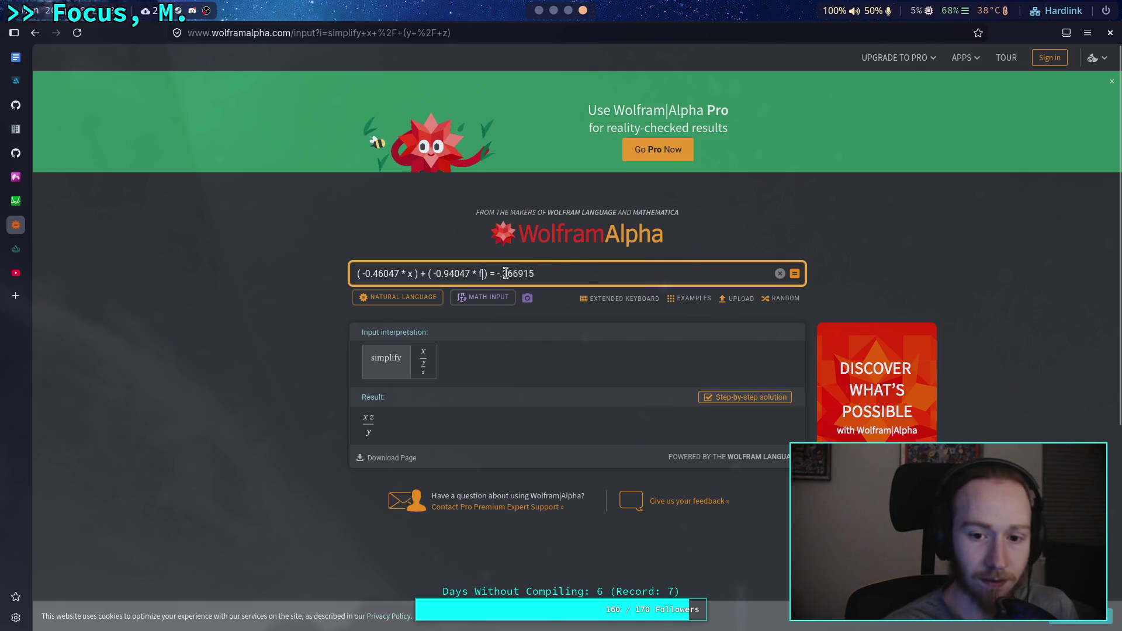
key("BackSpace")
type("y")
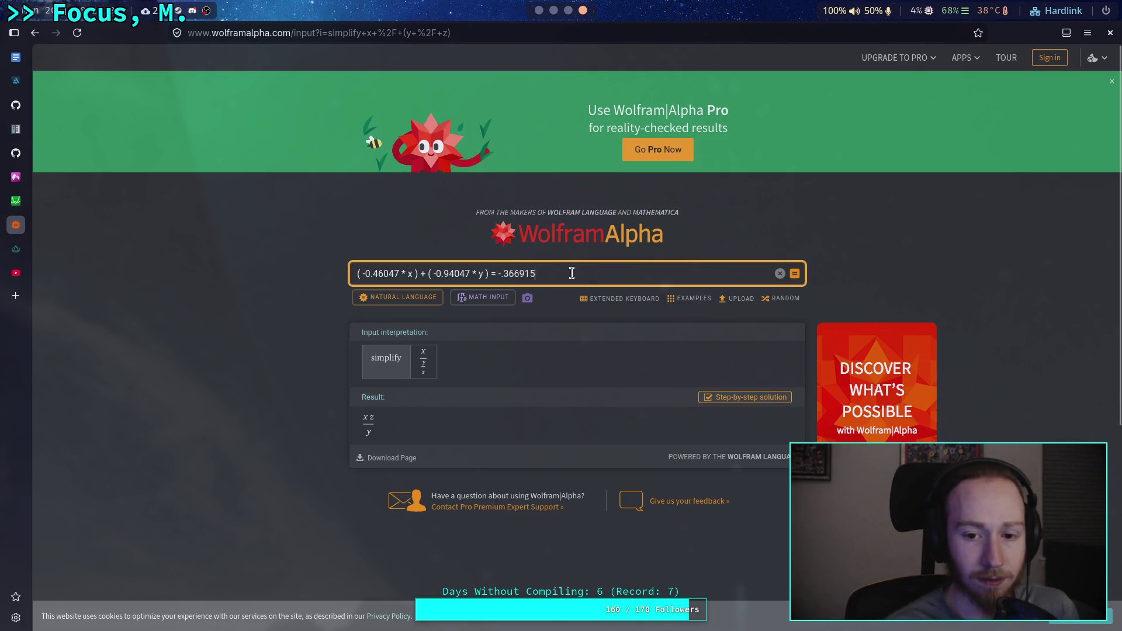
key("Return")
Step: Review the Wolfram|Alpha result, the line y ≈ 0.39014 − 0.489617x
scroll(274, 339, "down", 3)
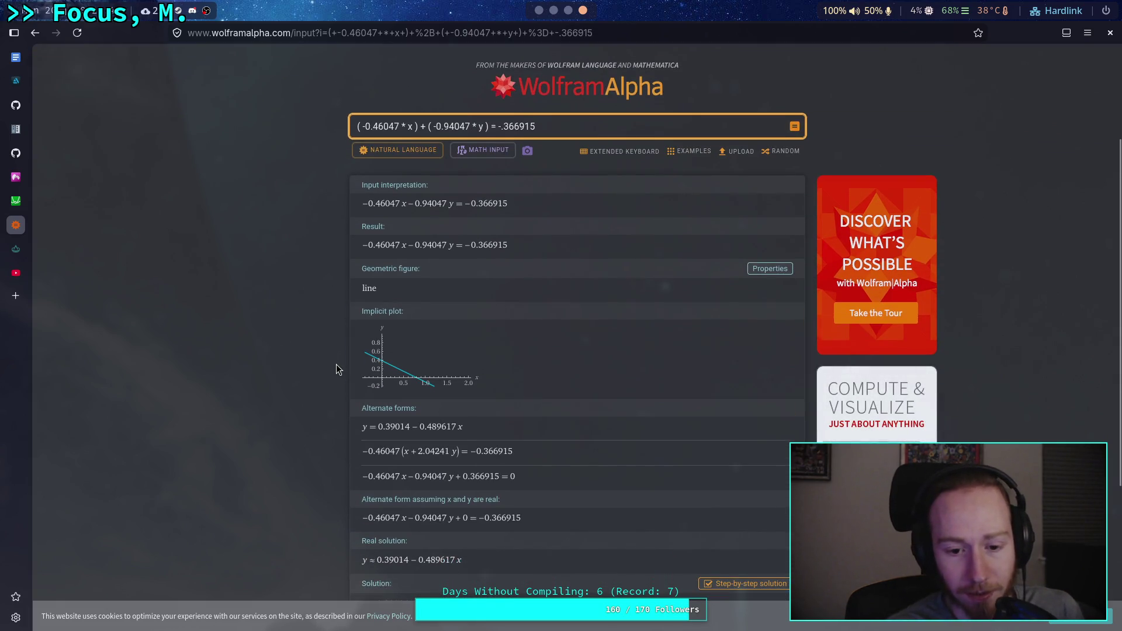
mouse_move(402, 374)
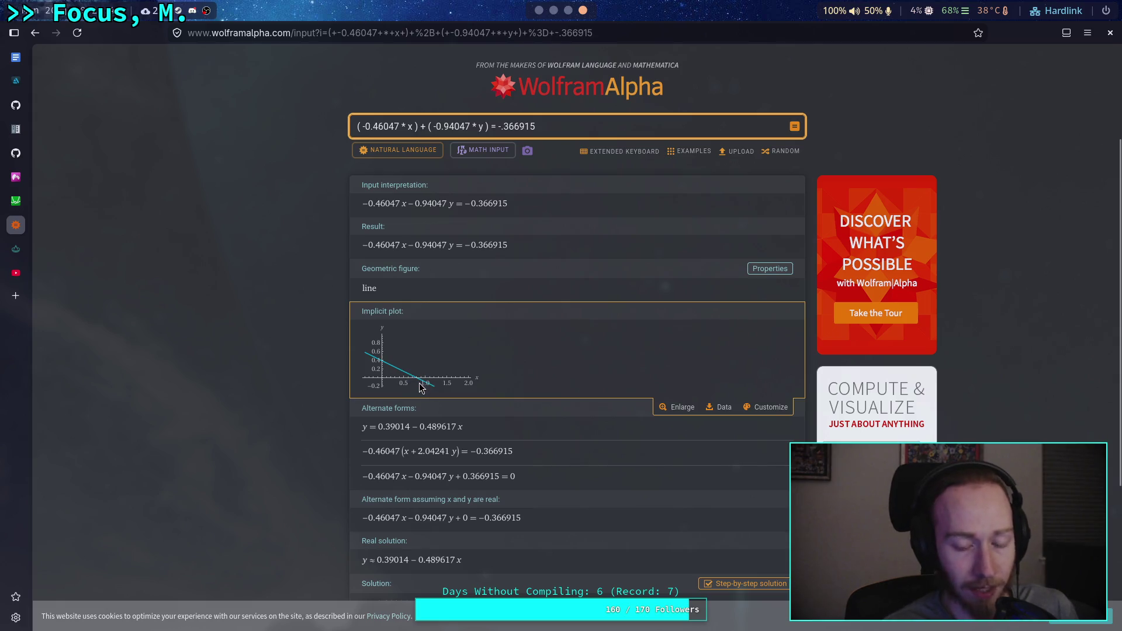
scroll(346, 403, "down", 3)
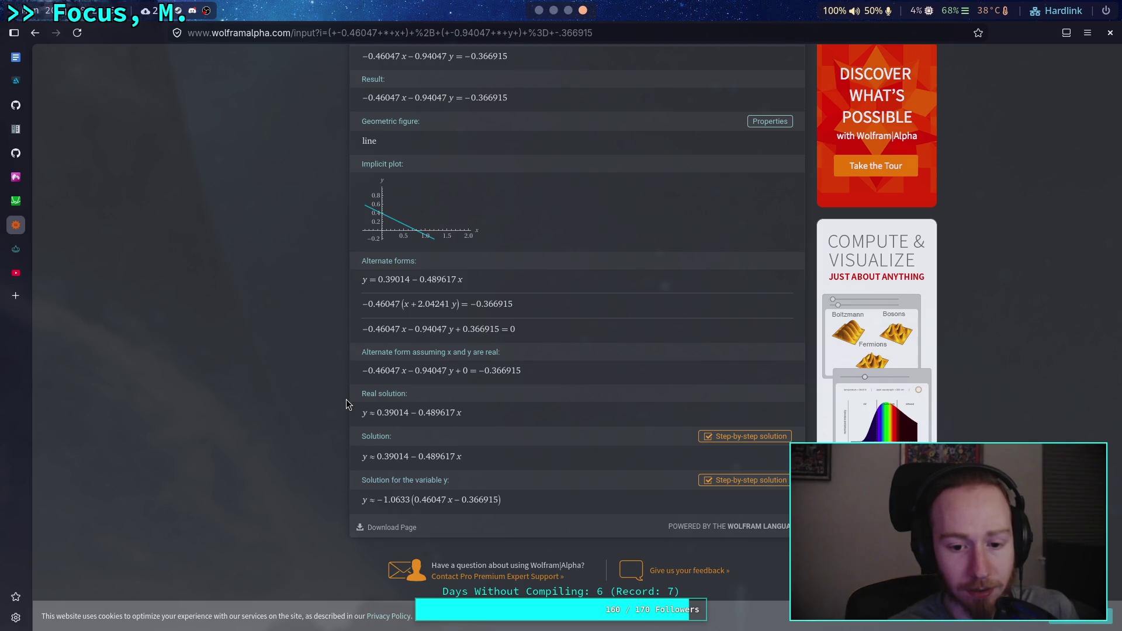
scroll(346, 398, "up", 3)
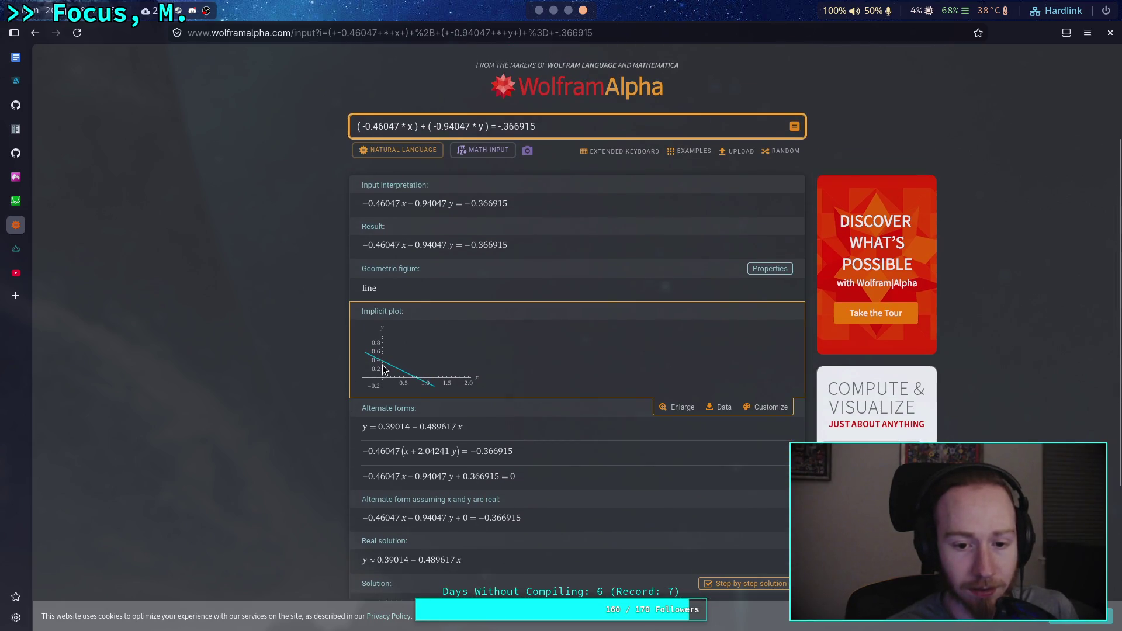
Step: Return to the Godot script editor, placing the cursor at the end of line 119
left_click(538, 10)
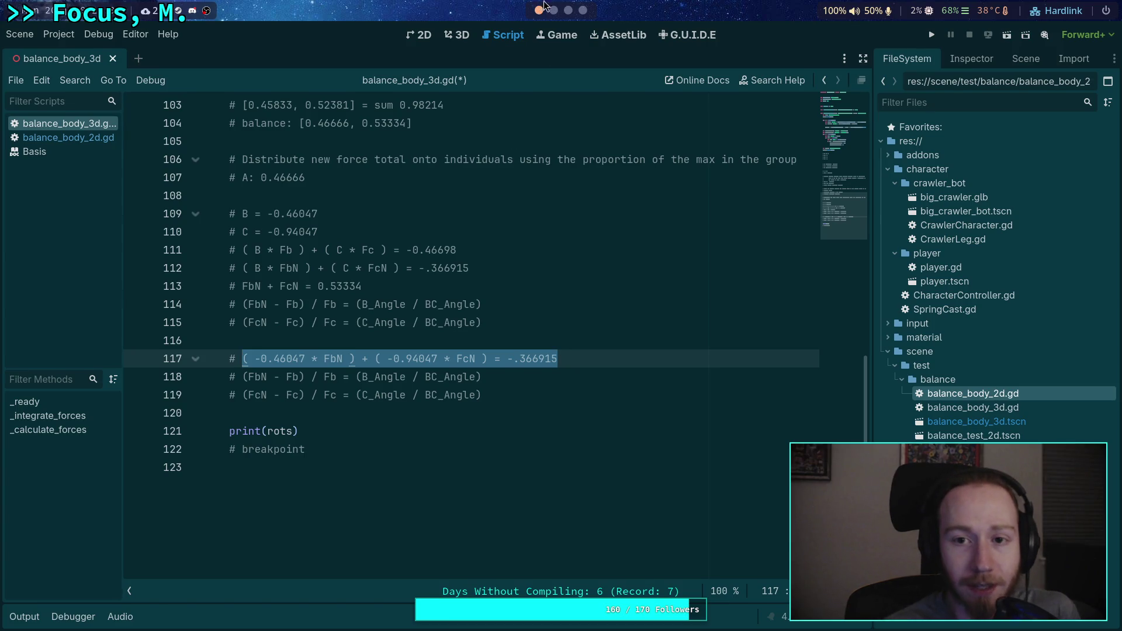
left_click(568, 10)
left_click(554, 11)
left_click(568, 10)
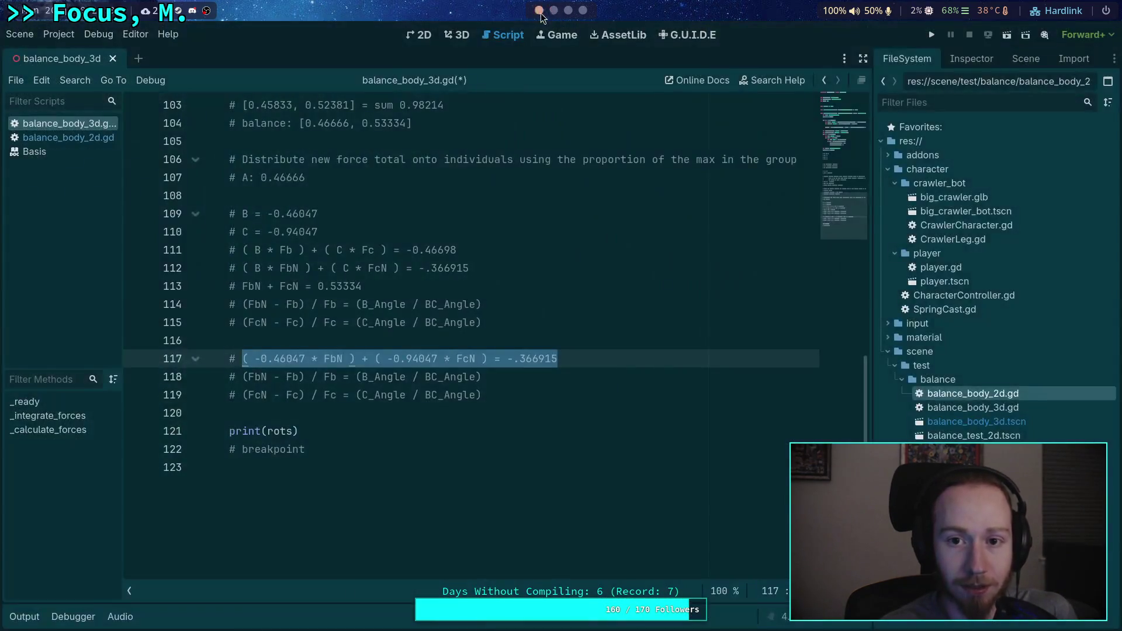
left_click(582, 10)
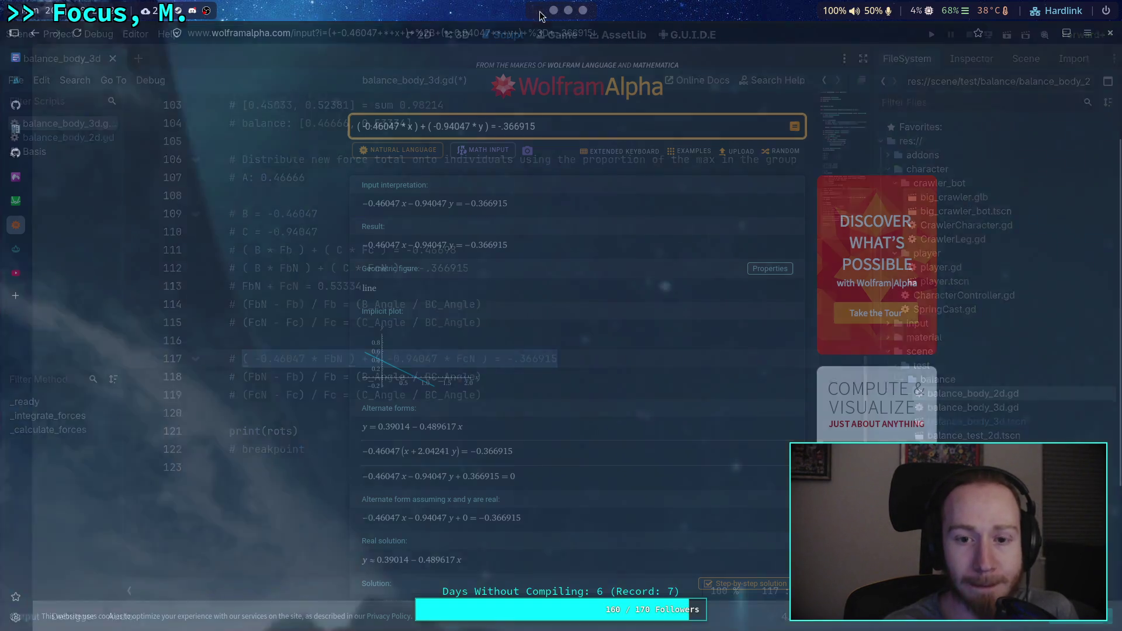
key("alt+Tab")
left_click(564, 395)
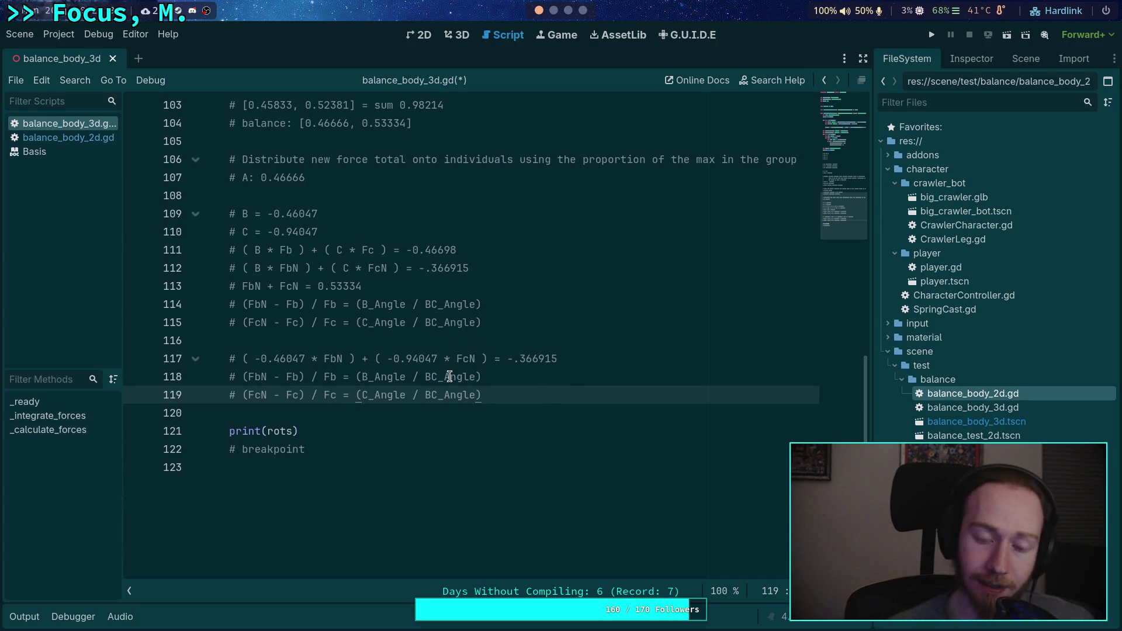
Step: Rewrite line 118's ratio as (B / (B + C)) and replace BC_Angle on line 119 with *
left_click_drag(361, 377, 407, 376)
scroll(408, 376, "up", 2)
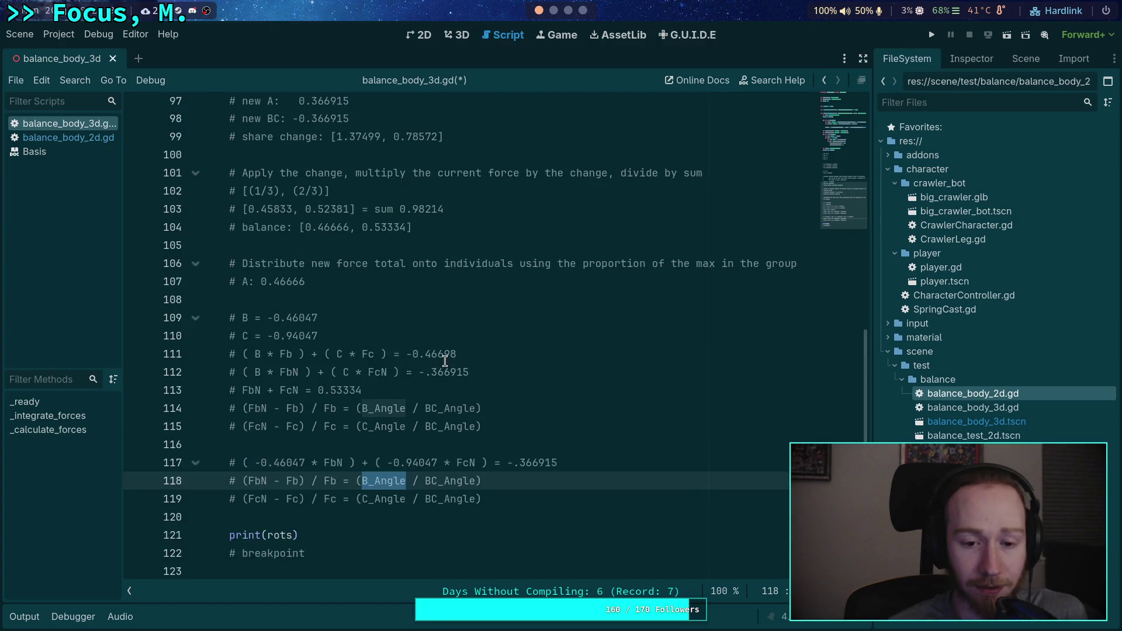
mouse_move(368, 485)
left_mouse_down()
mouse_move(410, 485)
mouse_move(385, 504)
mouse_move(401, 503)
left_mouse_up()
key("BackSpace")
key("BackSpace")
left_click(387, 485)
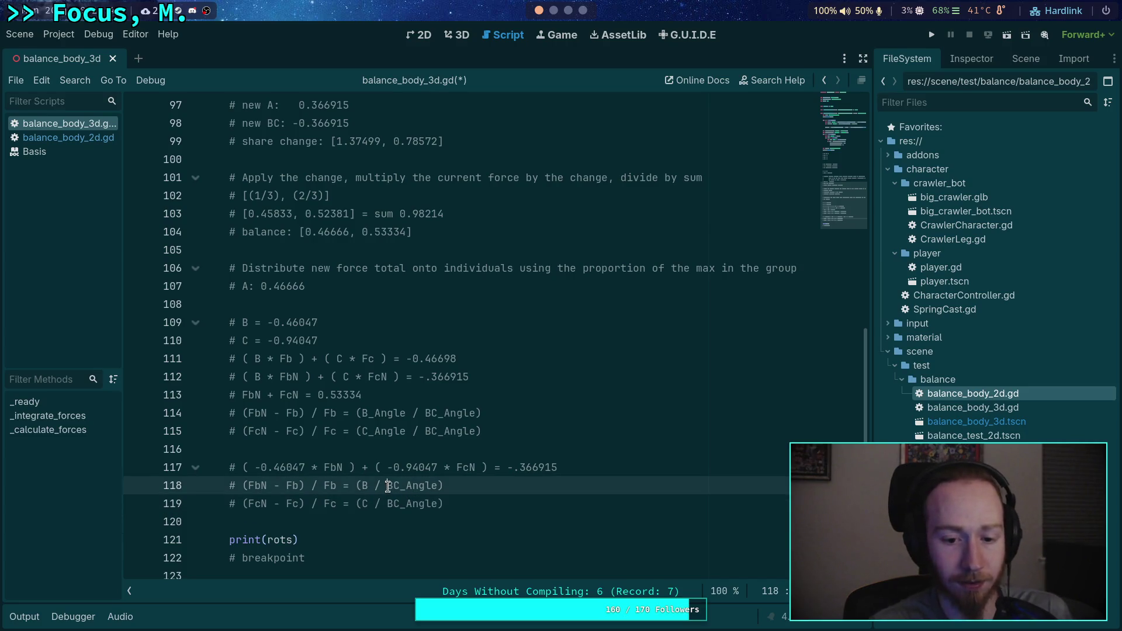
type("(")
double_click(441, 486)
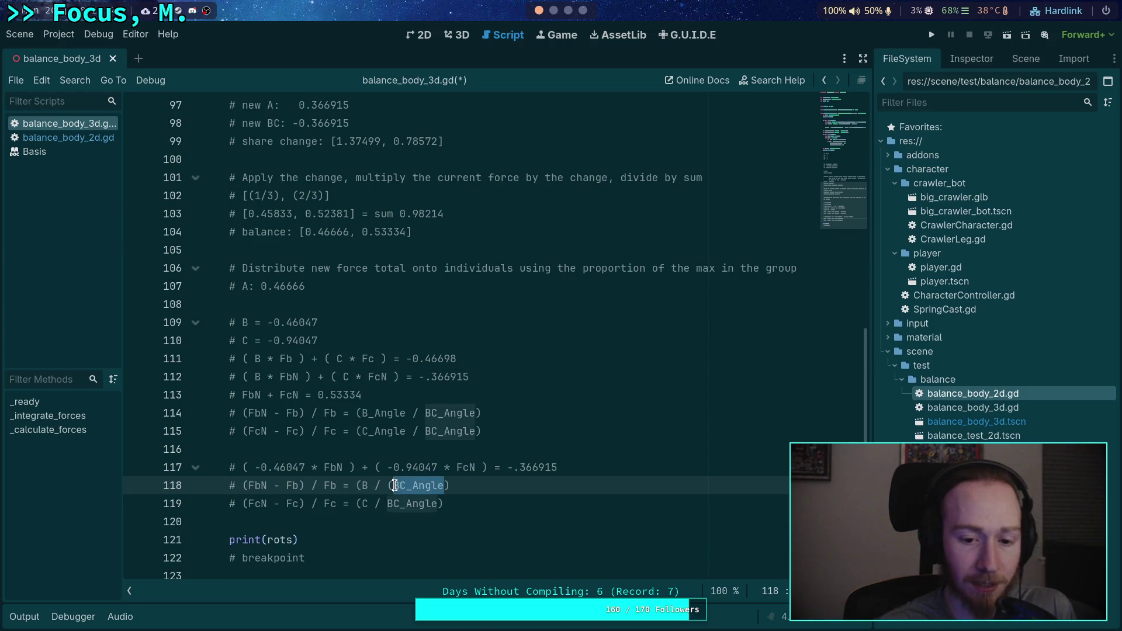
type("B + C")
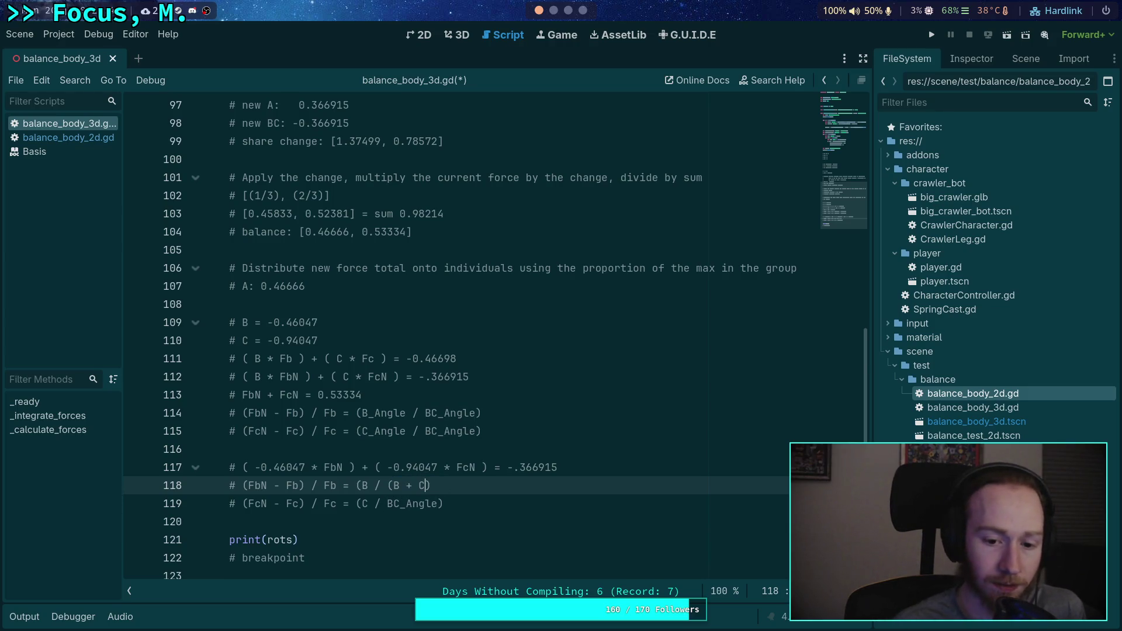
type(")")
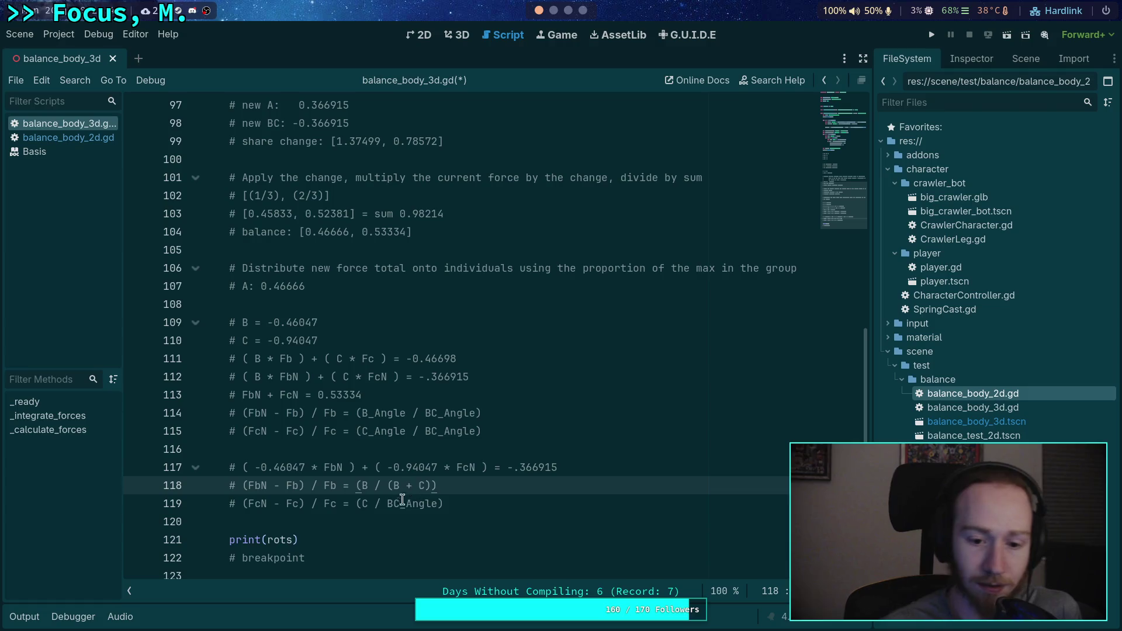
left_click_drag(388, 503, 395, 503)
double_click(394, 503)
type("*")
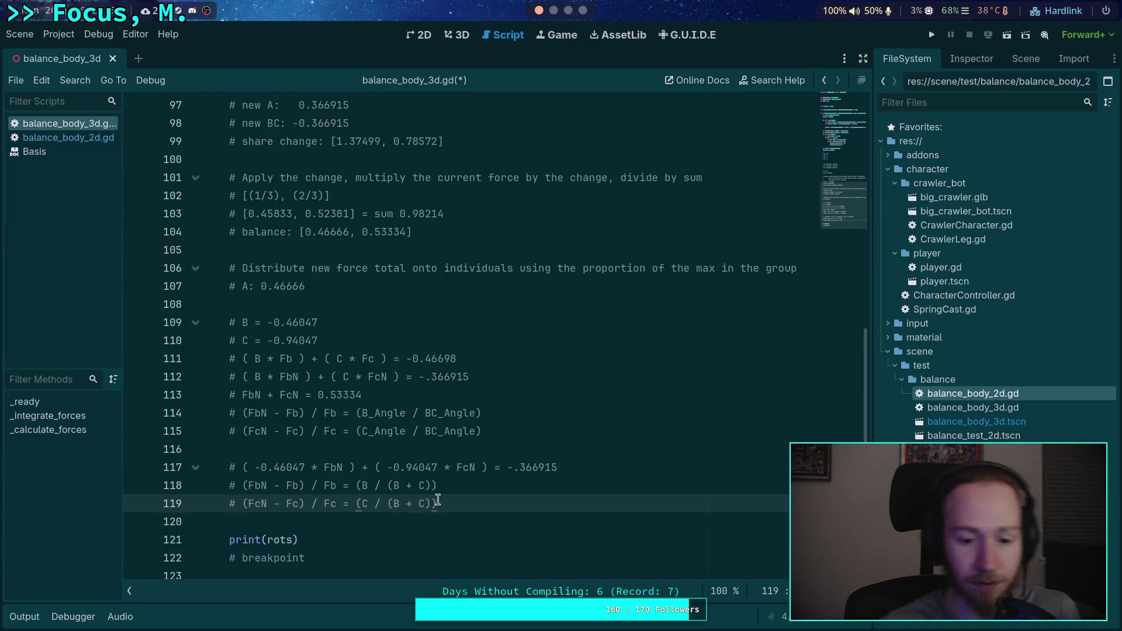
scroll(507, 502, "down", 1)
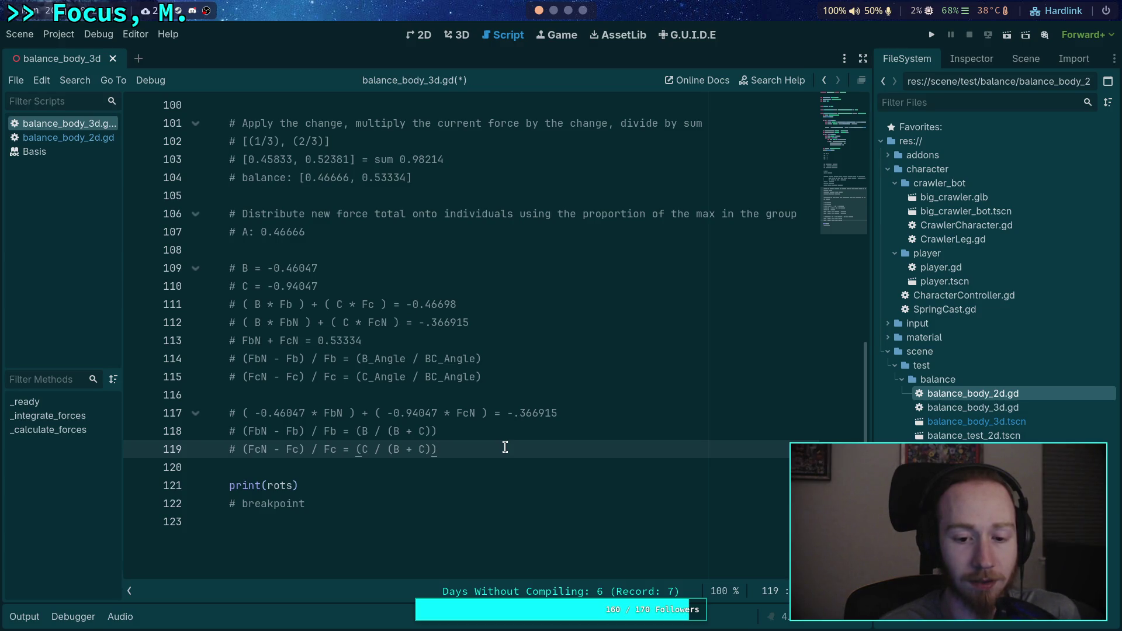
Step: Substitute B's value -0.46047 from line 109 for B in line 118's ratio
double_click(364, 427)
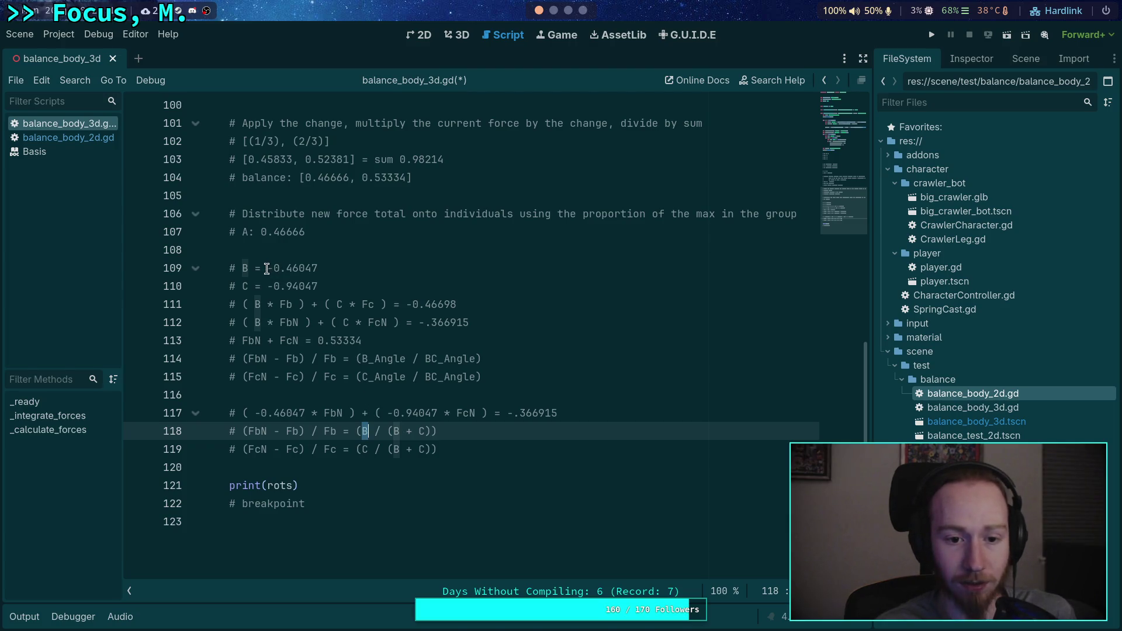
left_click_drag(267, 268, 317, 268)
right_click(293, 264)
left_click(327, 326)
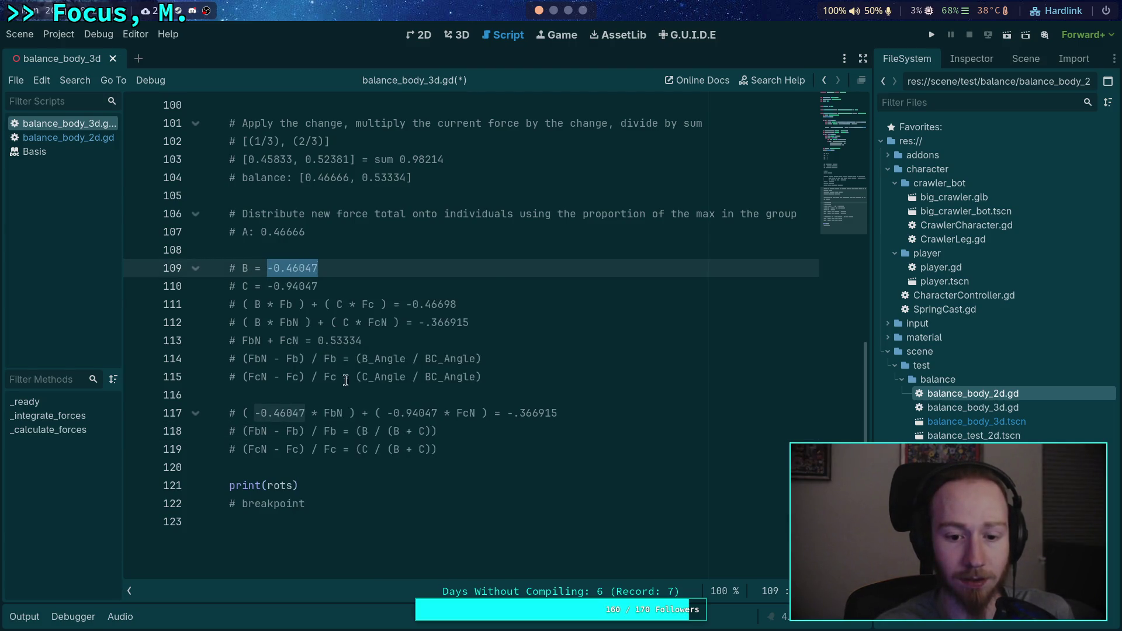
double_click(364, 431)
key("ctrl+v")
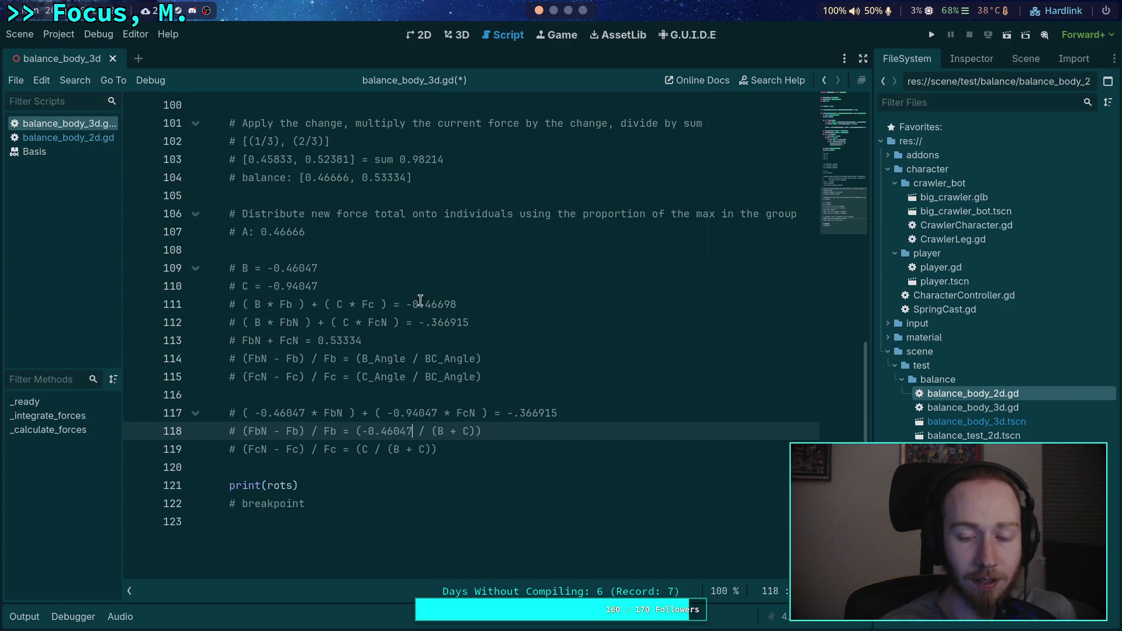
scroll(403, 298, "up", 1)
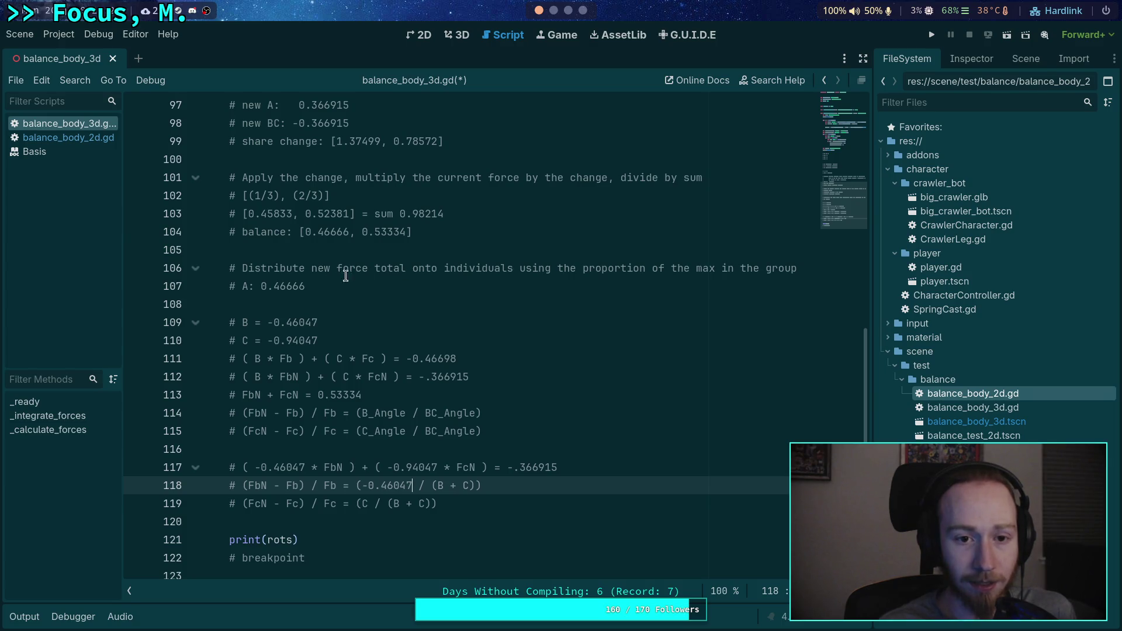
left_click_drag(268, 329, 318, 340)
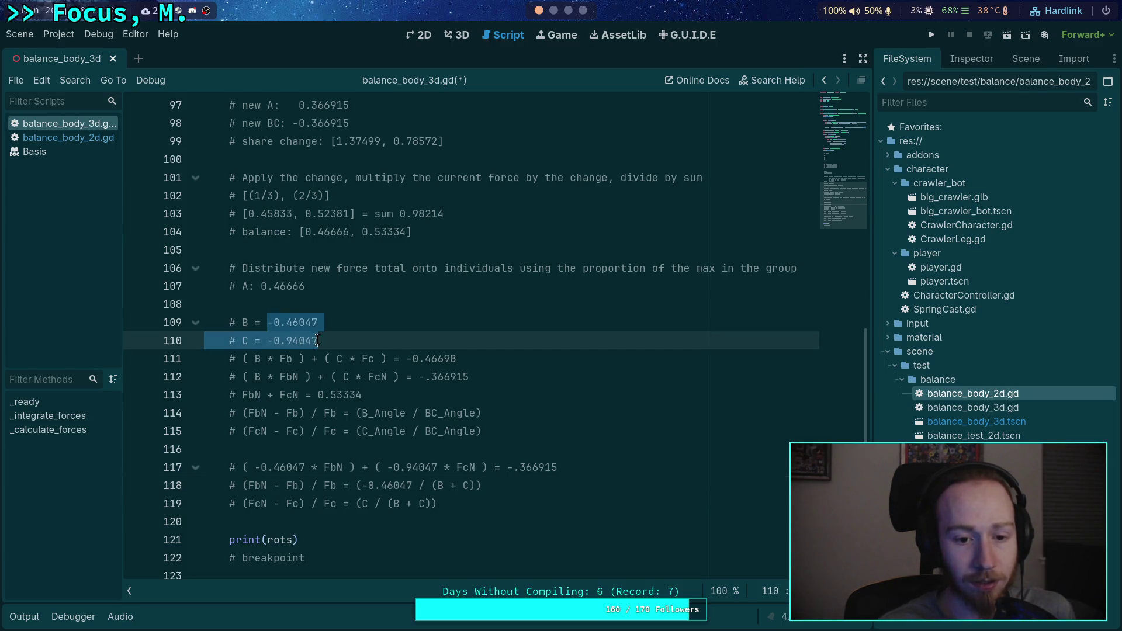
key("Up")
Step: Paste B's value -0.46047 from line 109 at the Python prompt
key("ctrl+Left")
key("ctrl+Left")
key("ctrl+Left")
key("shift+Right")
key("shift+Right")
key("shift+Right")
key("super+2")
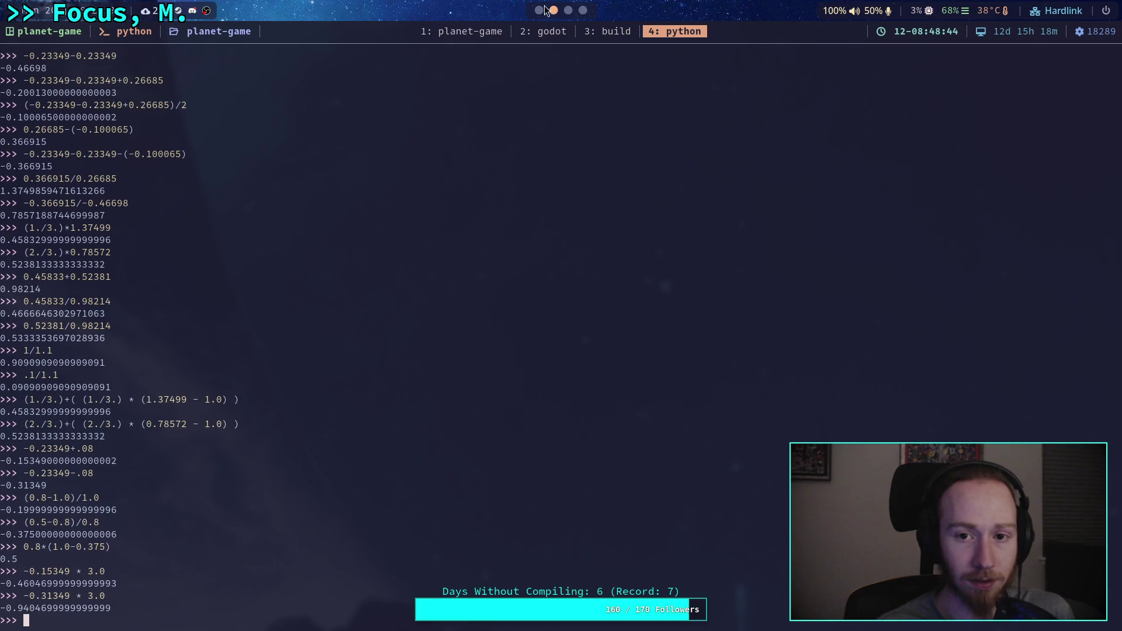
key("super+1")
left_click_drag(267, 323, 318, 323)
right_click(312, 324)
left_click(340, 370)
left_click(550, 12)
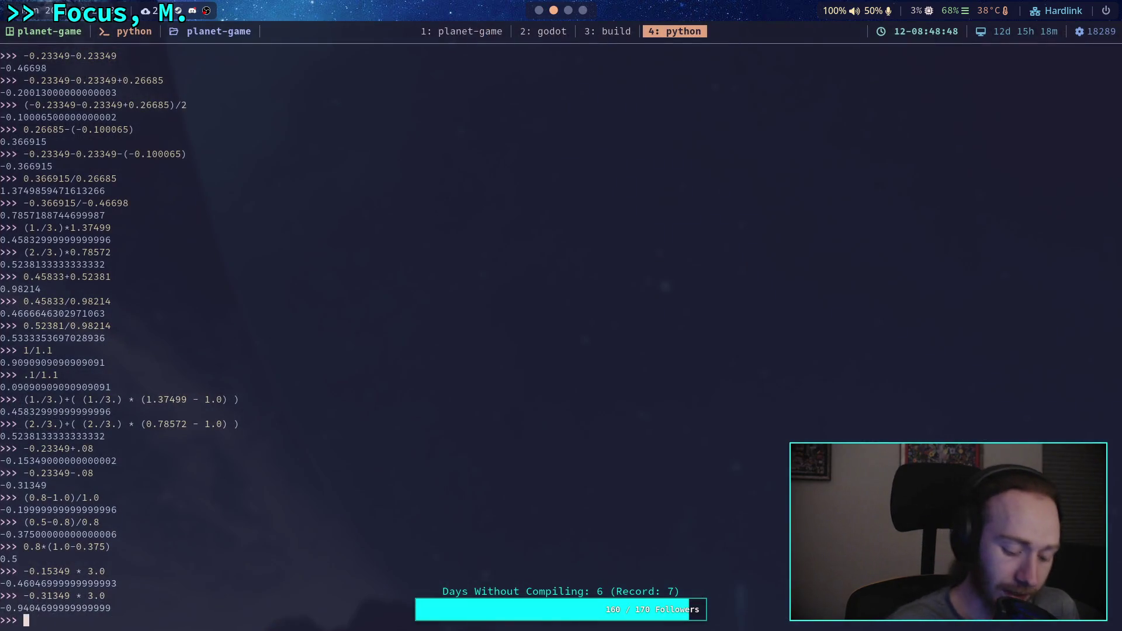
key("ctrl+shift+v")
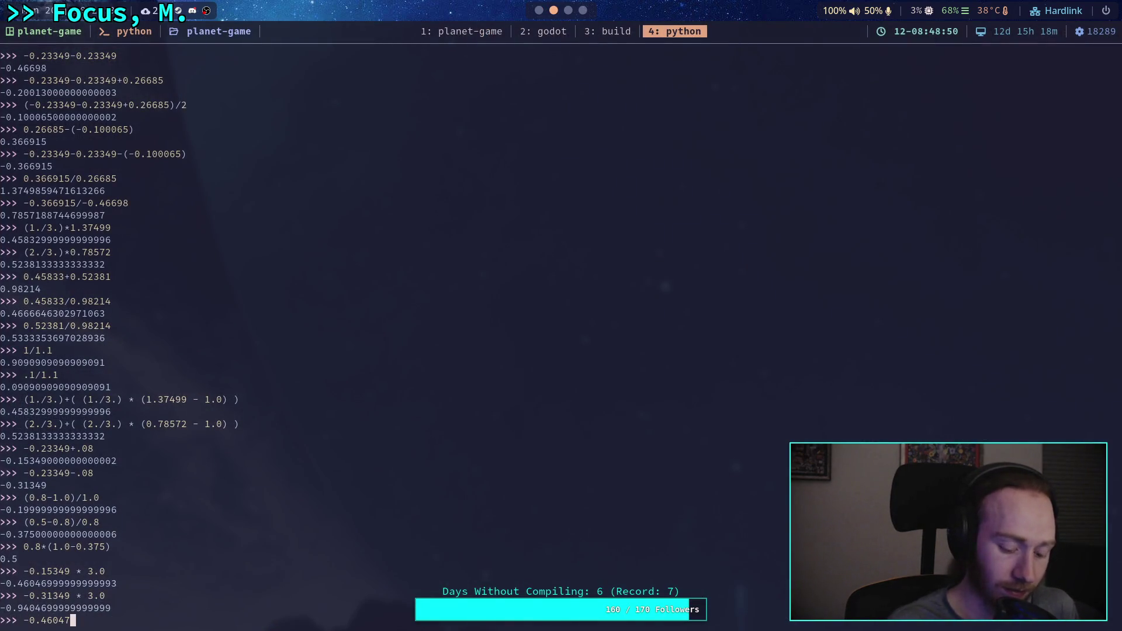
Step: Append + -0.94047 from line 110 and evaluate the sum, giving -1.40094
left_click(539, 10)
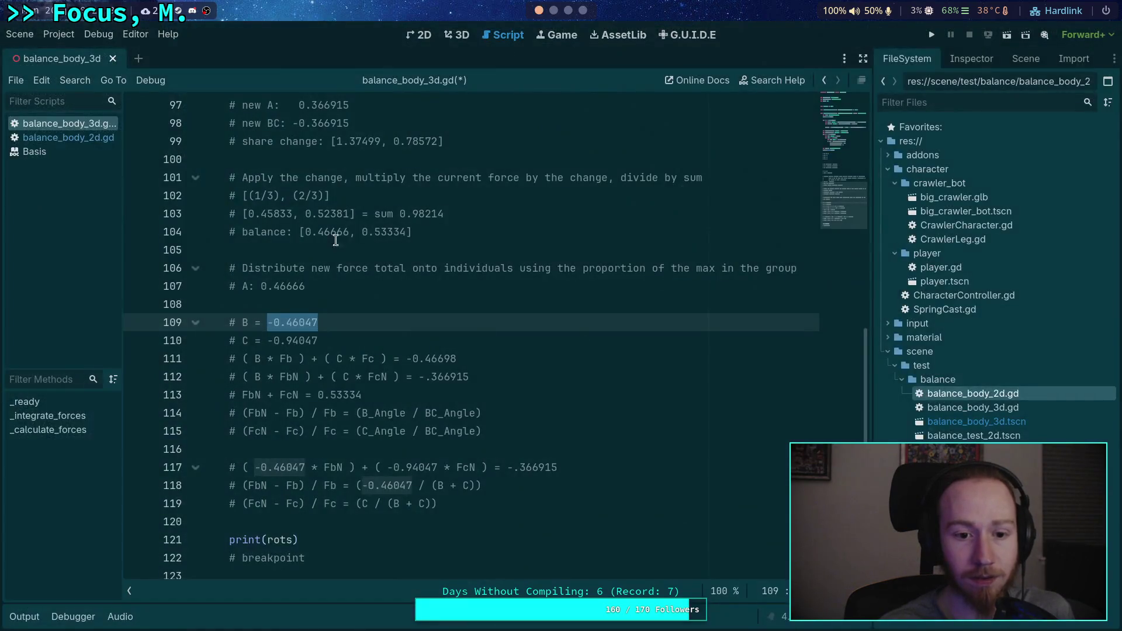
left_click_drag(268, 340, 318, 341)
right_click(305, 345)
left_click(318, 401)
left_click(552, 11)
type("+-0.94047")
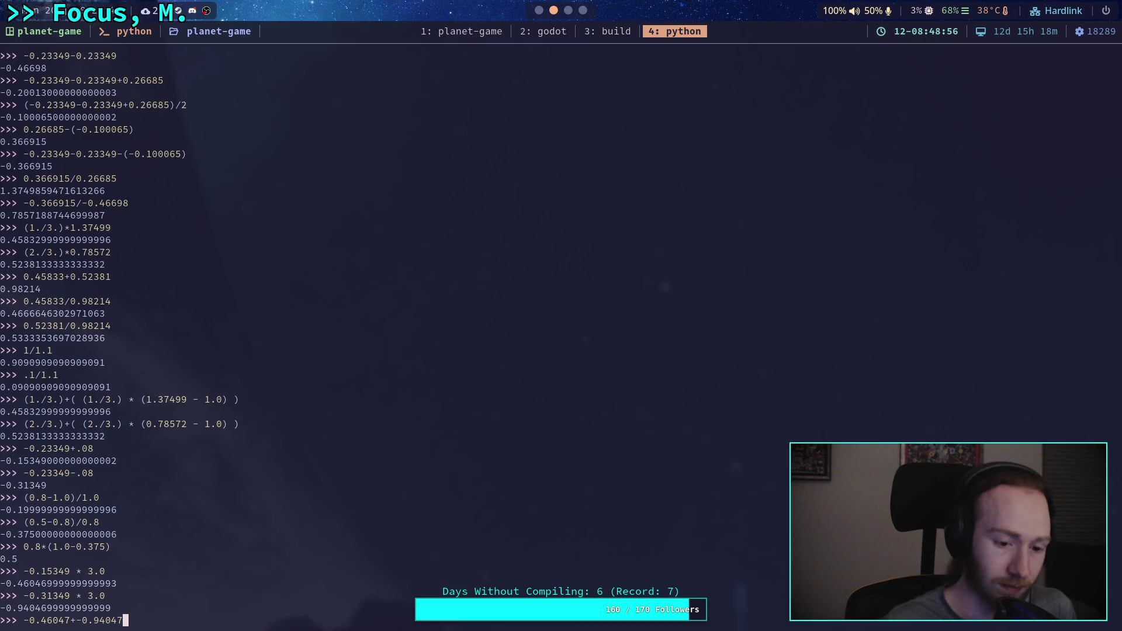
key("ctrl+shift+v")
key("Return")
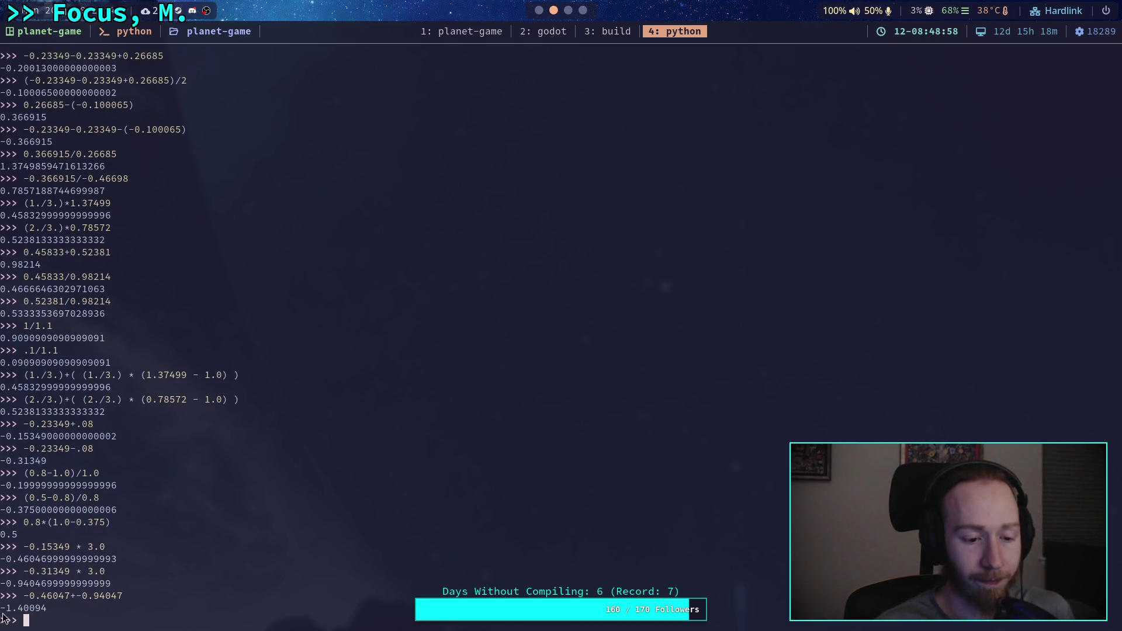
left_click(540, 13)
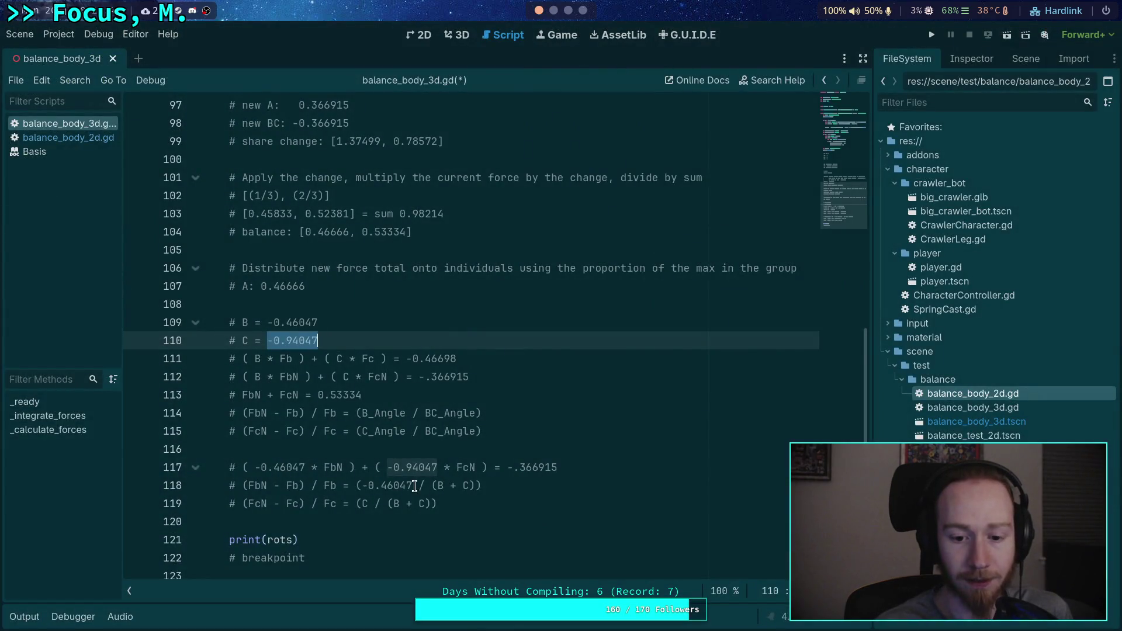
Step: Replace (B + C) on line 118 with -1.40094
scroll(453, 360, "down", 2)
left_click_drag(432, 382, 473, 382)
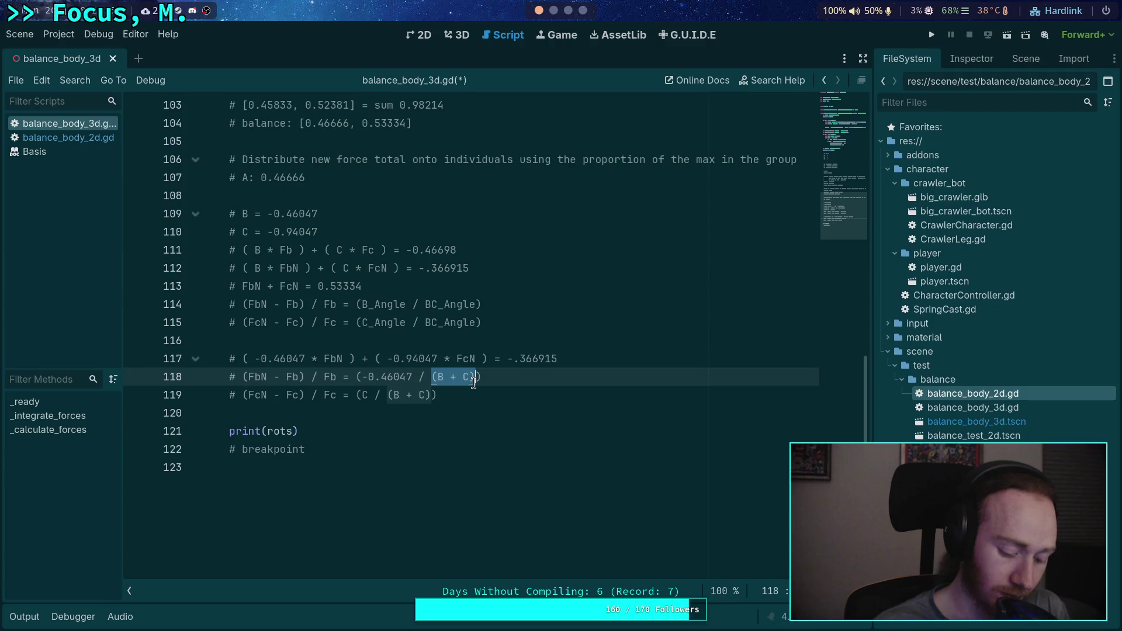
type("-1.40094")
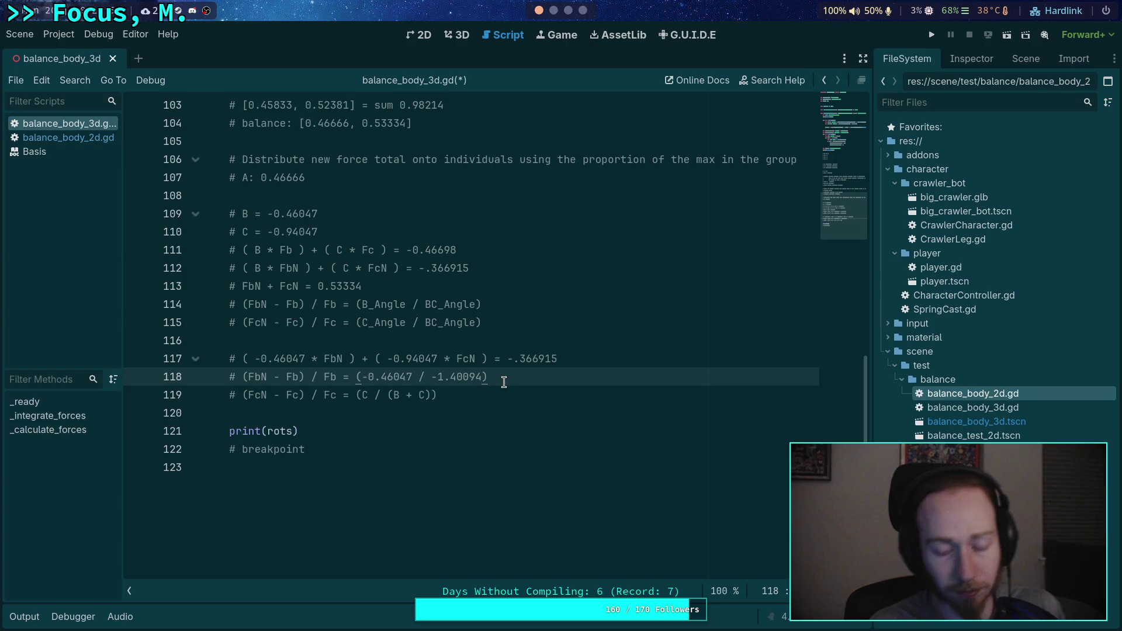
Step: Try (1./4.) and (1./3.) in place of Fb on line 118, then restore Fb
scroll(504, 382, "up", 1)
double_click(294, 432)
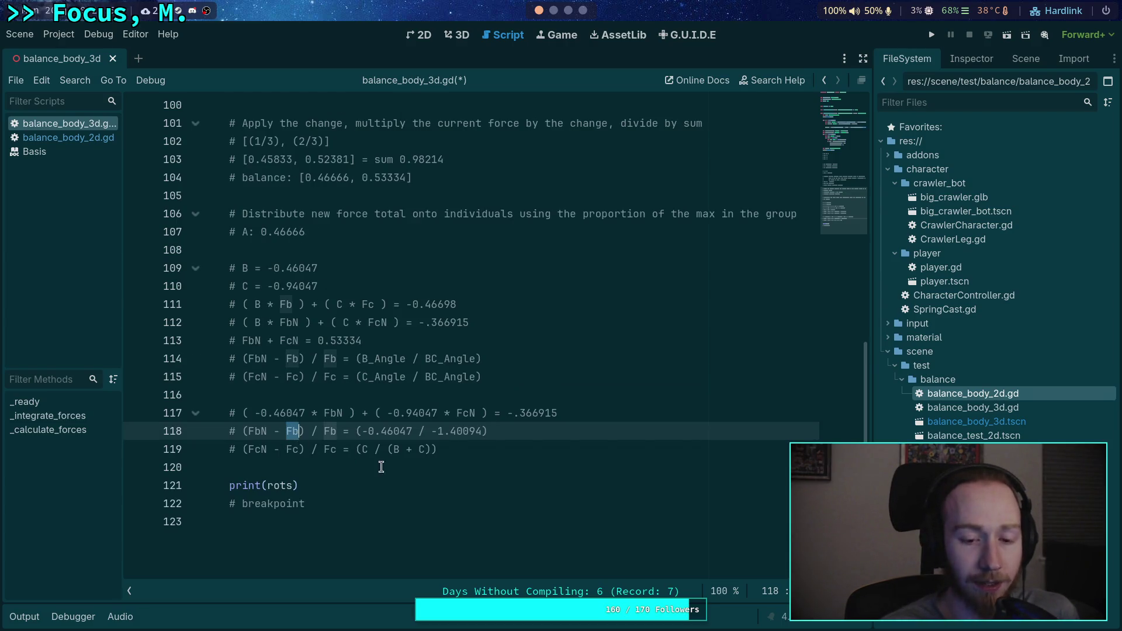
scroll(502, 508, "up", 1)
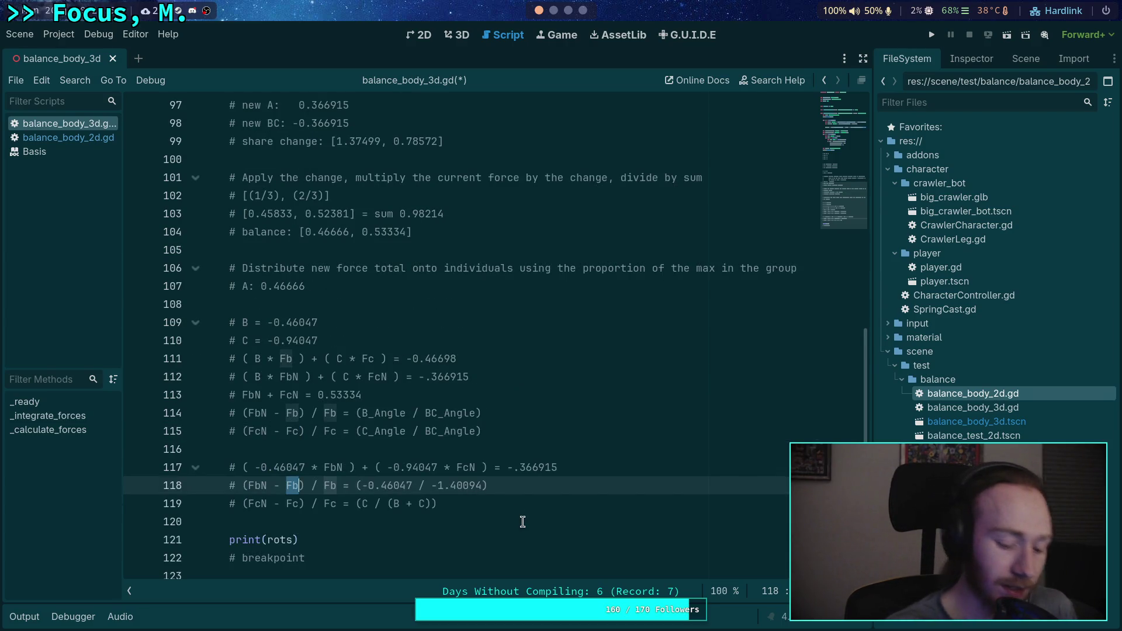
type("(1.")
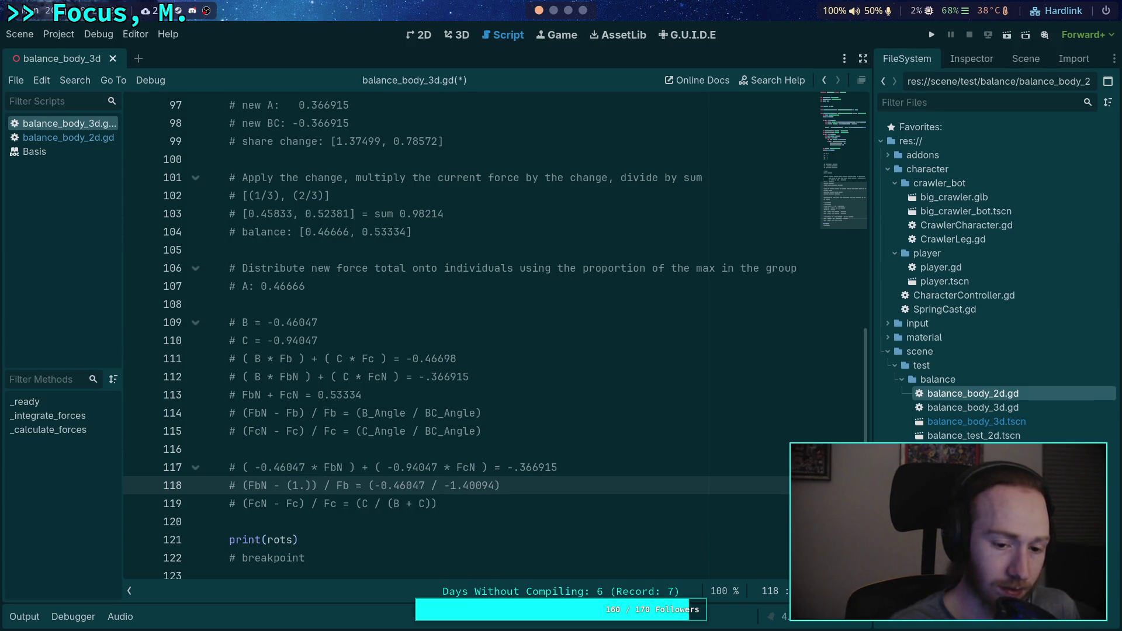
type("/4")
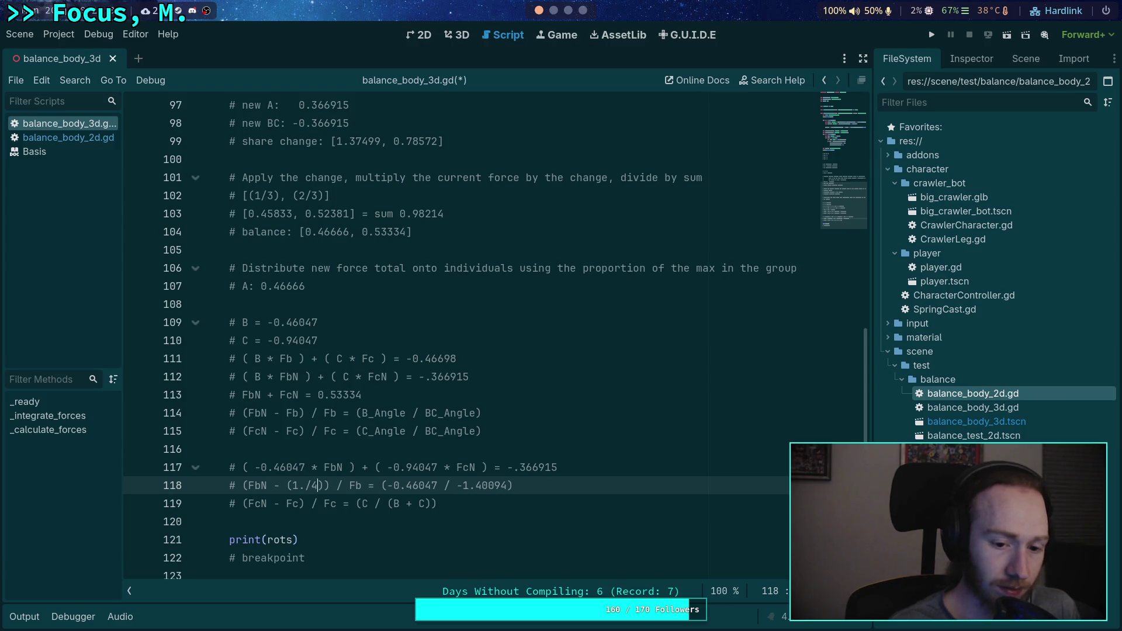
type(".")
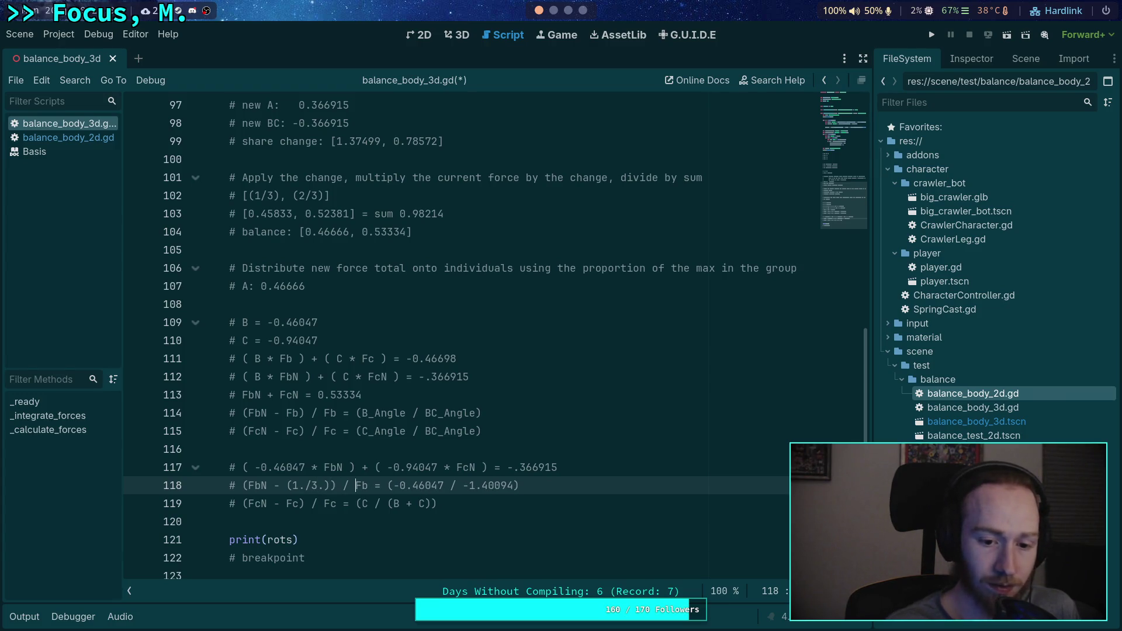
key("ctrl+shift+Right")
type("(F")
key("BackSpace")
type("1./3.")
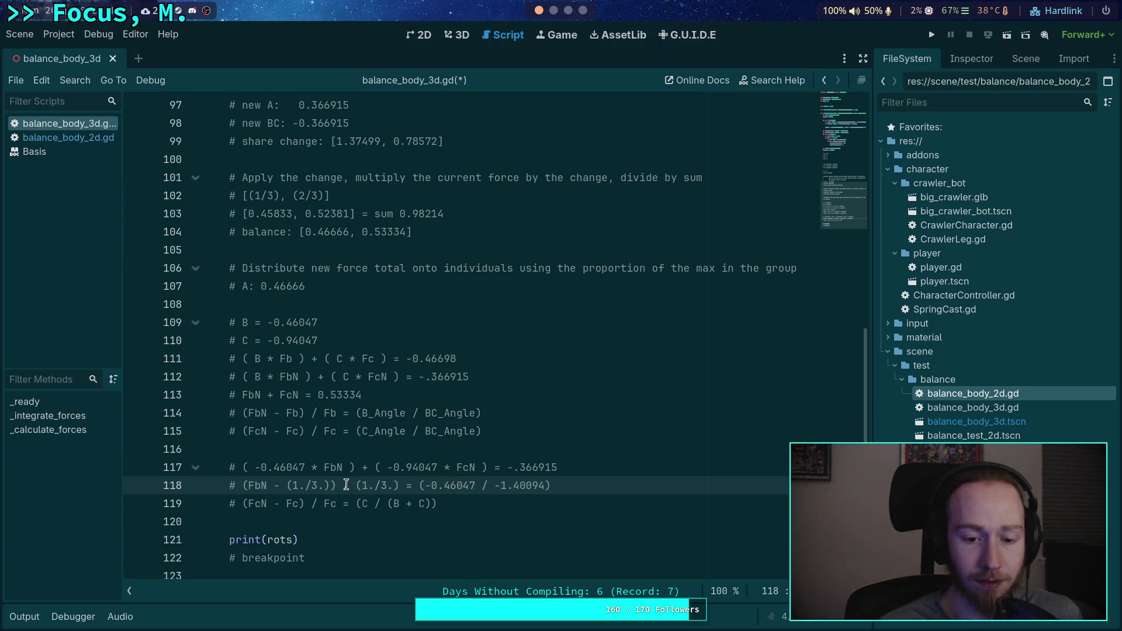
left_click_drag(292, 485, 342, 485)
type("Fb")
key("Delete")
key("Delete")
key("Delete")
type("Fb")
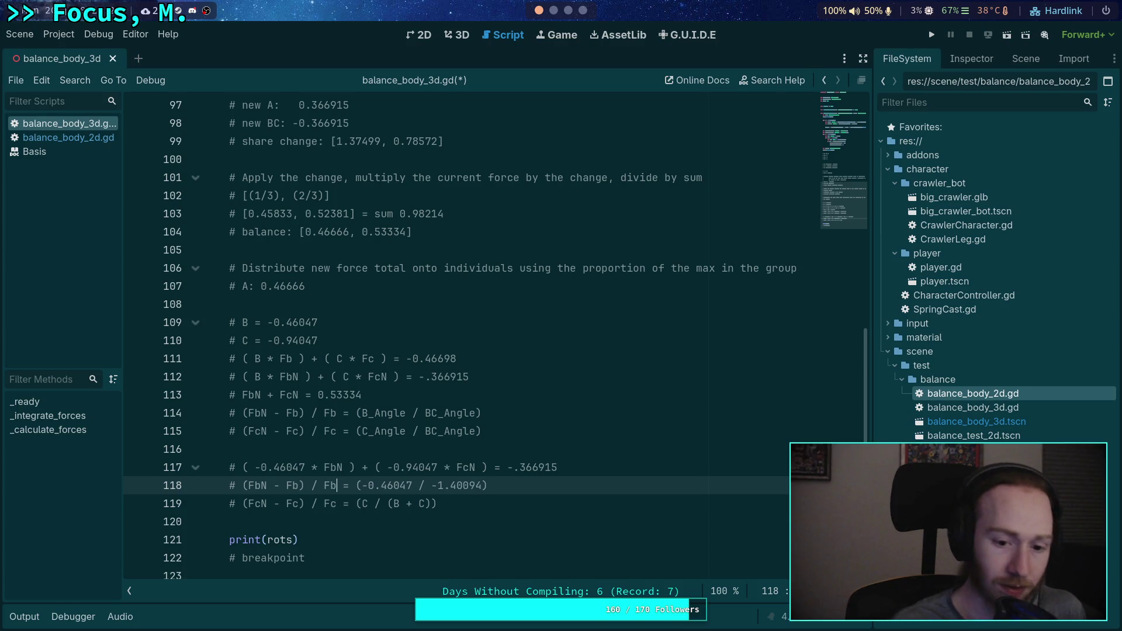
Step: Evaluate -0.46047 / -1.40094 from line 118 in Python, getting 0.3286864533813011
left_click_drag(479, 485, 362, 485)
right_click(386, 486)
left_click(424, 458)
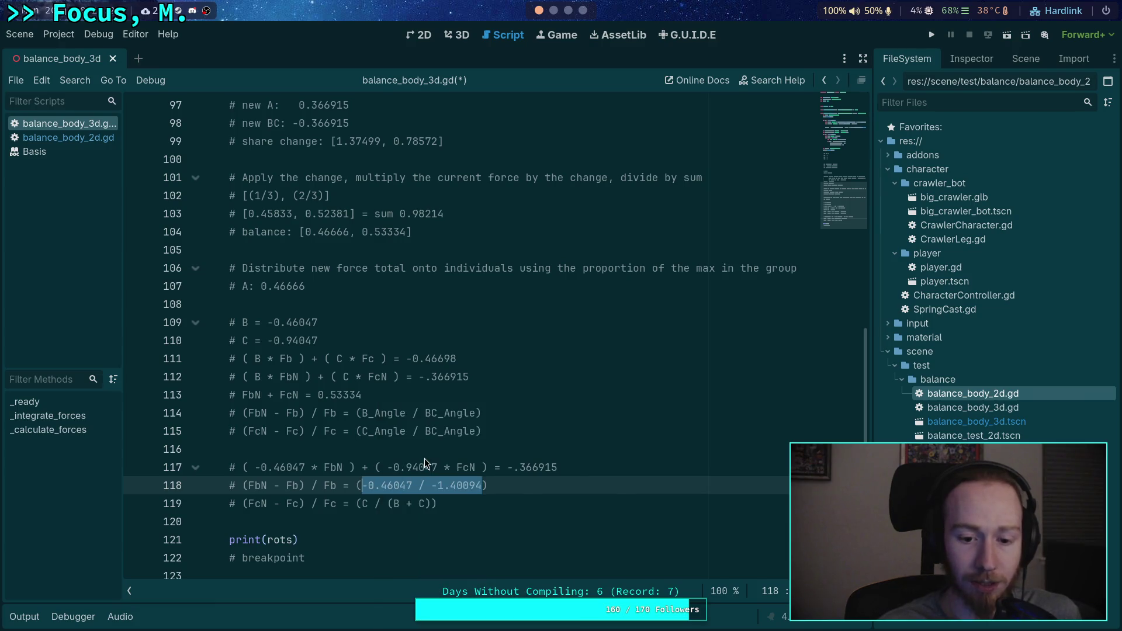
key("super+4")
key("ctrl+shift+v")
key("Return")
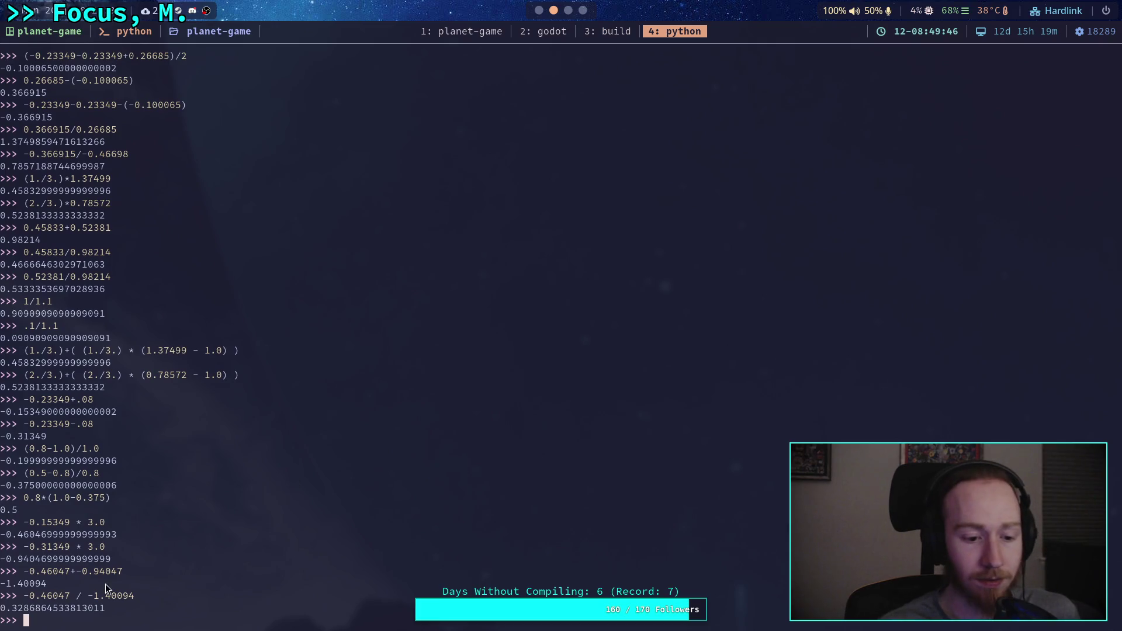
left_click_drag(1, 609, 111, 610)
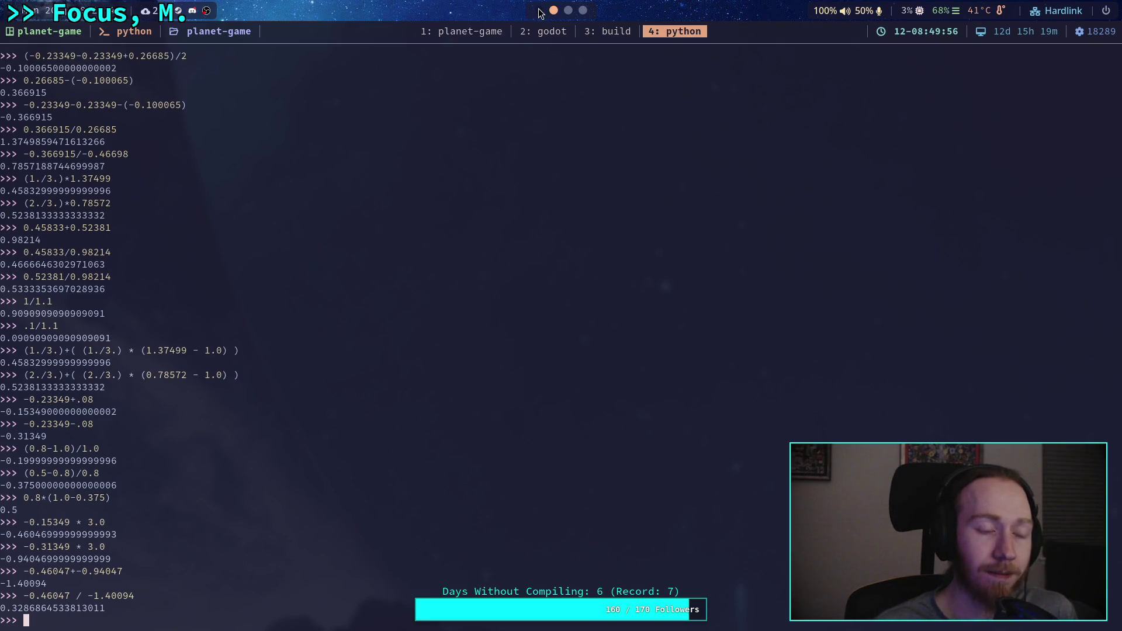
left_click(539, 11)
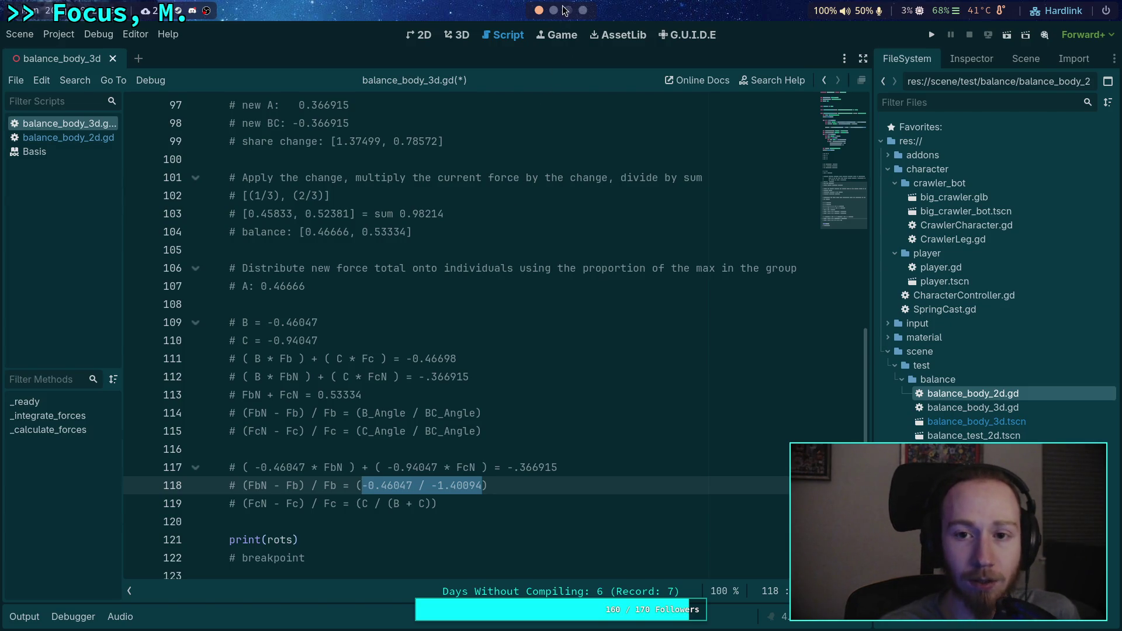
Step: Switch to the browser showing WolframAlpha's results for the line equation
left_click(583, 10)
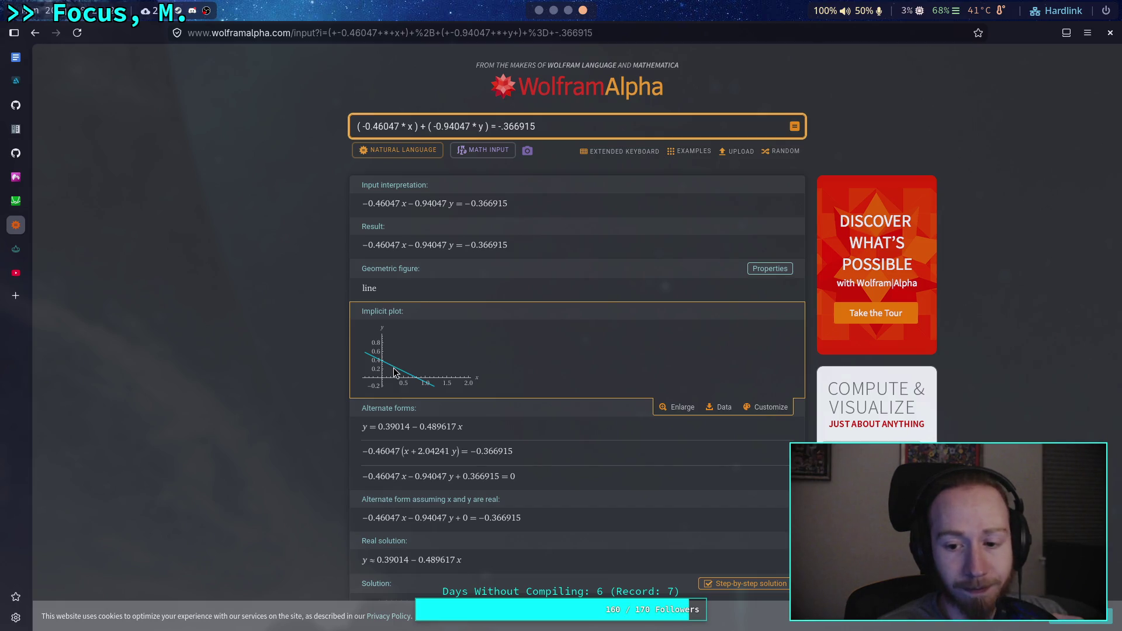
Step: Inspect the enlarged line plot, then copy the plain-text form y = 0.39014 - 0.489617 x
left_click(680, 408)
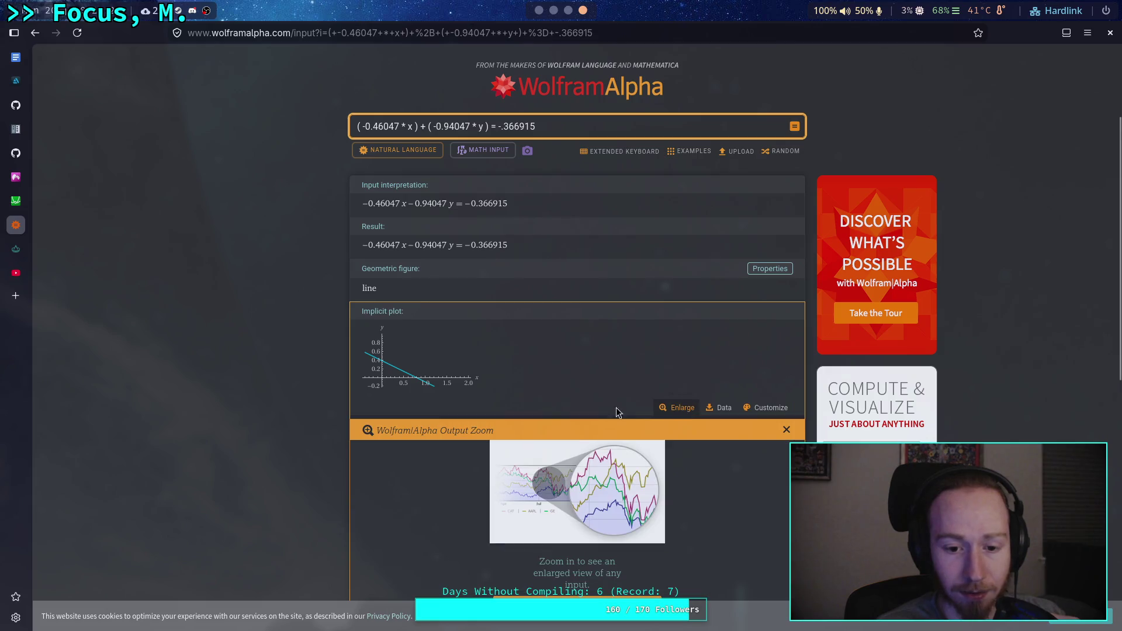
scroll(310, 371, "down", 3)
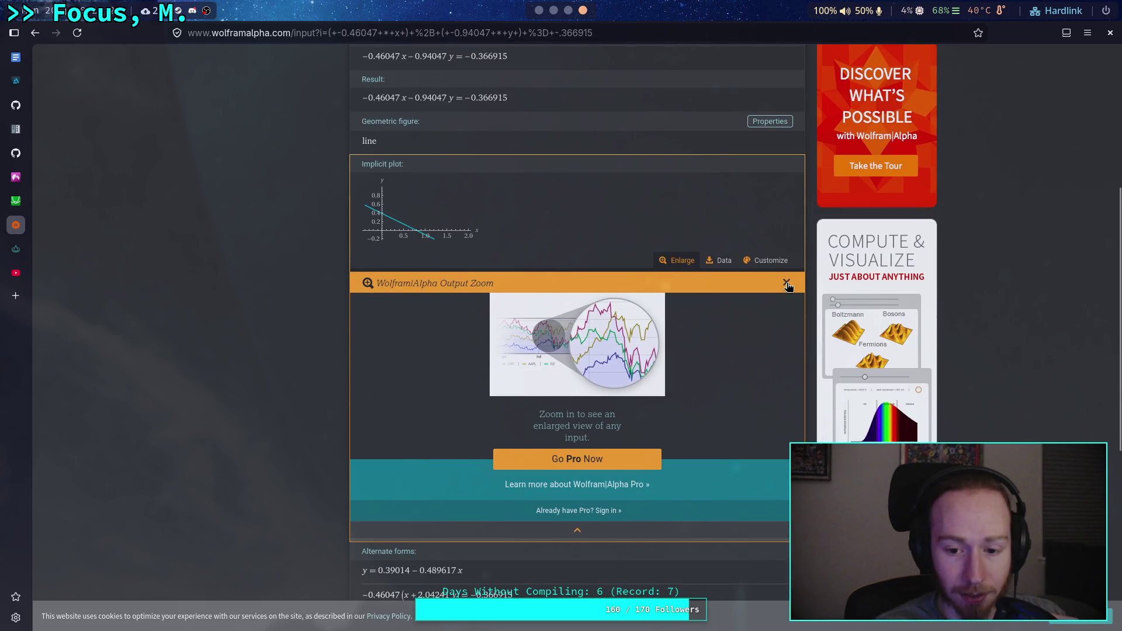
left_click(786, 284)
scroll(388, 240, "up", 3)
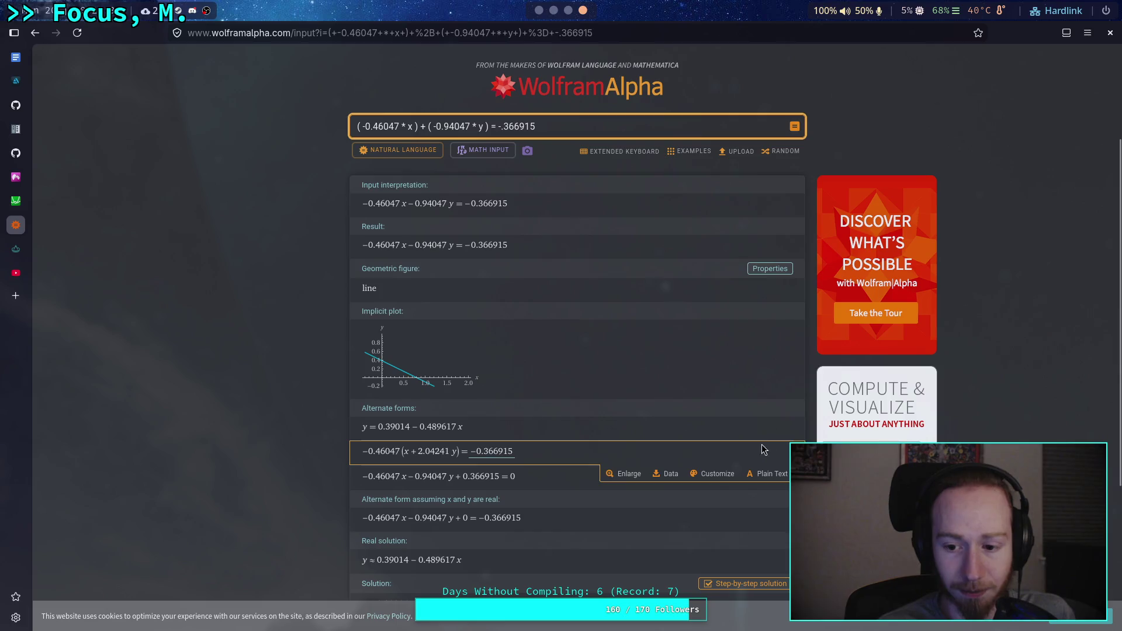
left_click(768, 450)
scroll(462, 456, "down", 2)
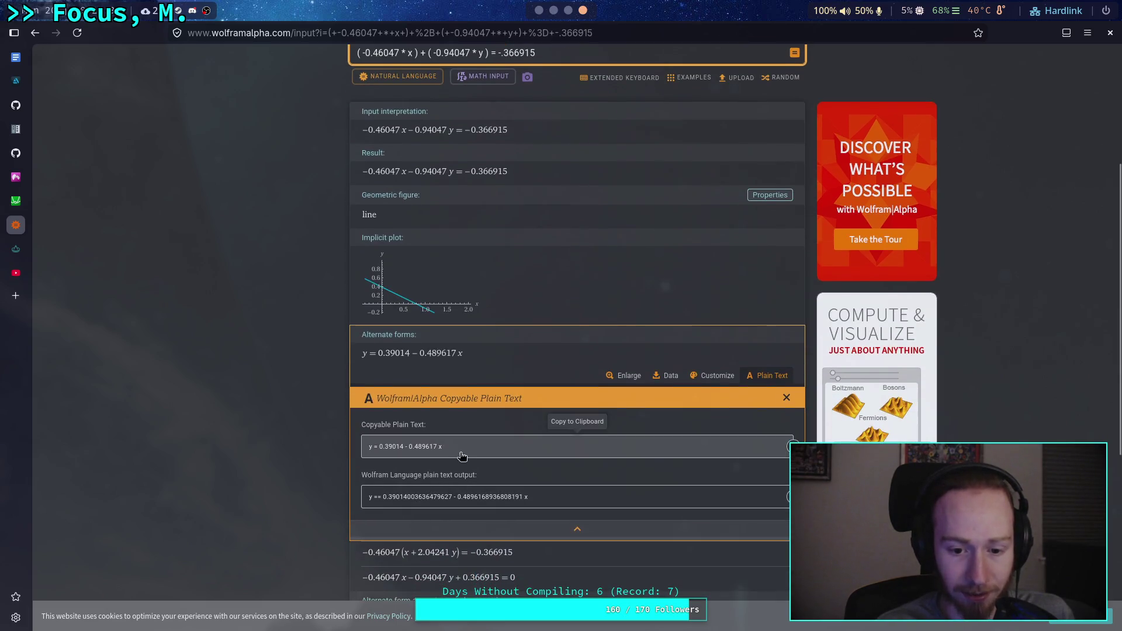
left_click(463, 454)
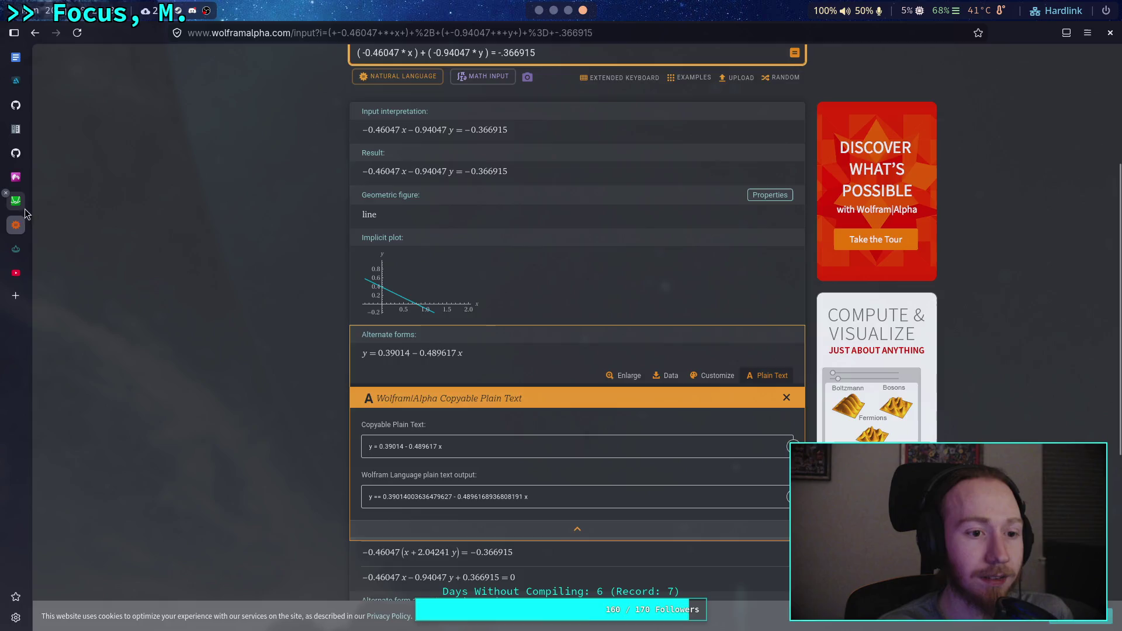
left_click(23, 206)
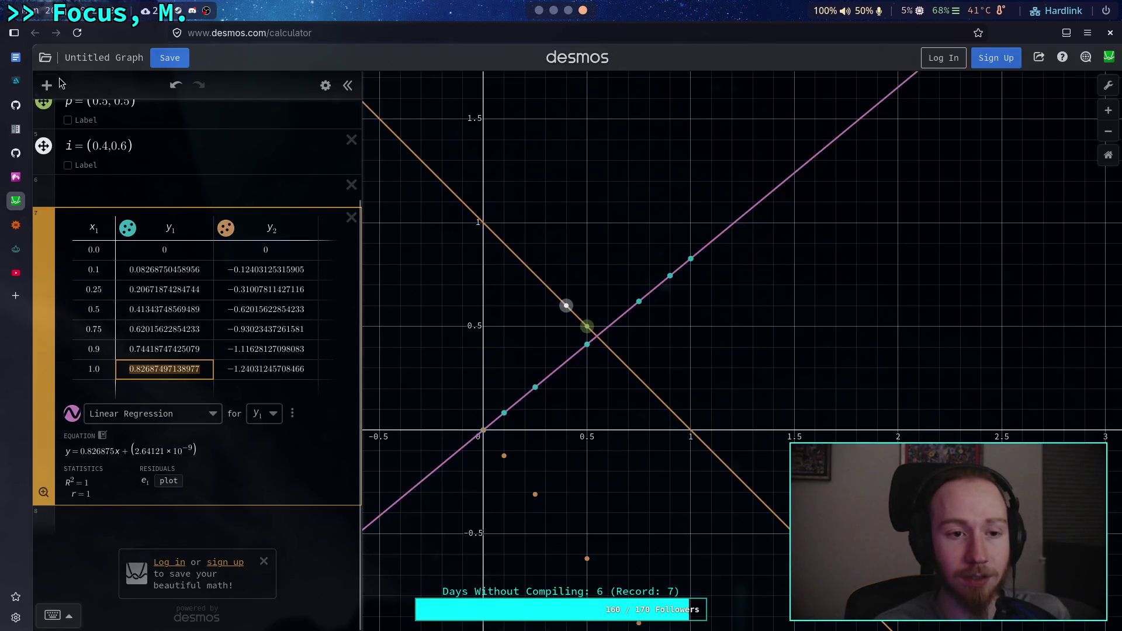
Step: Clear the regression table, points and old lines in Desmos, and plot y = 0.39014 − 0.489617x
left_click(349, 215)
left_click(352, 252)
left_click(351, 212)
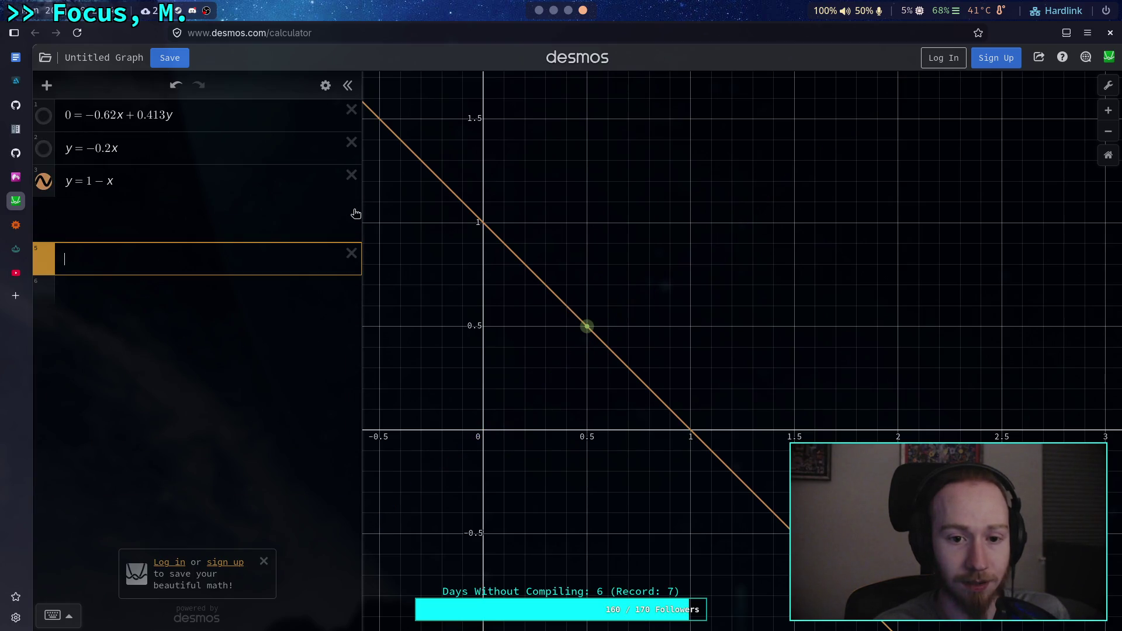
left_click(352, 110)
left_click(352, 109)
left_click(352, 109)
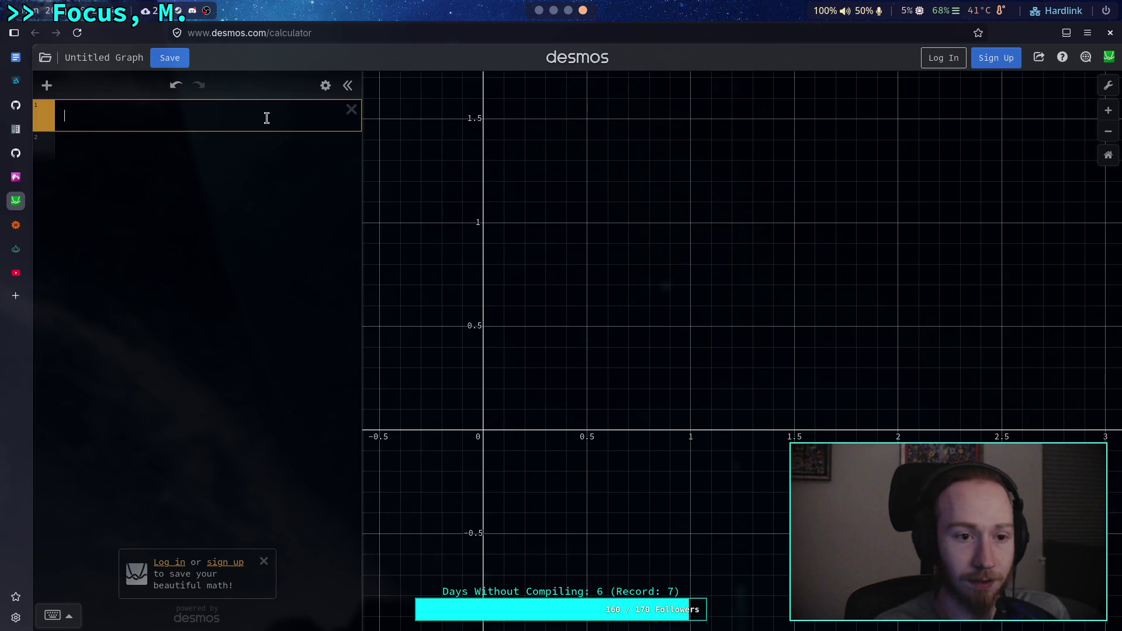
key("ctrl+v")
scroll(512, 383, "up", 3)
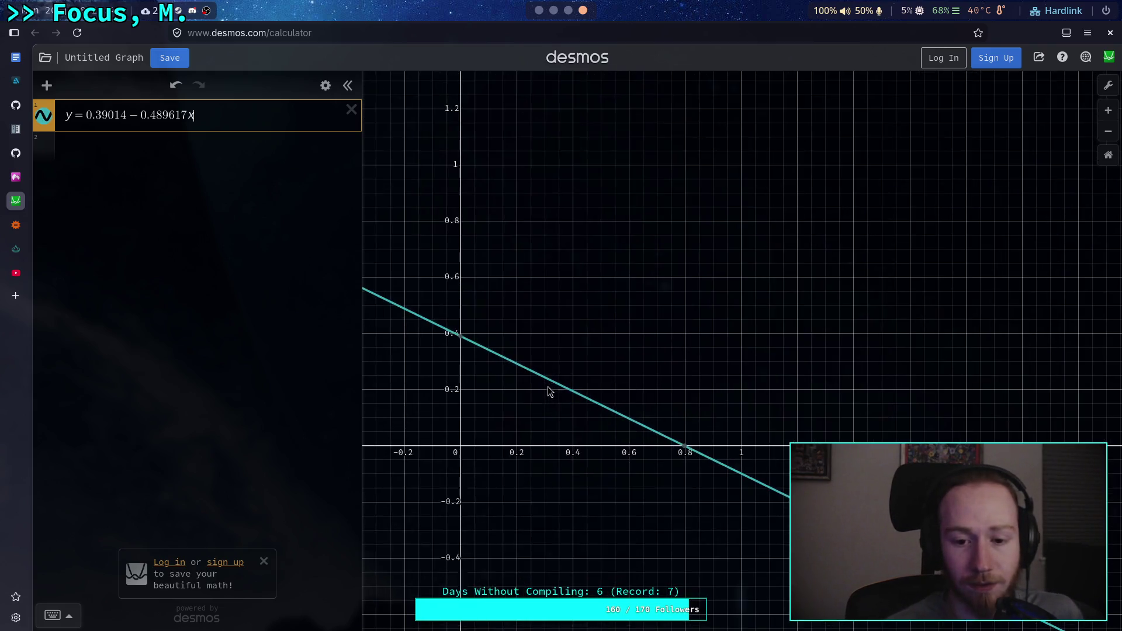
mouse_move(448, 332)
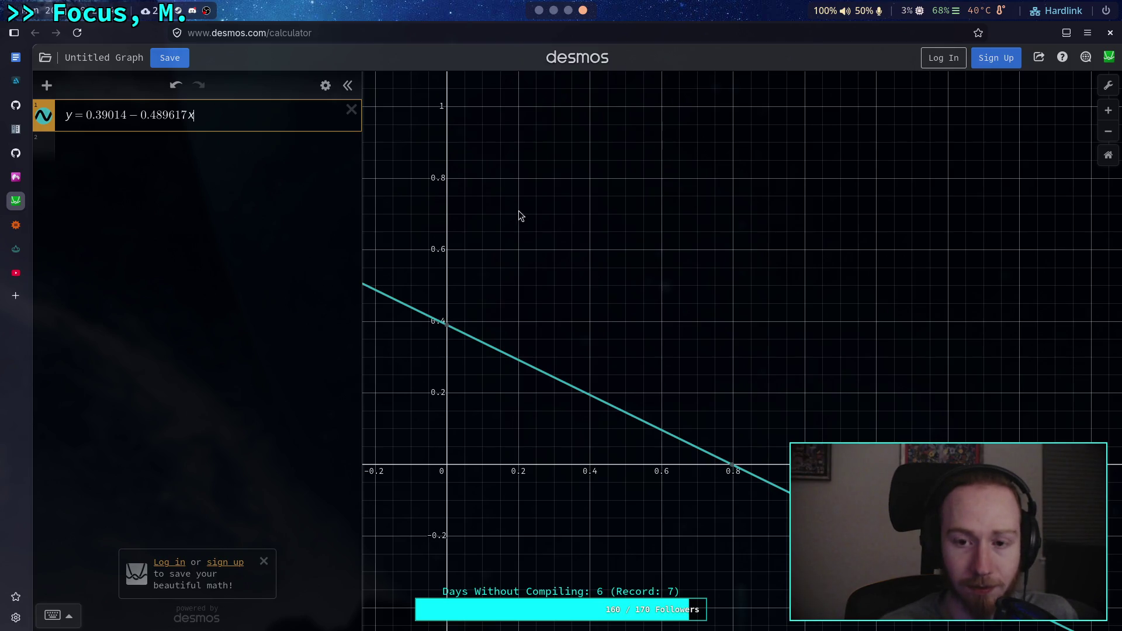
left_click(541, 10)
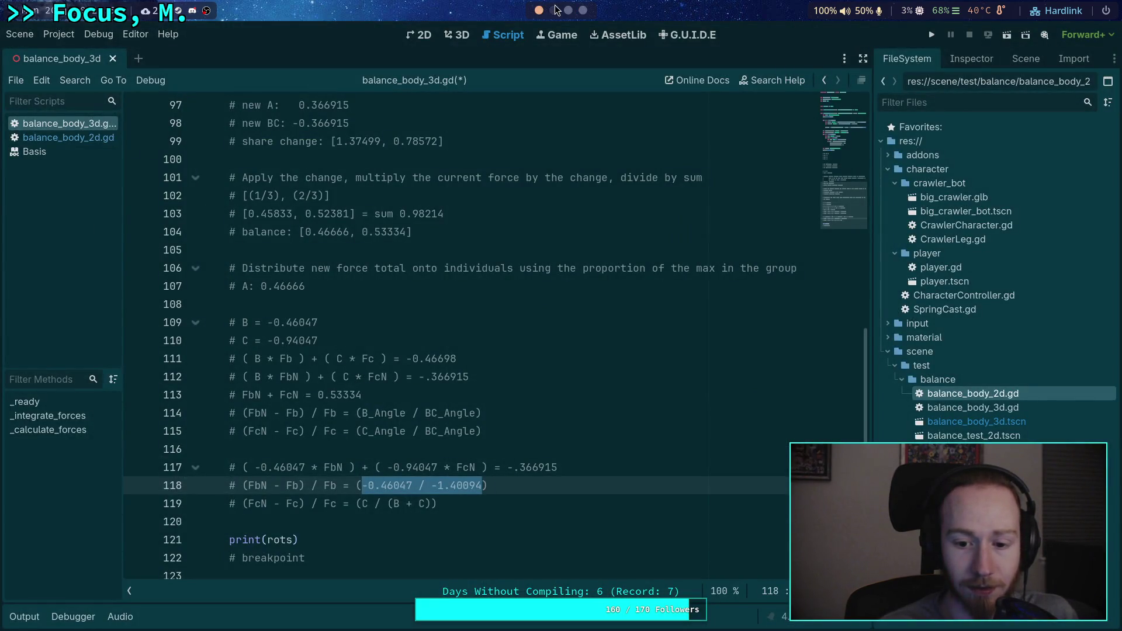
Step: Replace the ratio on line 118 with the Python result, rounded to 0.32869
left_click(554, 10)
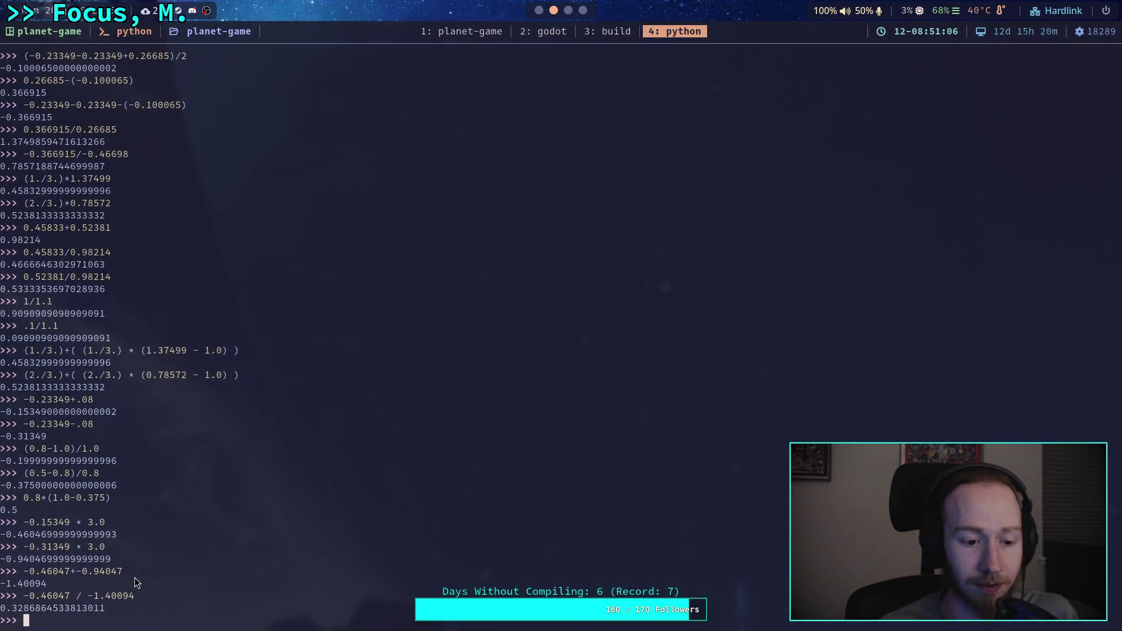
left_click_drag(2, 610, 109, 607)
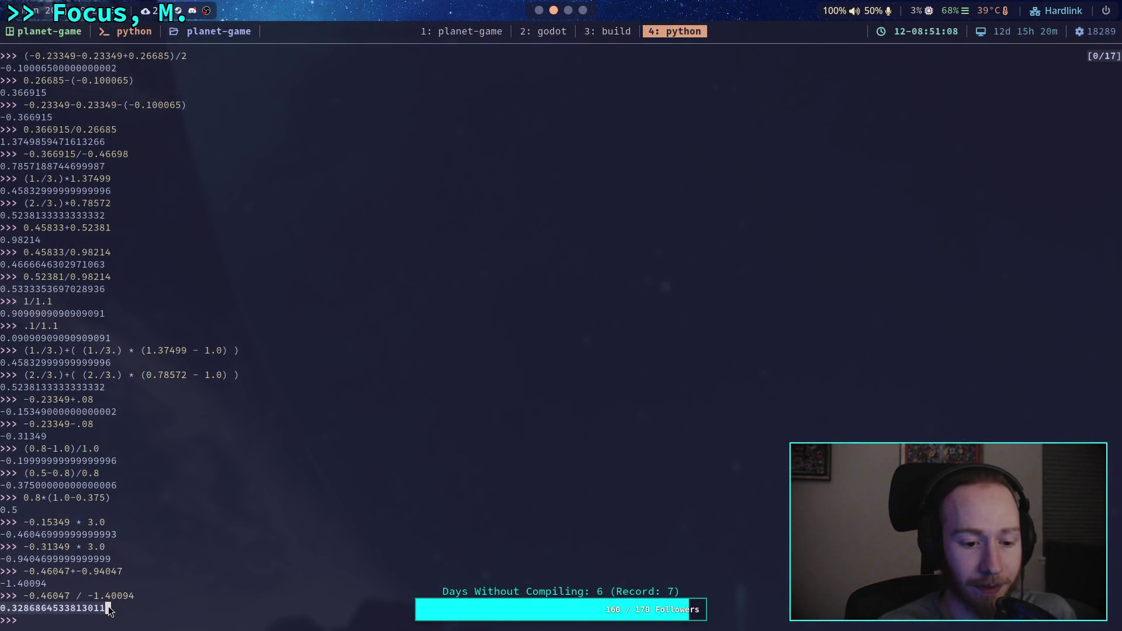
key("super+1")
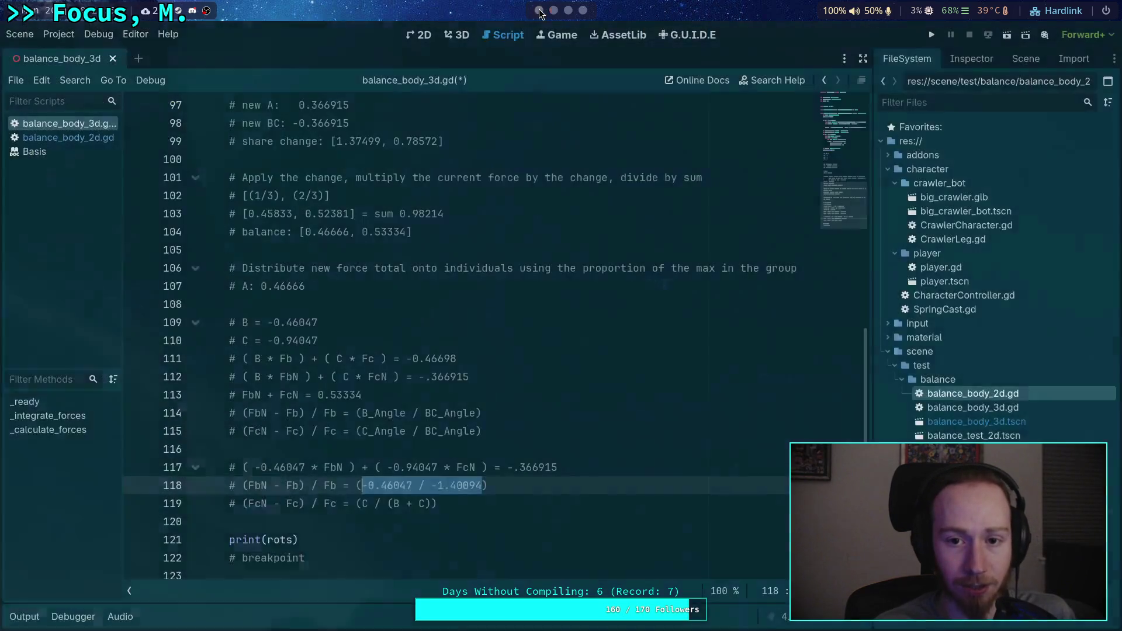
left_click(514, 485)
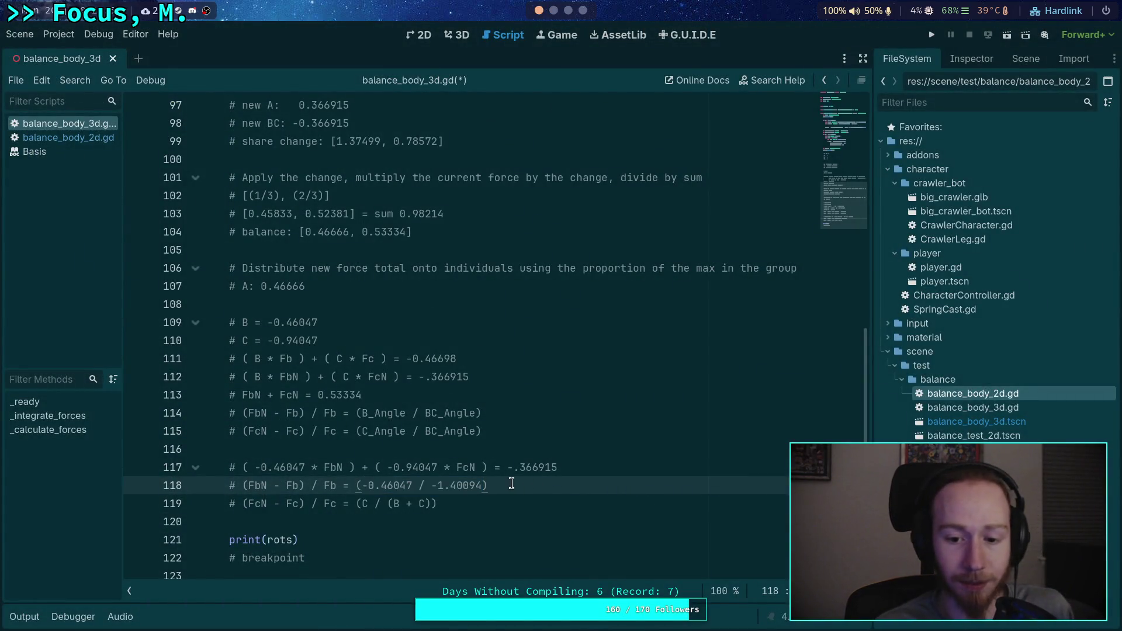
left_click_drag(515, 485, 355, 485)
key("ctrl+v")
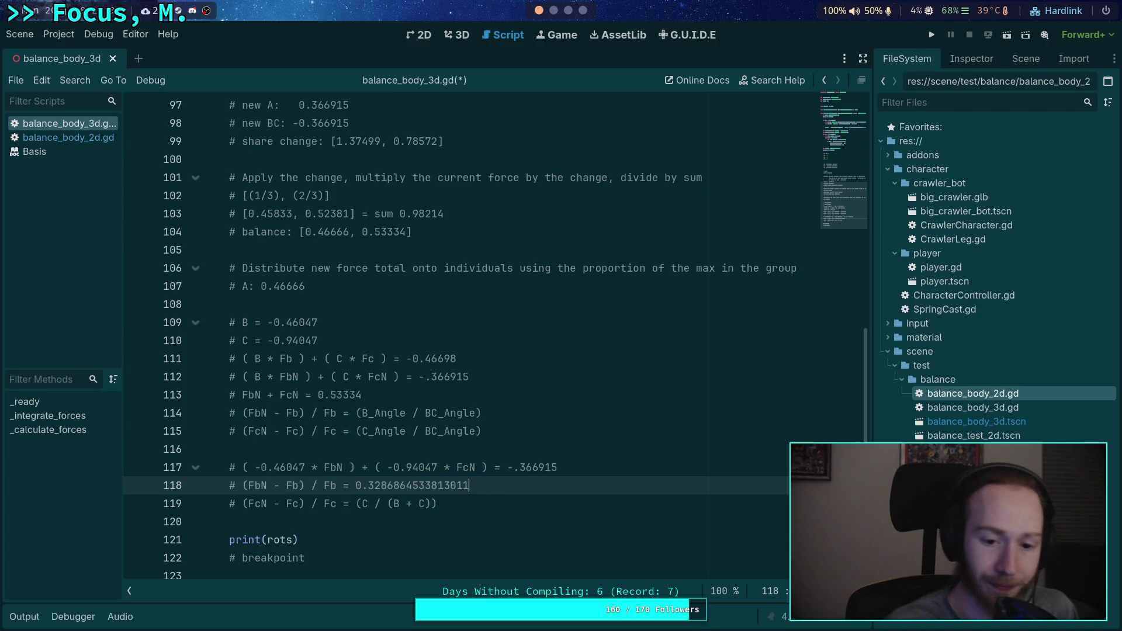
left_click_drag(480, 490, 392, 487)
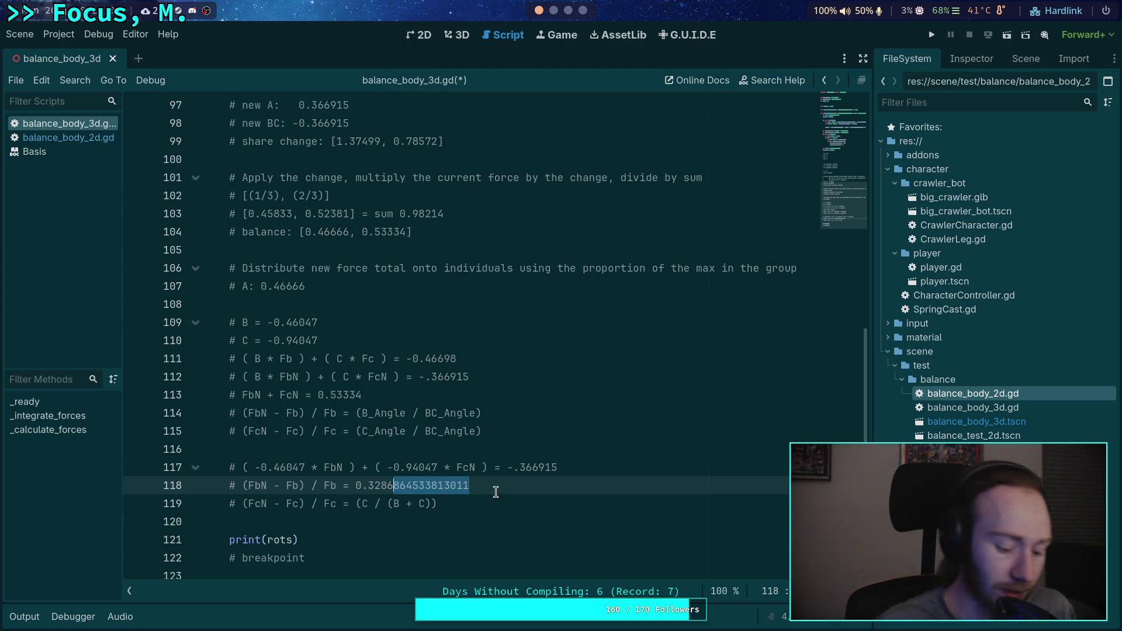
type("9")
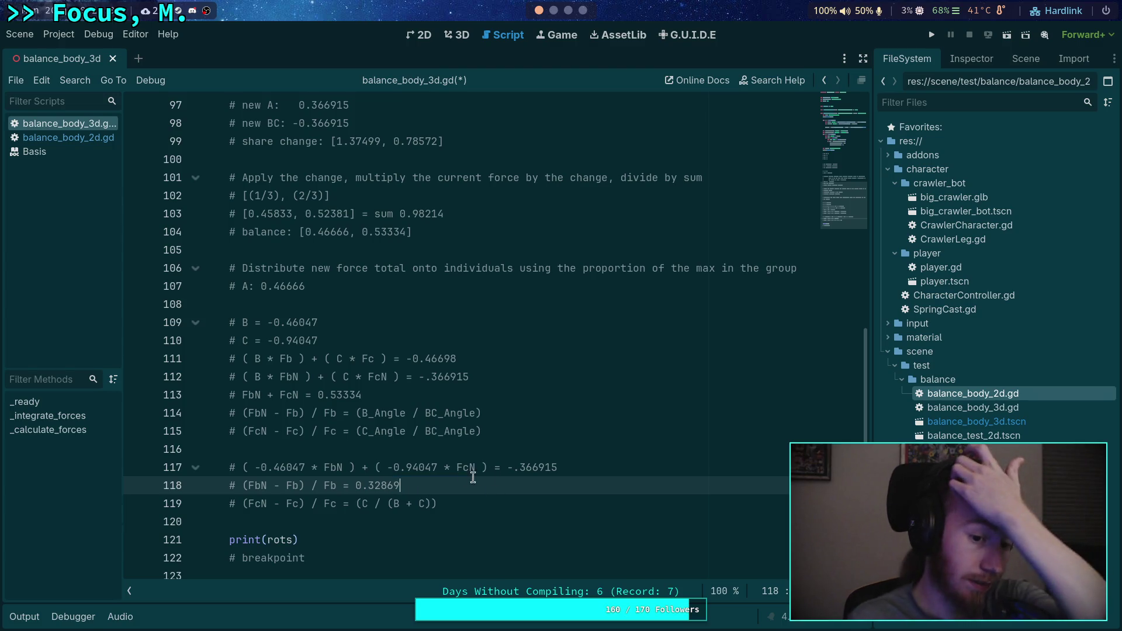
Step: Strip the division by Fb, the parentheses and the − Fb term from line 118
left_click_drag(312, 486, 342, 486)
key("BackSpace")
type("* Fb")
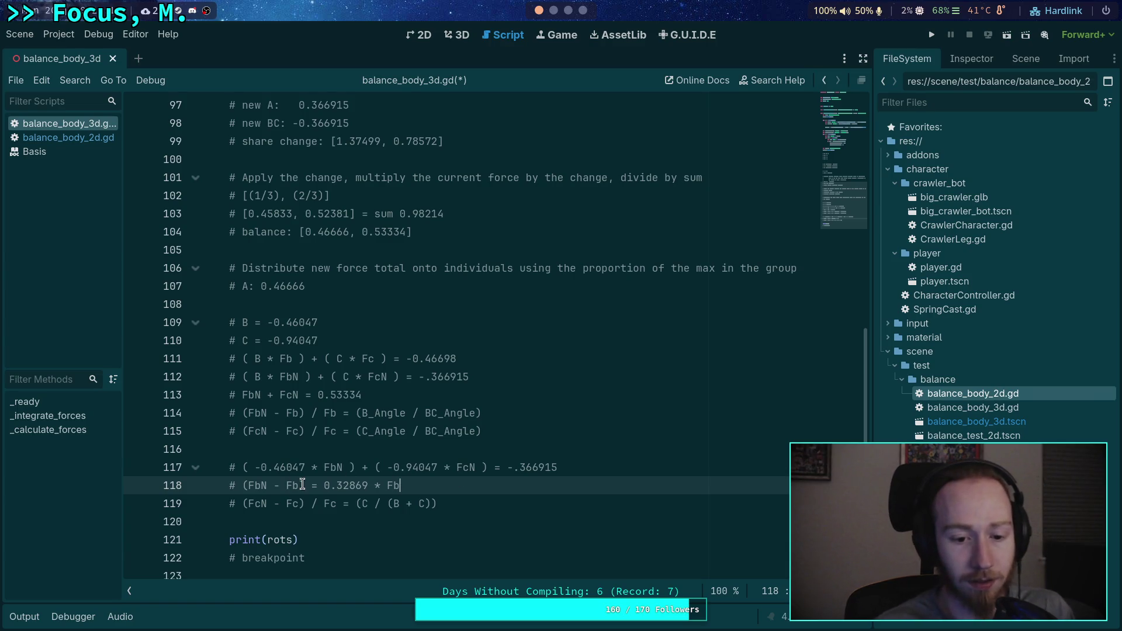
key("BackSpace")
key("ctrl+Left")
key("ctrl+Left")
key("ctrl+Left")
key("BackSpace")
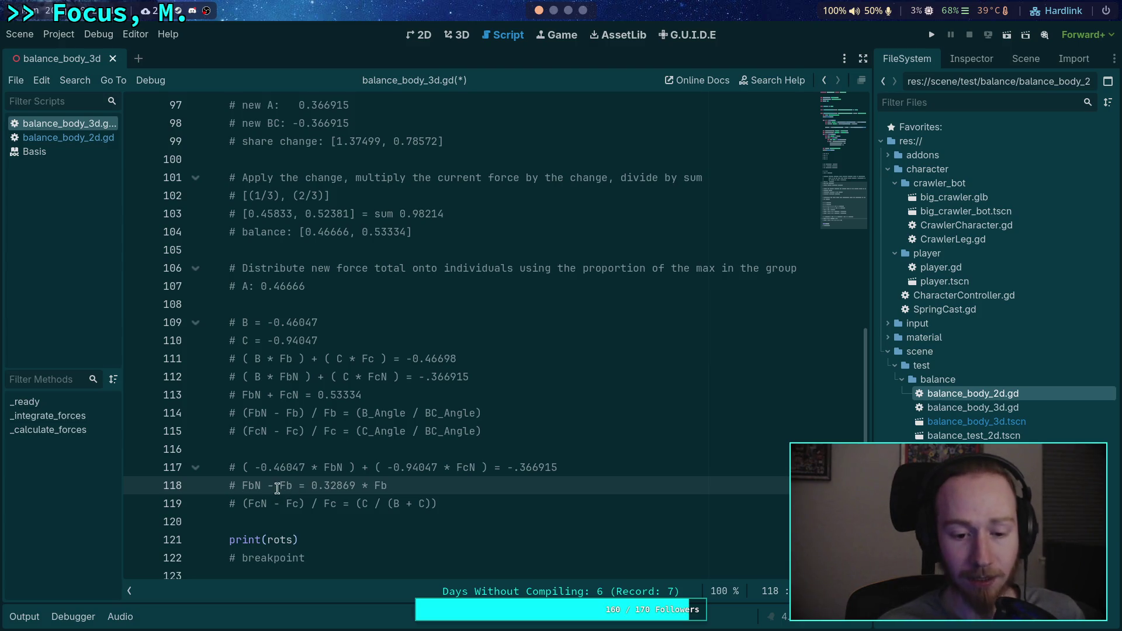
left_click_drag(267, 485, 294, 486)
key("BackSpace")
key("BackSpace")
key("End")
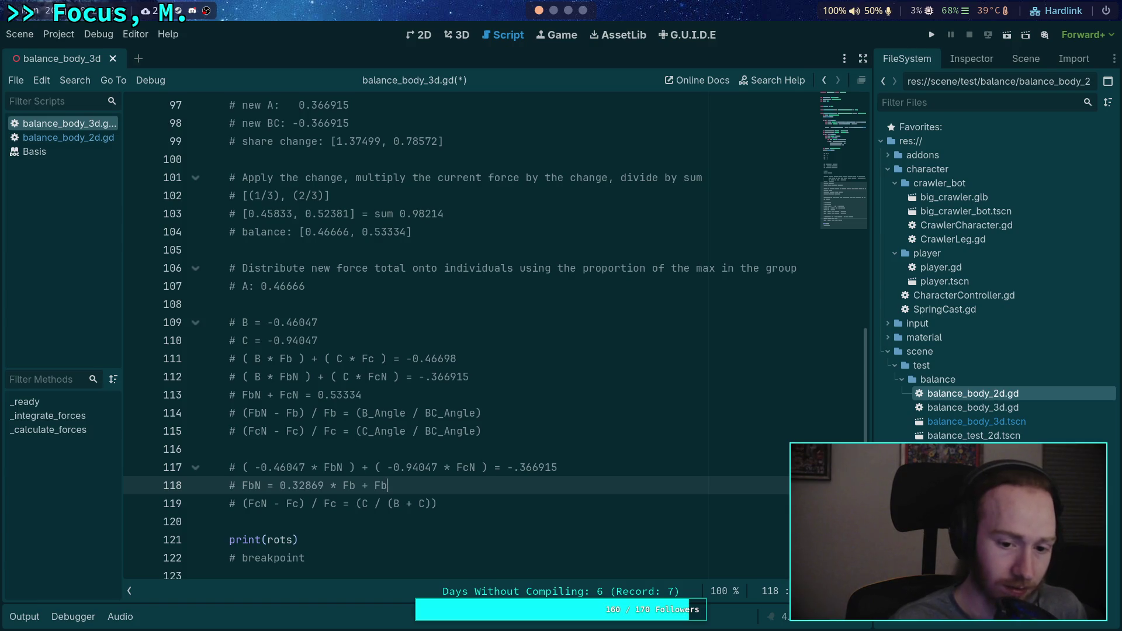
Step: Rewrite line 118 as FbN = (0.32869 * (1./3.)) + (1./3.) and select the expression
left_click_drag(279, 488, 356, 488)
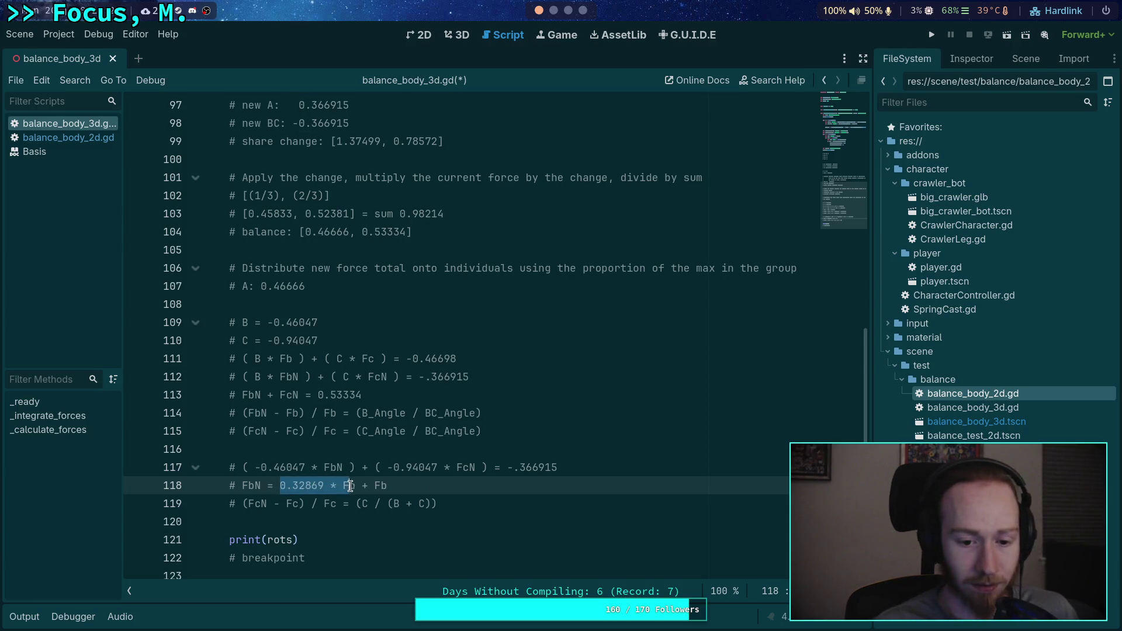
type("(")
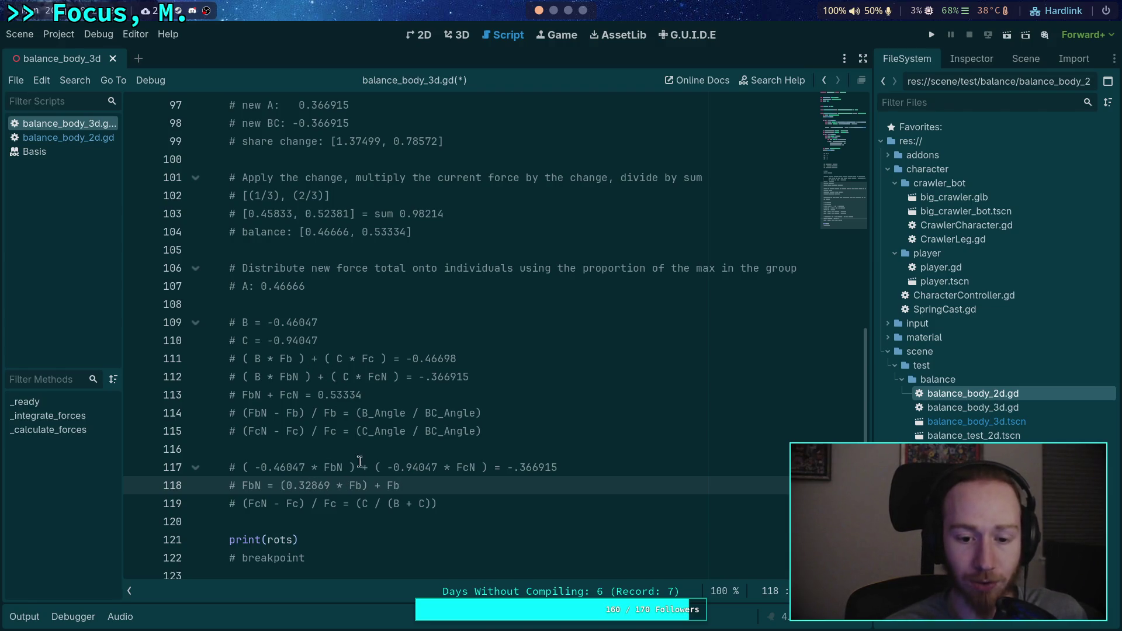
double_click(357, 485)
type("(1.")
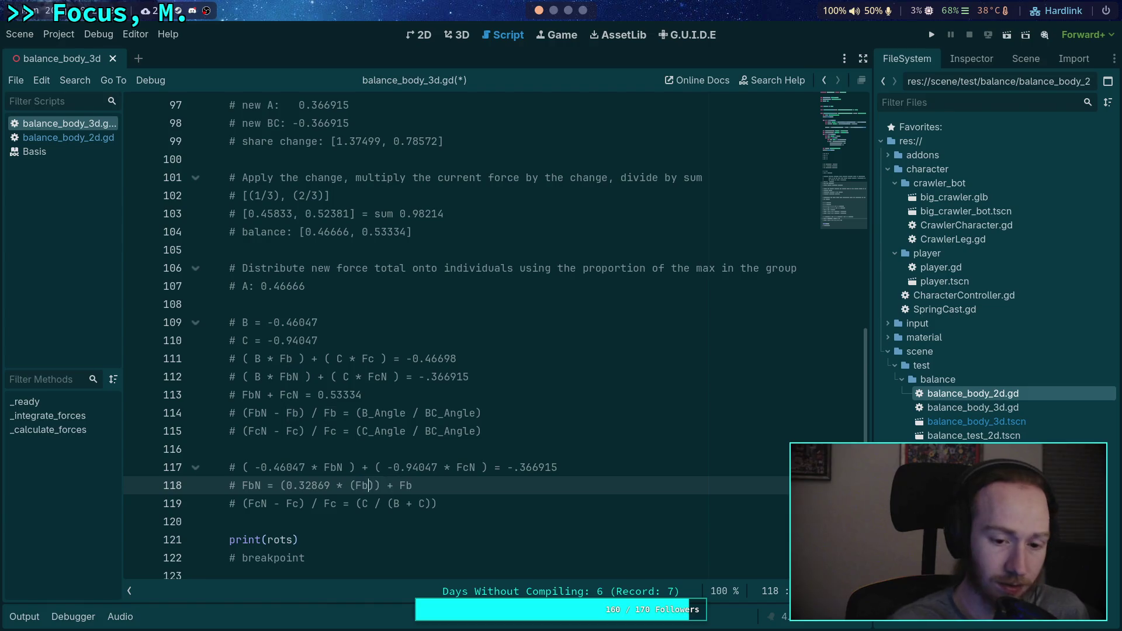
type("/")
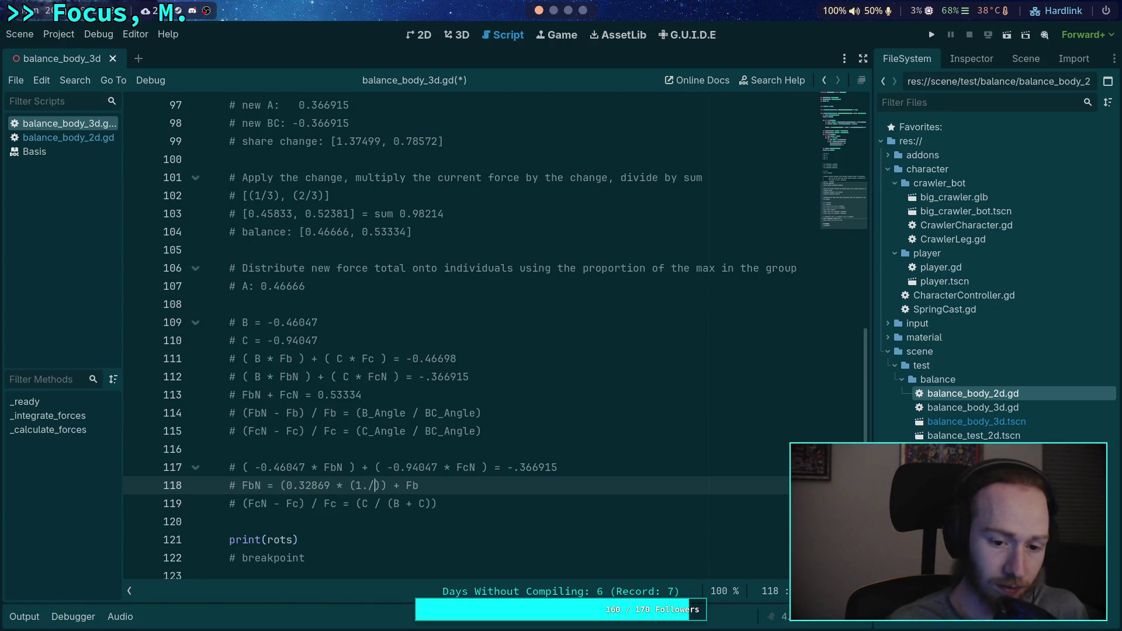
type("3.)) + ")
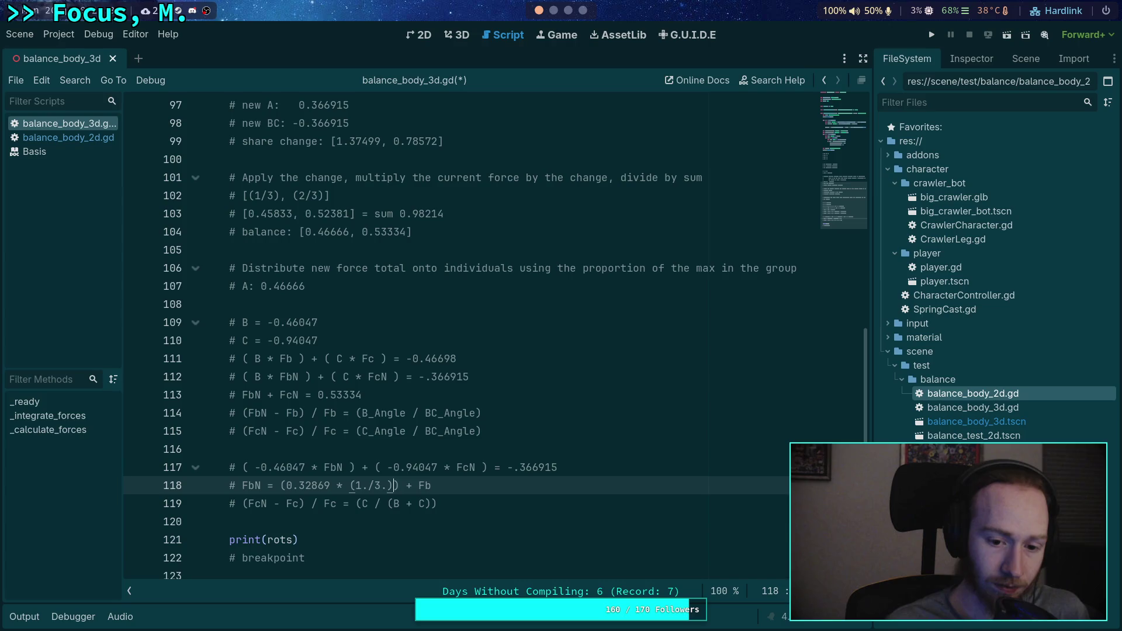
type("(1./3.)")
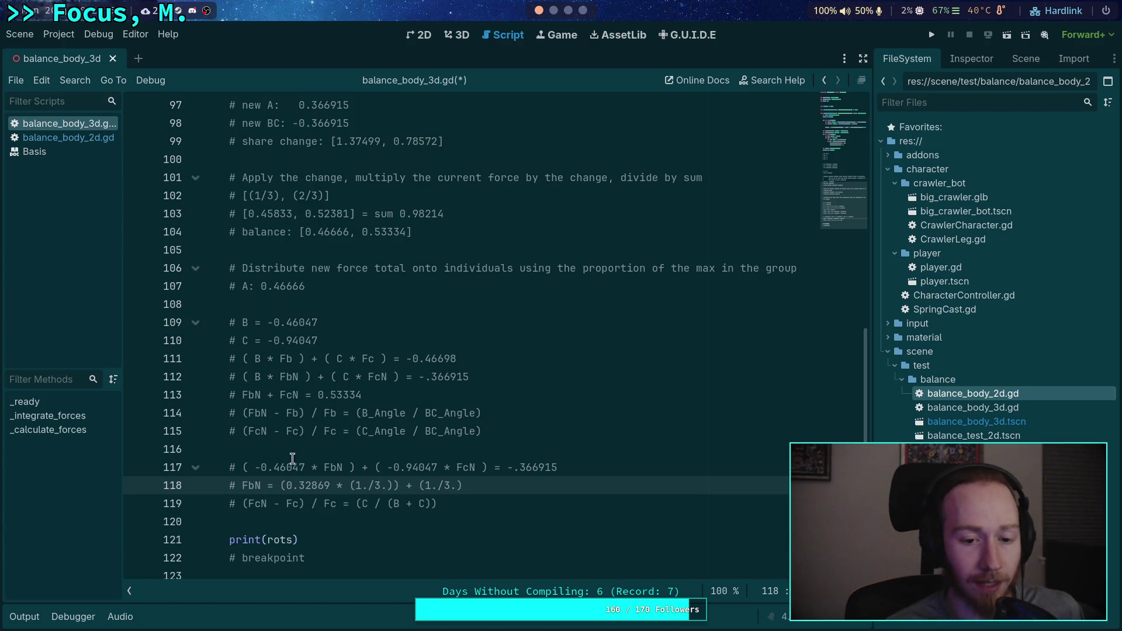
left_click_drag(281, 487, 478, 479)
Step: Evaluate (0.32869 * (1./3.)) + (1./3.) in the Python REPL, giving 0.4428966666666666
right_click(314, 485)
left_click(363, 462)
left_click(554, 12)
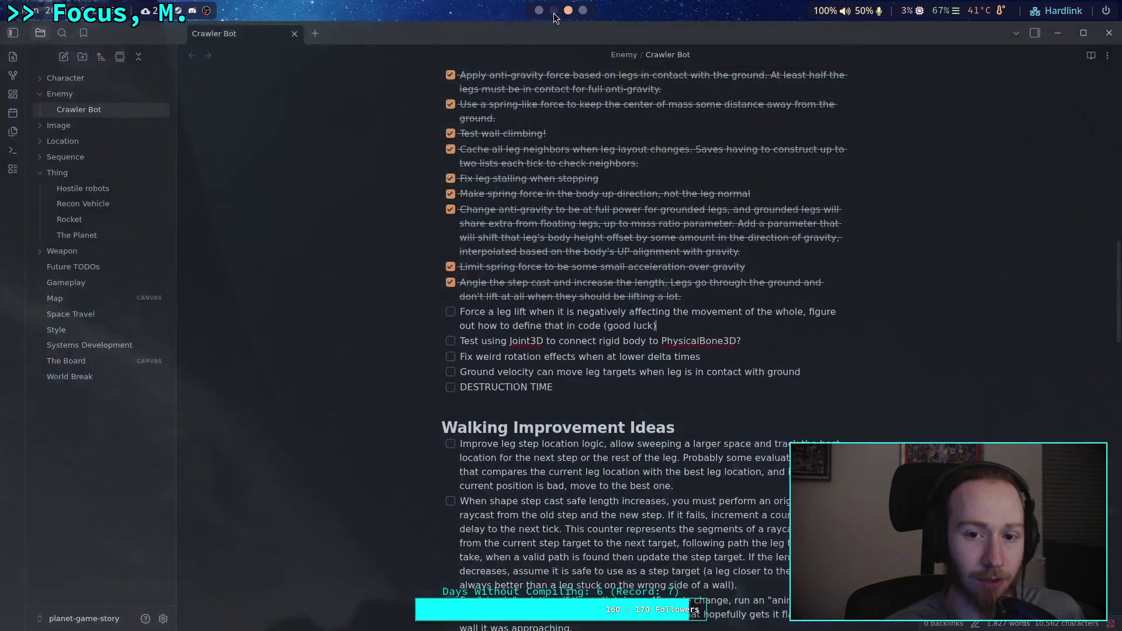
left_click(553, 10)
key("ctrl+shift+v")
key("Return")
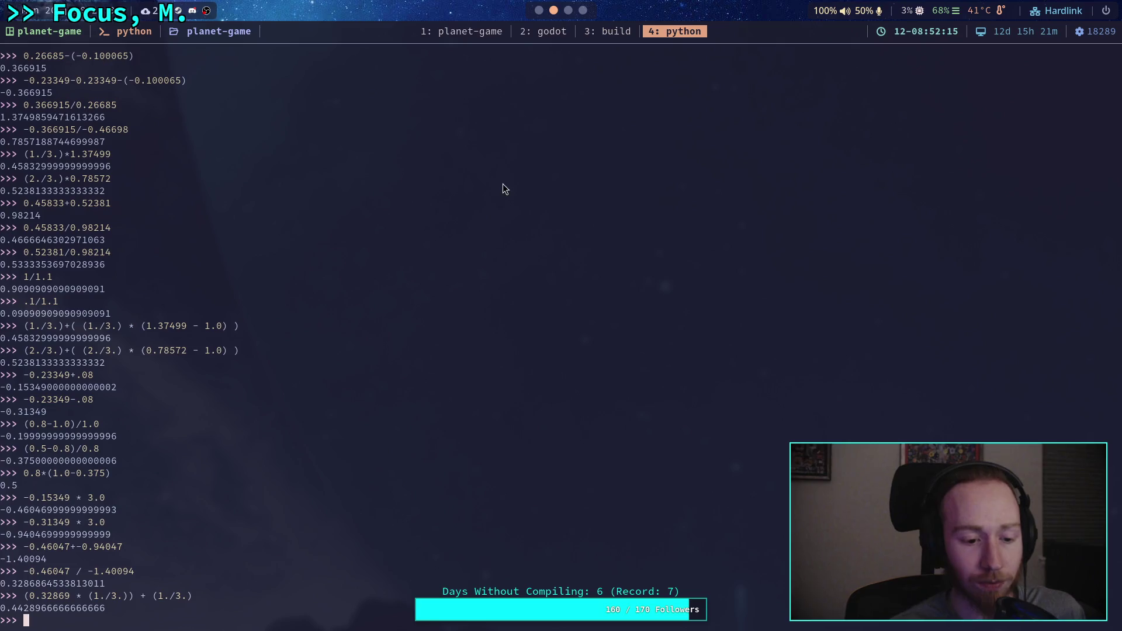
Step: Cycle through Godot, the WolframAlpha result and the terminal, ending on the Desmos graph
left_click(539, 17)
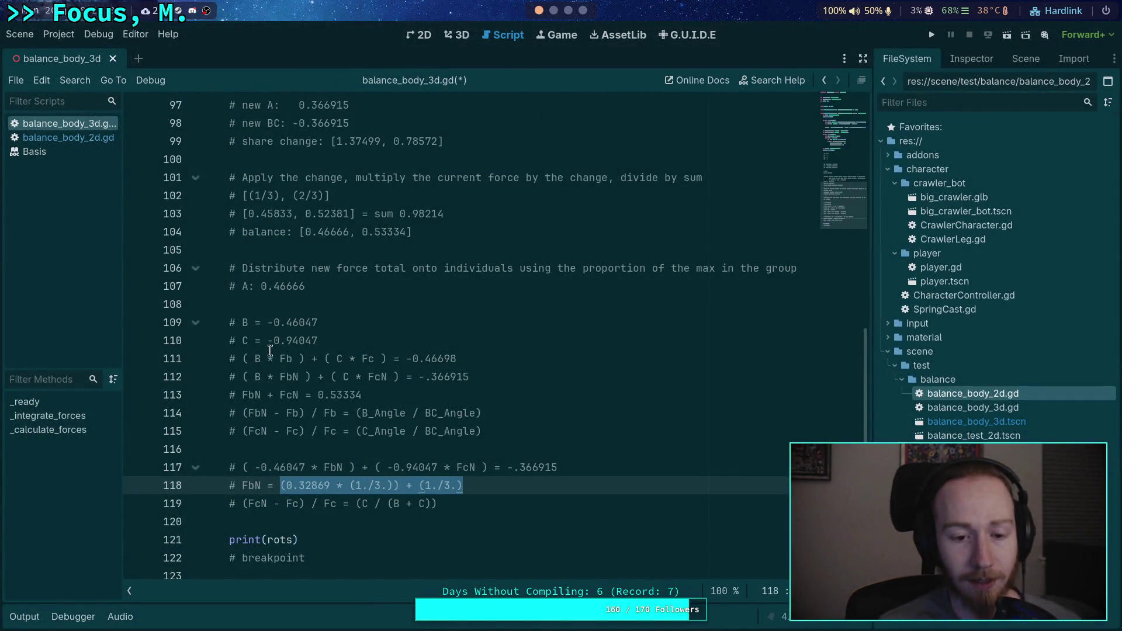
scroll(558, 17, "down", 3)
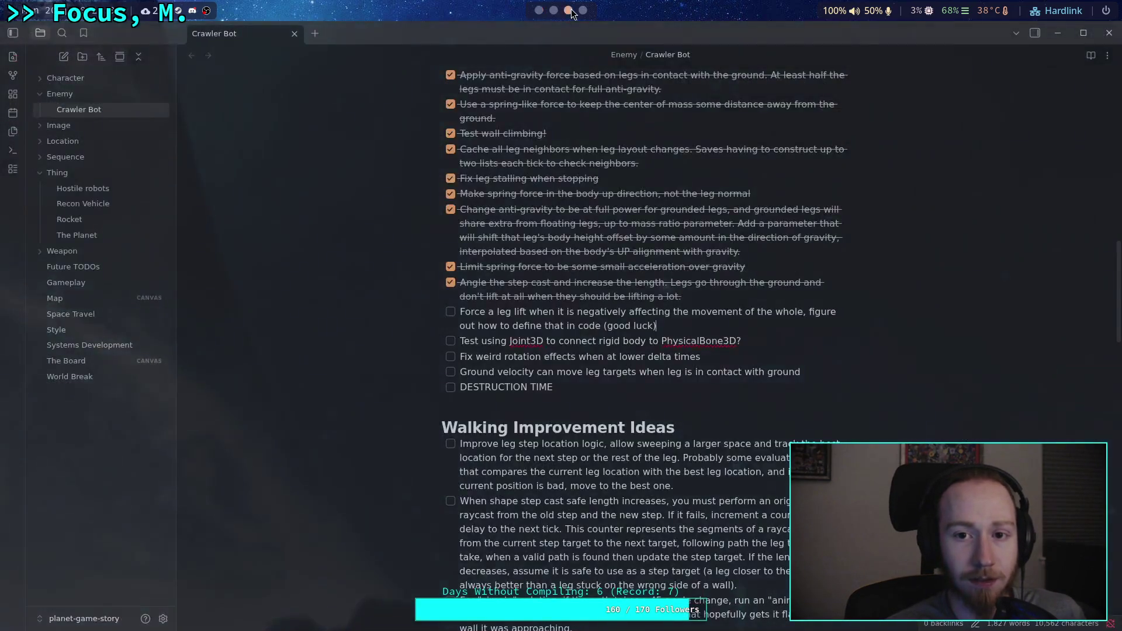
left_click(24, 225)
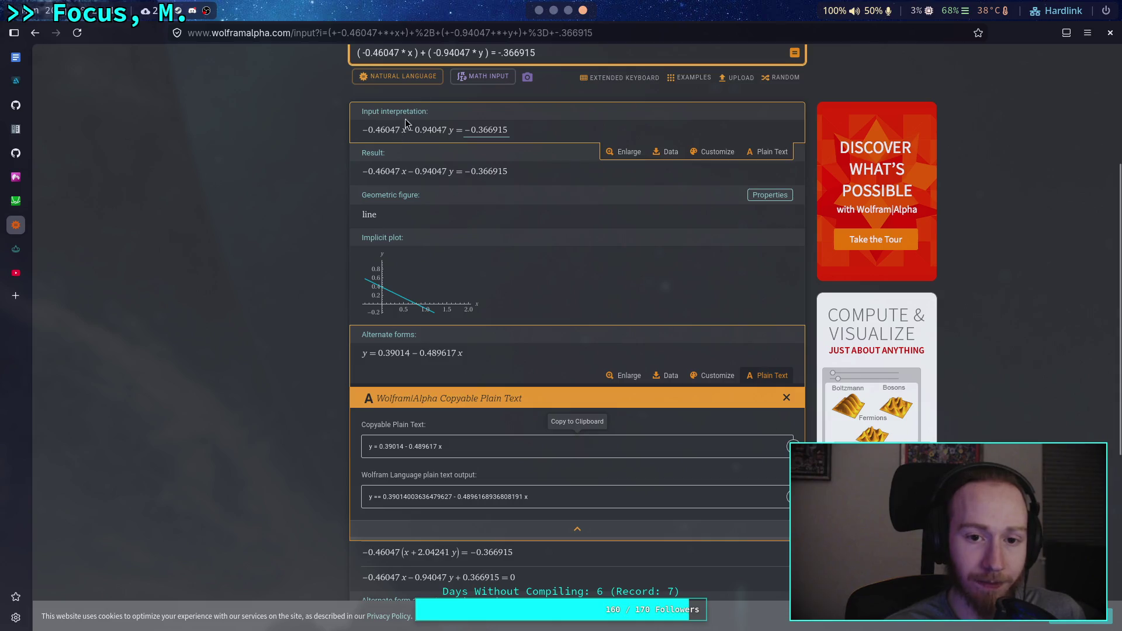
left_click(539, 10)
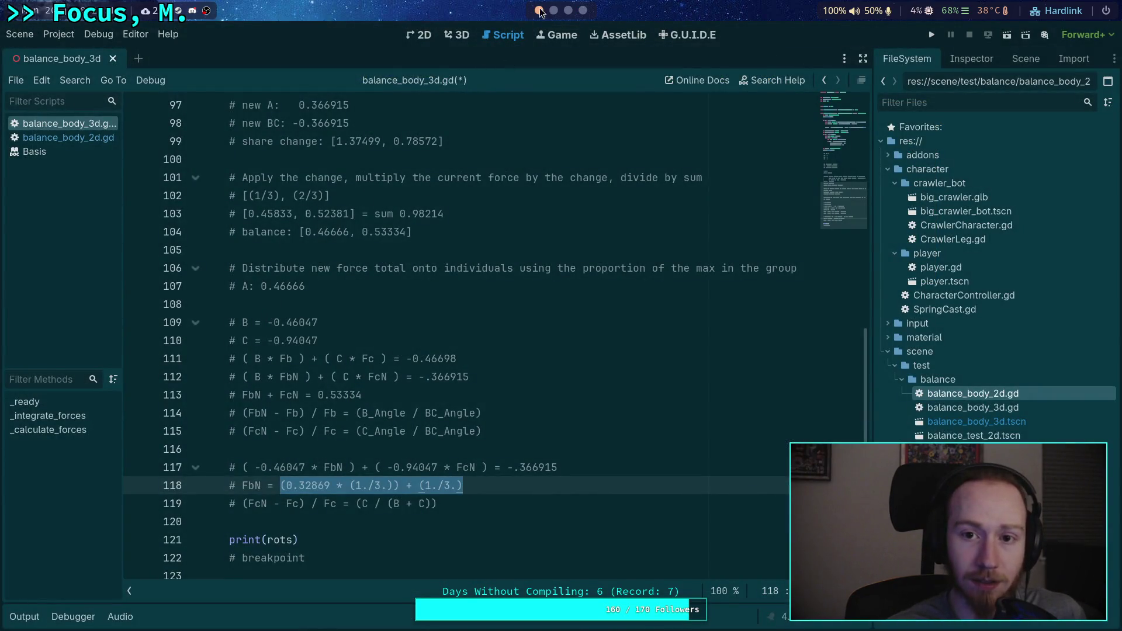
left_click(568, 10)
left_click(553, 10)
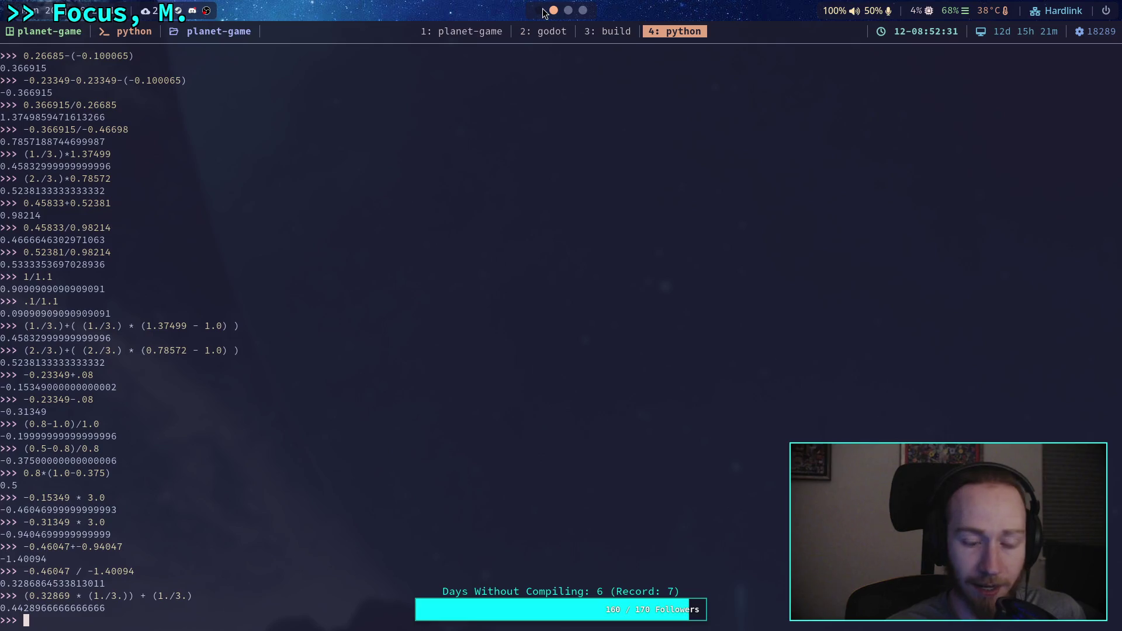
left_click(539, 10)
left_click(553, 10)
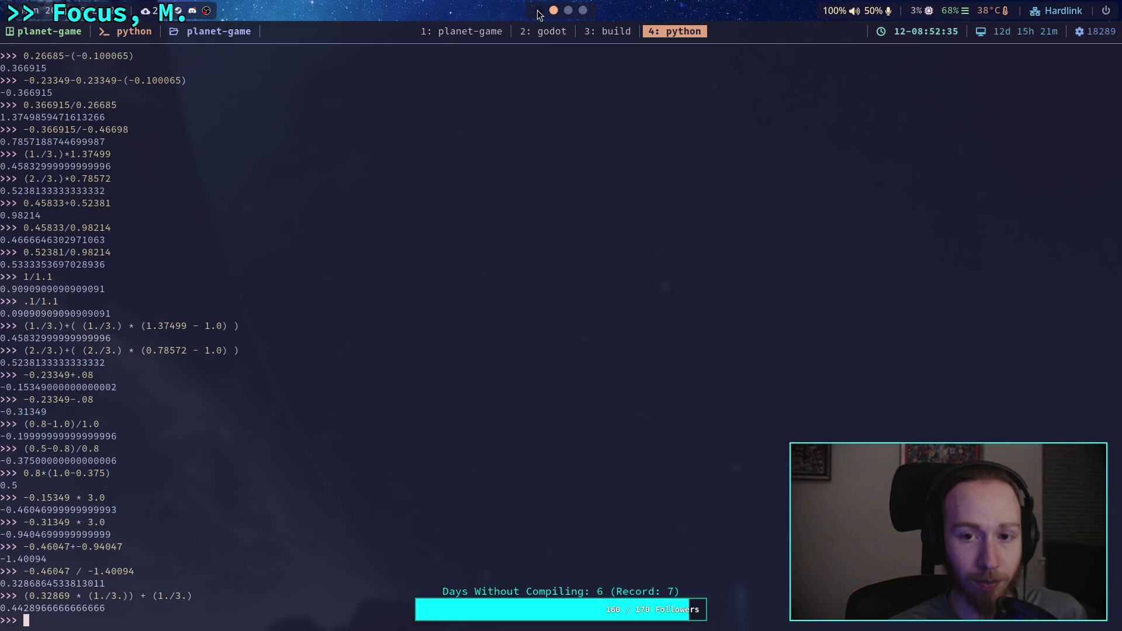
left_click(582, 10)
left_click(23, 205)
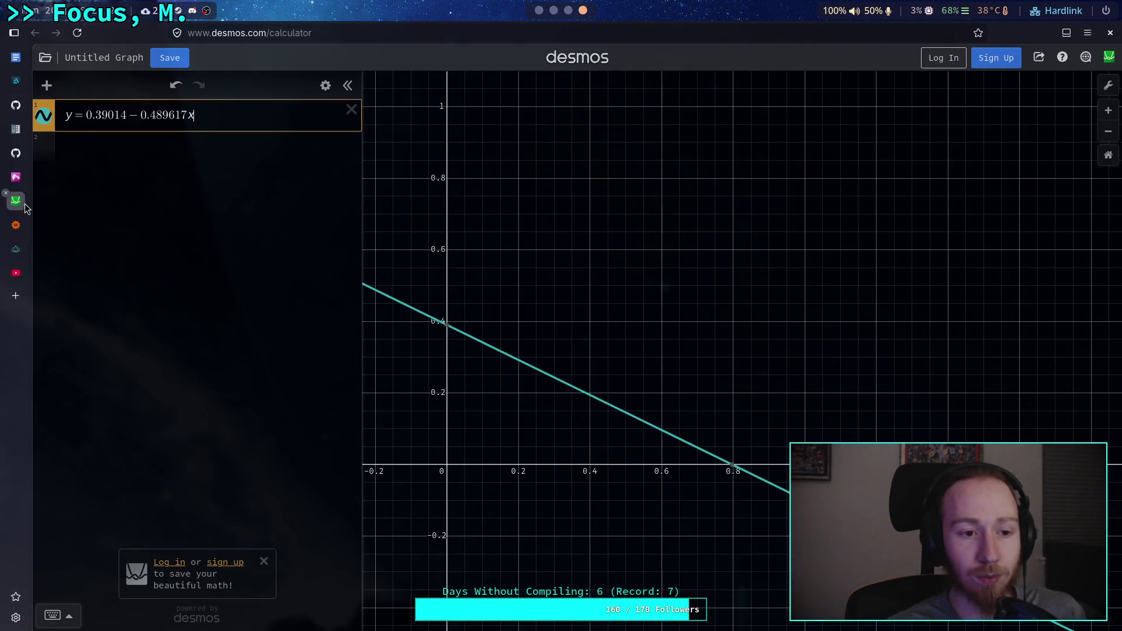
Step: Trace the sloped line to read its values near x 0.425–0.435
left_click(591, 400)
mouse_move(592, 399)
left_mouse_down()
mouse_move(607, 409)
mouse_move(539, 373)
mouse_move(580, 396)
left_mouse_up()
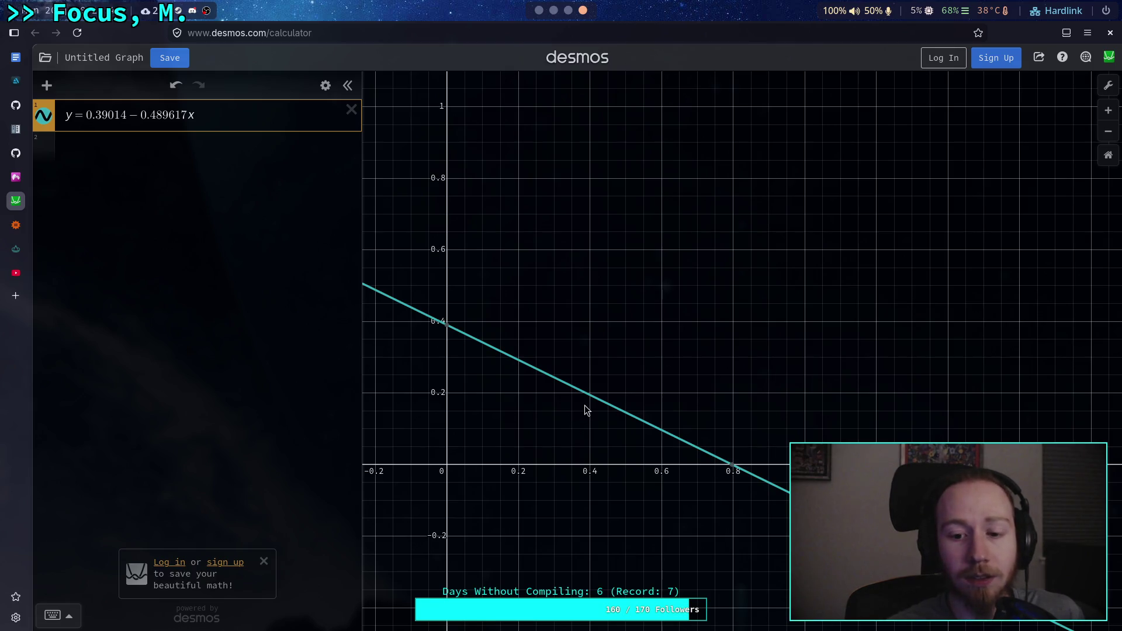
left_click_drag(587, 402, 597, 403)
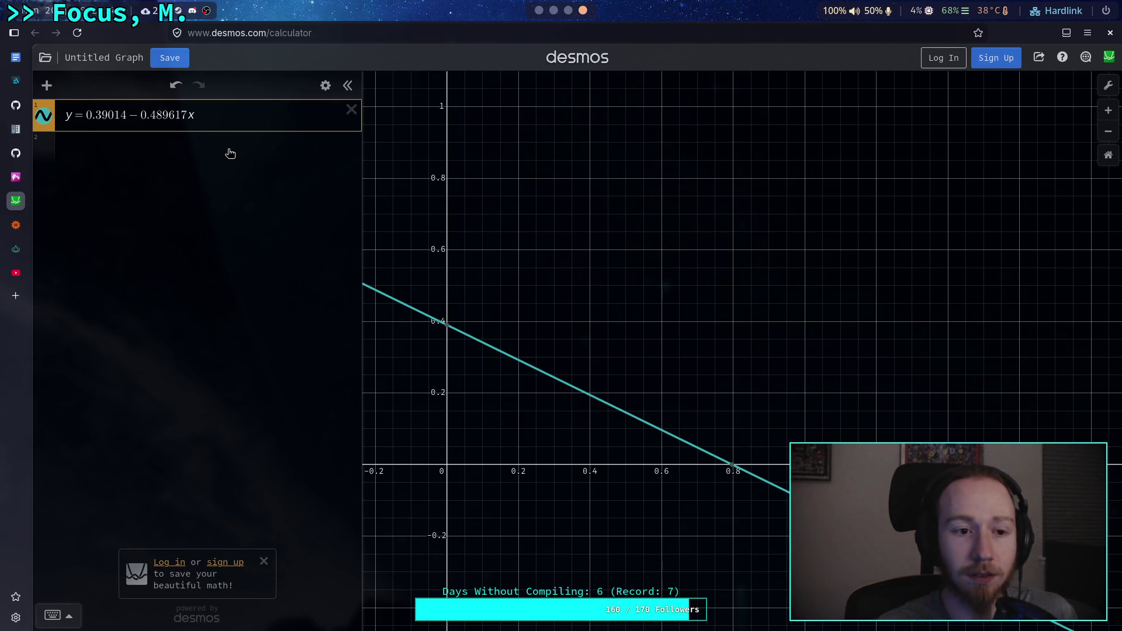
Step: Add the row x = (0.32869*(1./3.)) + (1./3.), then select the 0.4428966666666666 terminal result
left_click(228, 149)
type("x=")
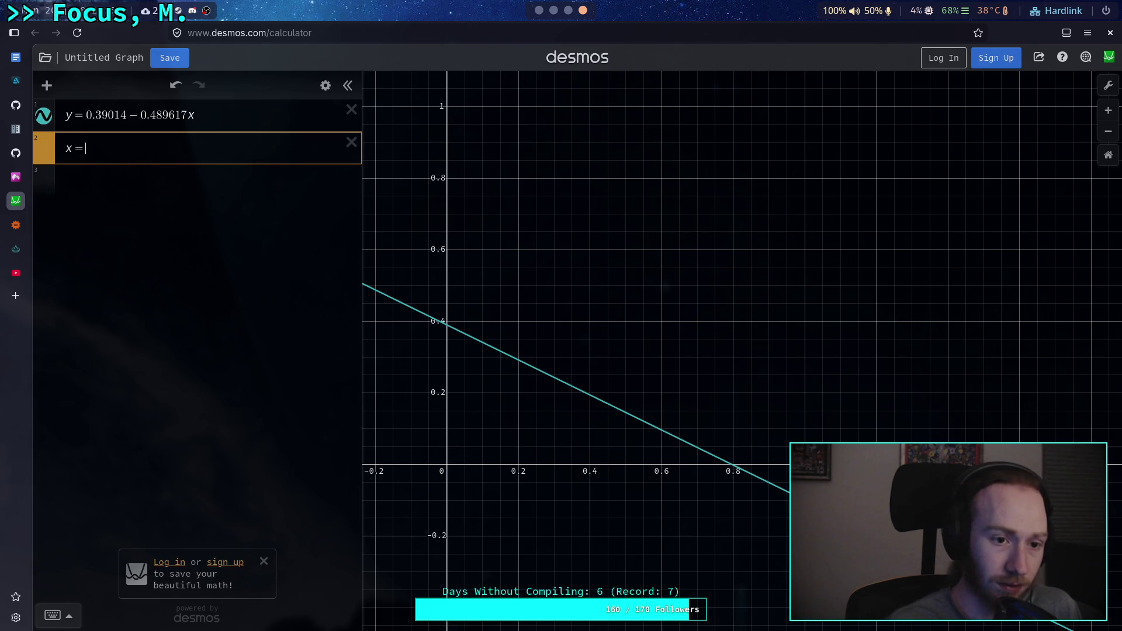
key("ctrl+v")
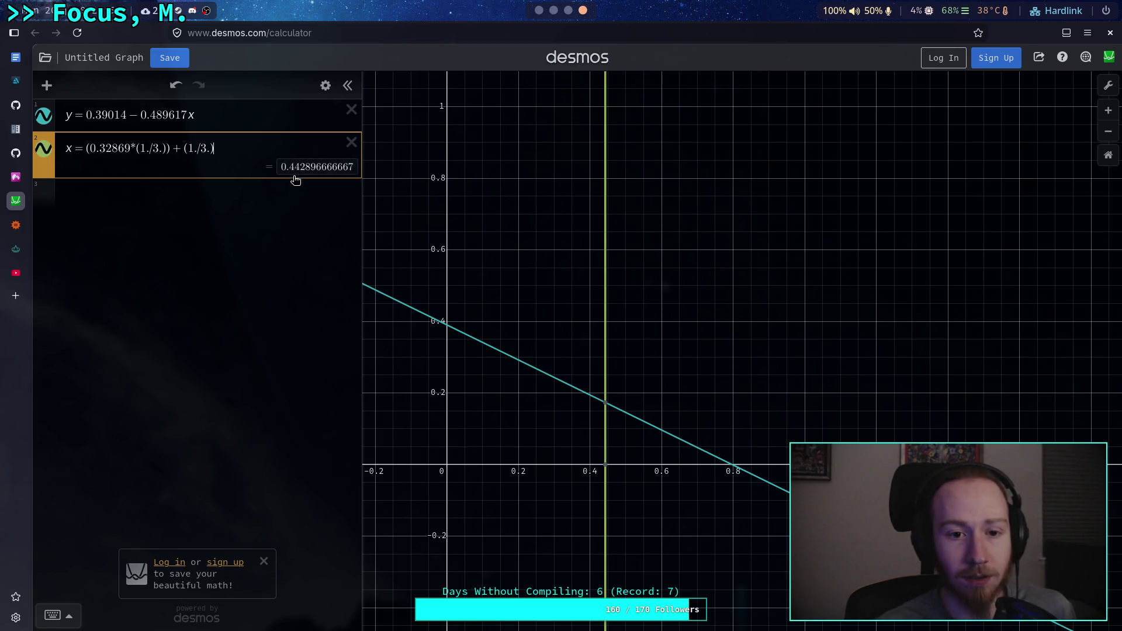
scroll(544, 11, "up", 2)
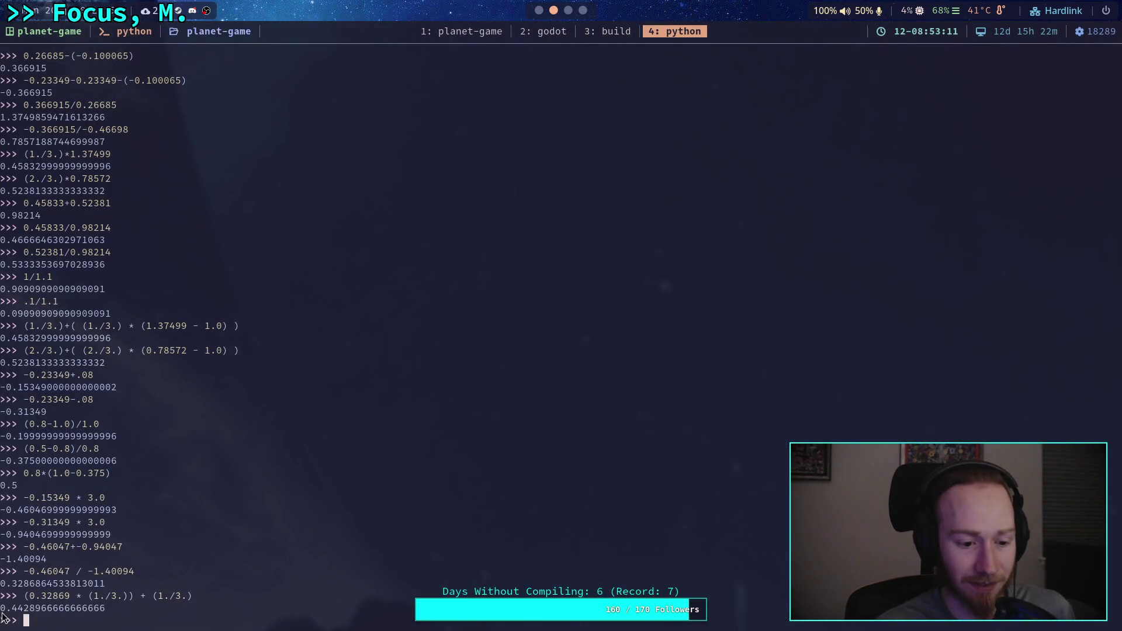
left_click_drag(2, 614, 111, 611)
left_click(327, 334)
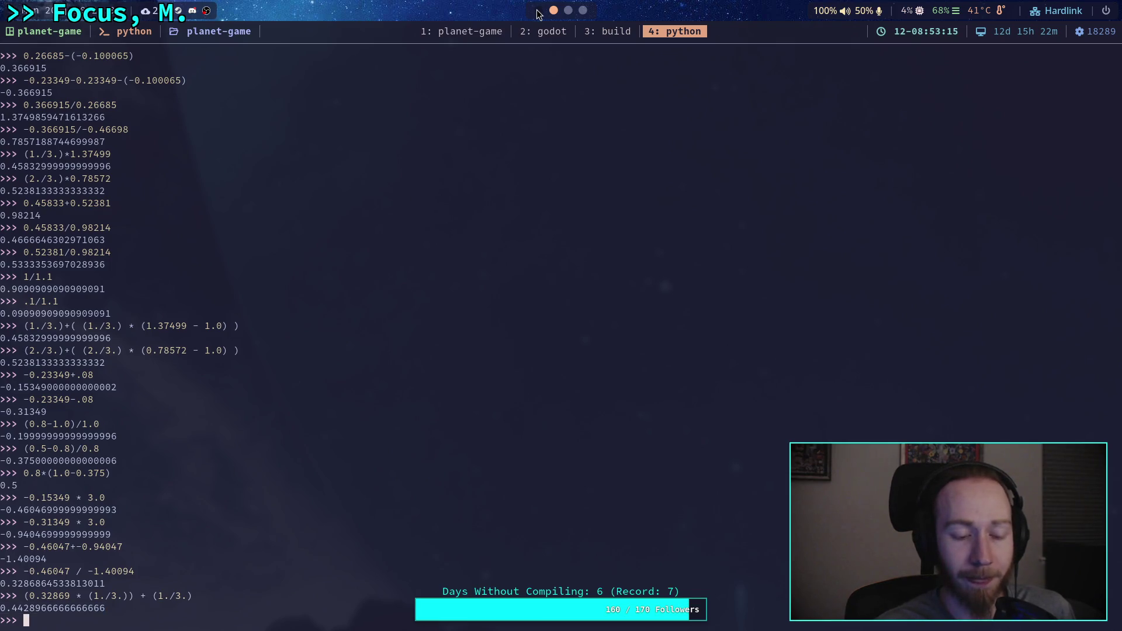
Step: Scroll up through the Python REPL output above the 0.4428966666666666 result
scroll(538, 12, "up", 1)
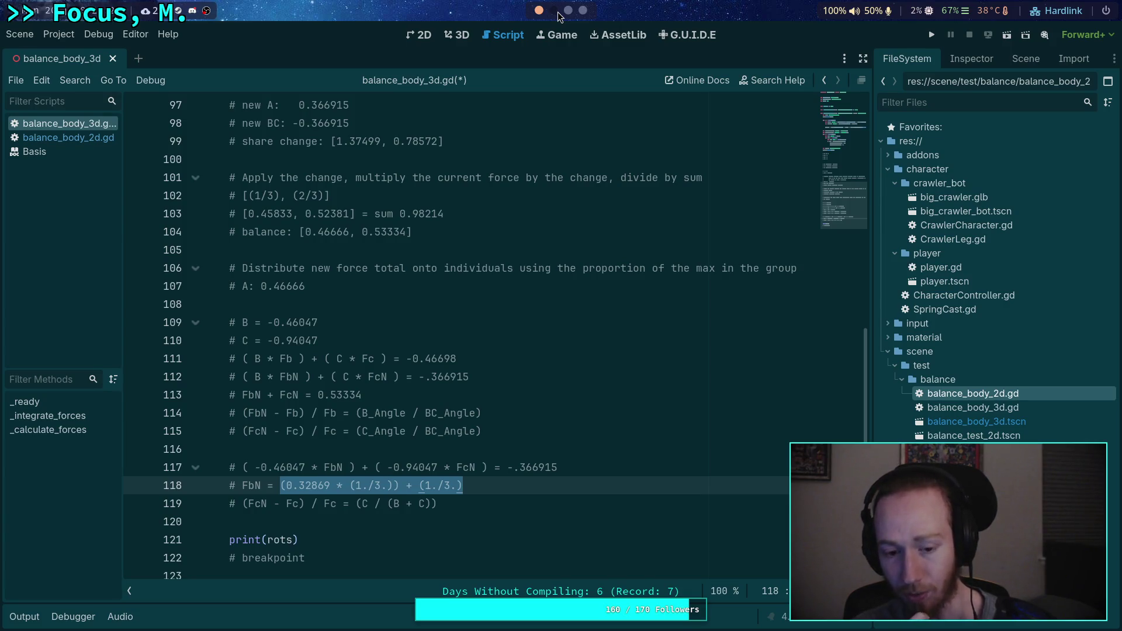
Step: Trace the sloped line in Desmos and pin its crossing at (0.442897, 0.17329)
left_click(555, 11)
left_click(568, 10)
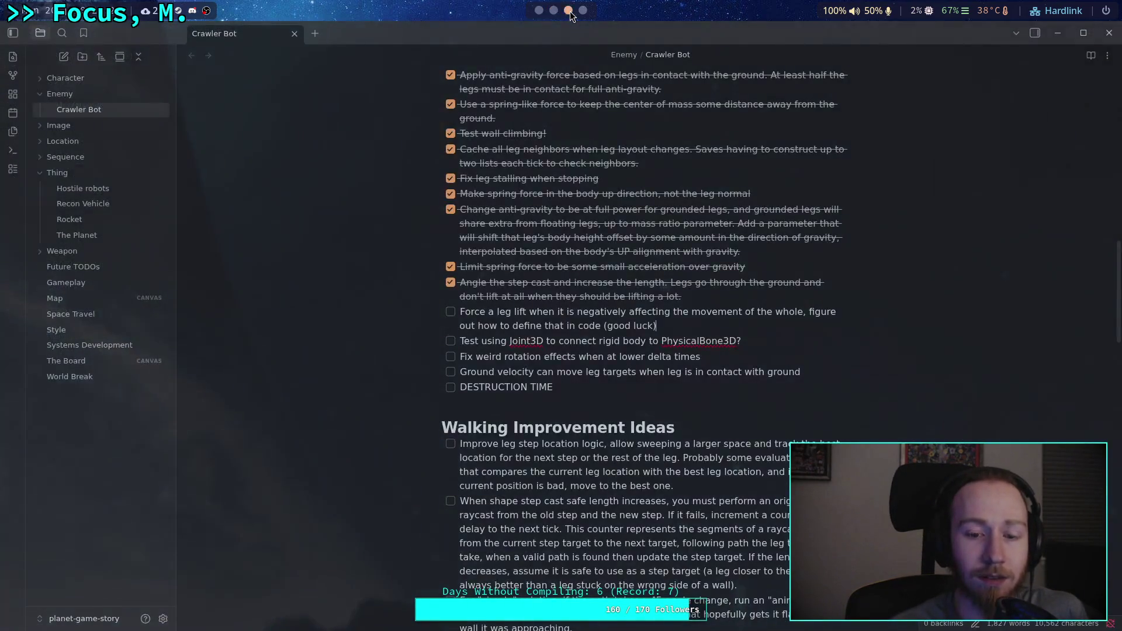
left_click(554, 11)
left_click(539, 11)
left_click(568, 10)
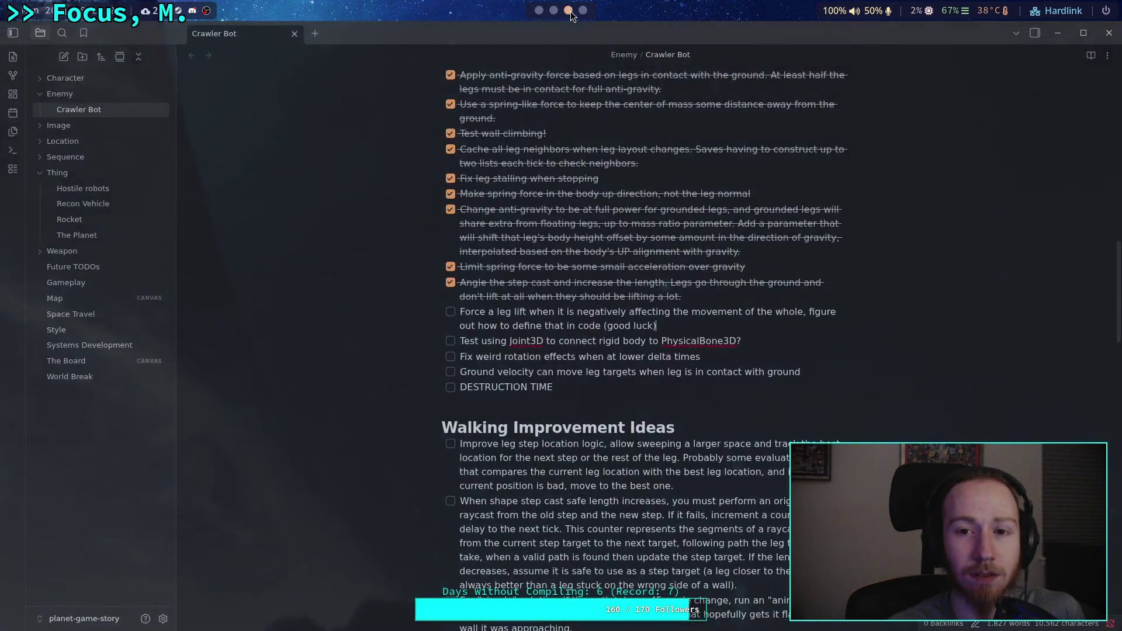
left_click(582, 10)
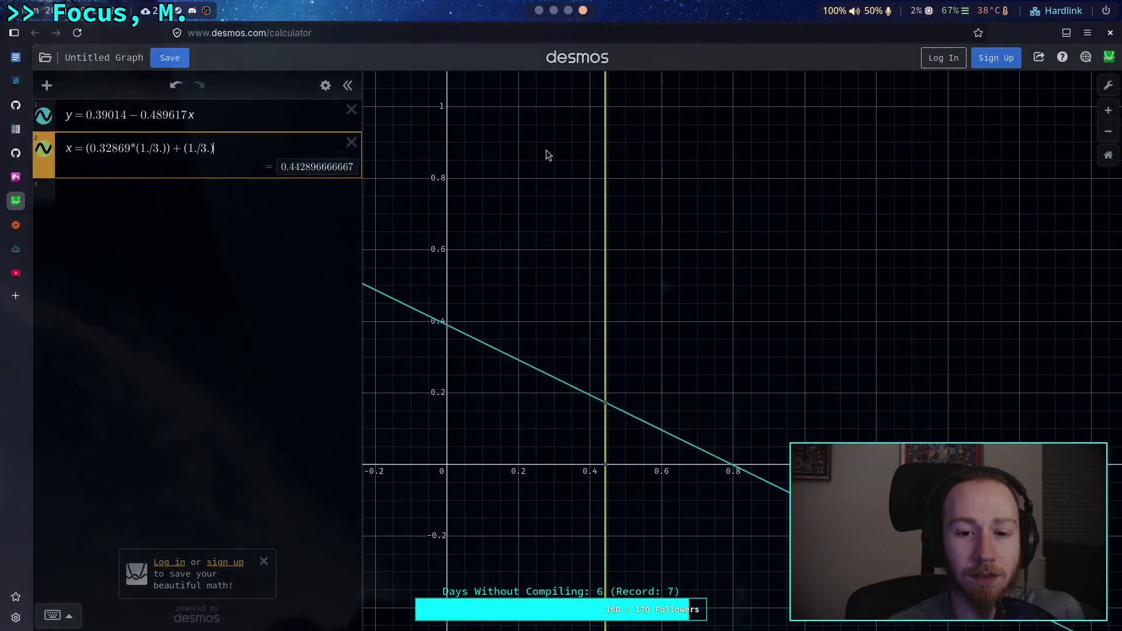
left_click(488, 348)
mouse_move(472, 342)
left_mouse_down()
mouse_move(467, 334)
mouse_move(520, 363)
left_mouse_up()
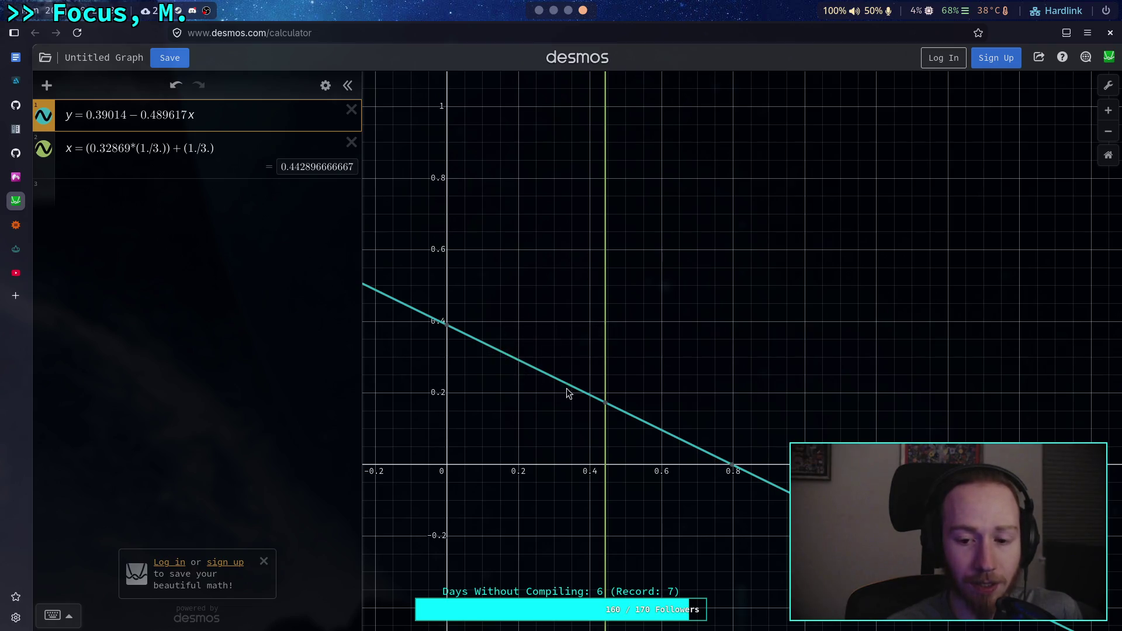
left_click(605, 404)
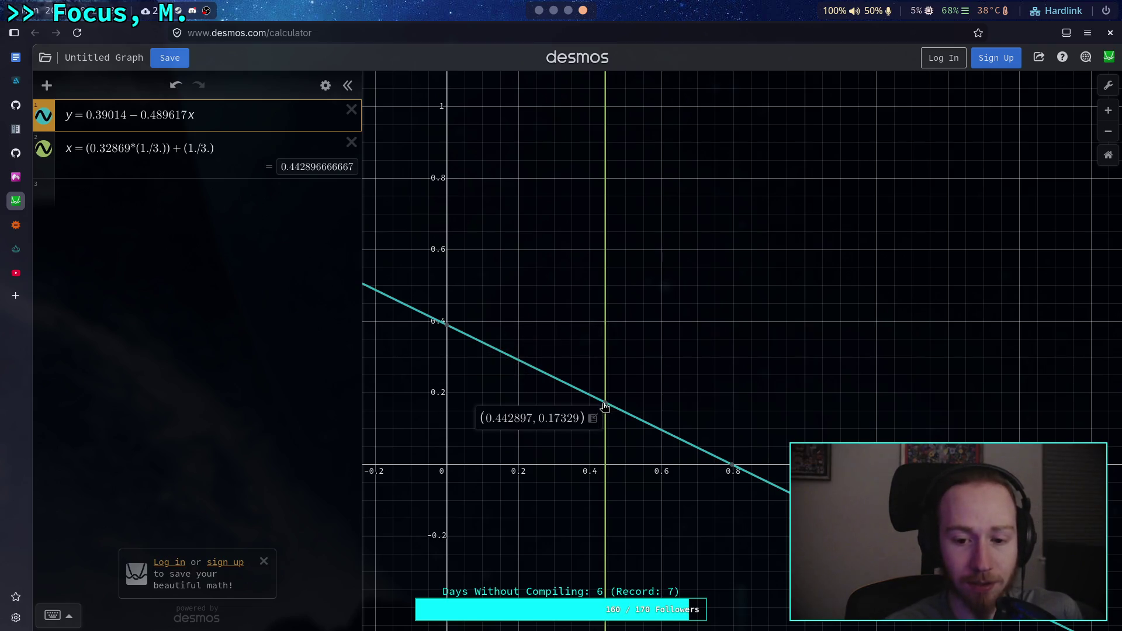
Step: Start a third Desmos expression row containing only x =
left_click(188, 193)
type("k")
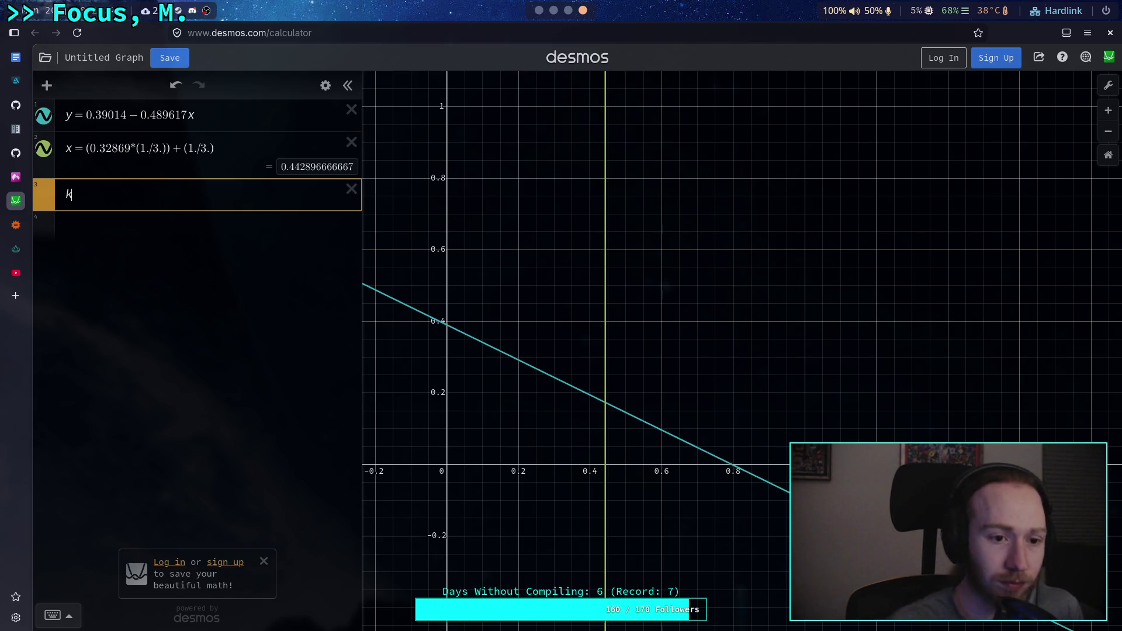
type("=")
key("BackSpace")
key("BackSpace")
type("x =")
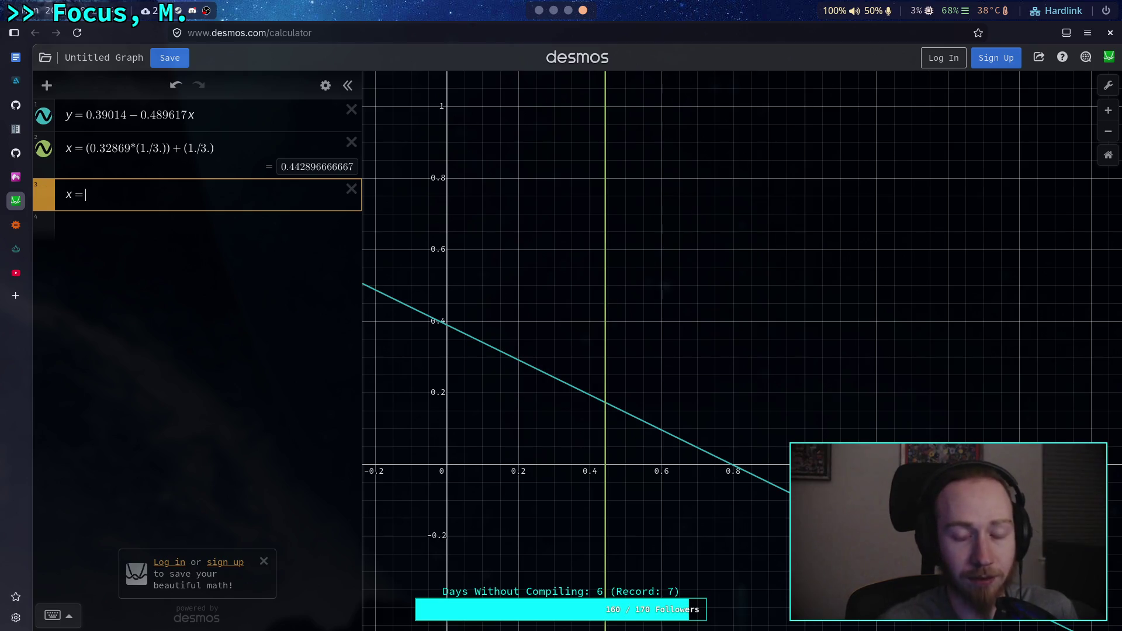
key("super+1")
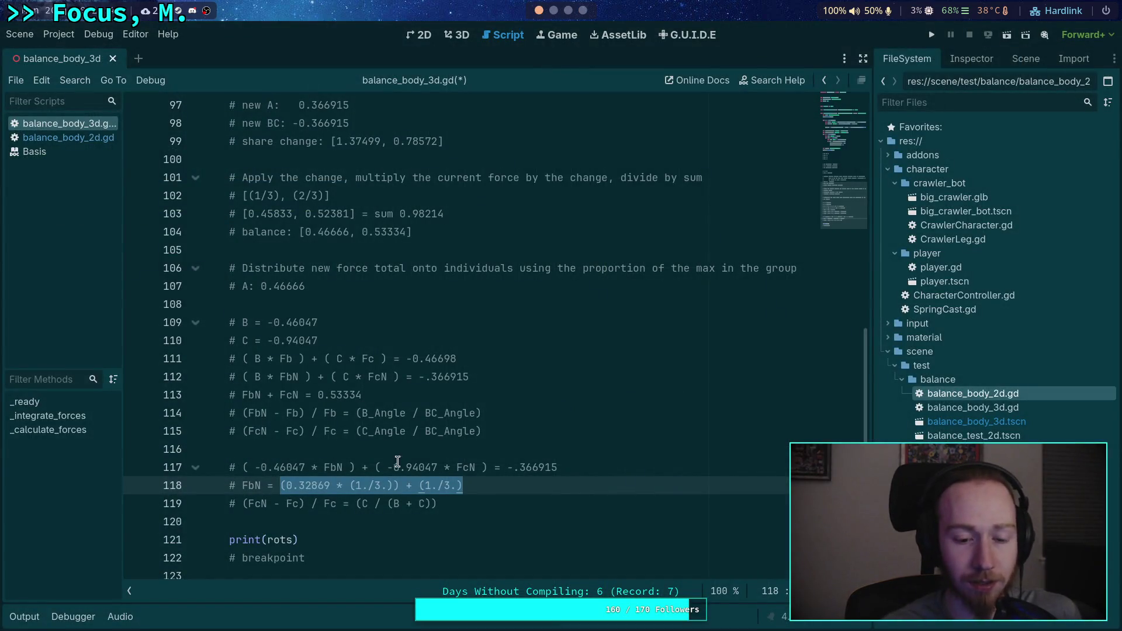
Step: Rewrite line 119 as # FcN = ((C / (B + C)) * Fc) + Fc and insert a blank line above
key("Down")
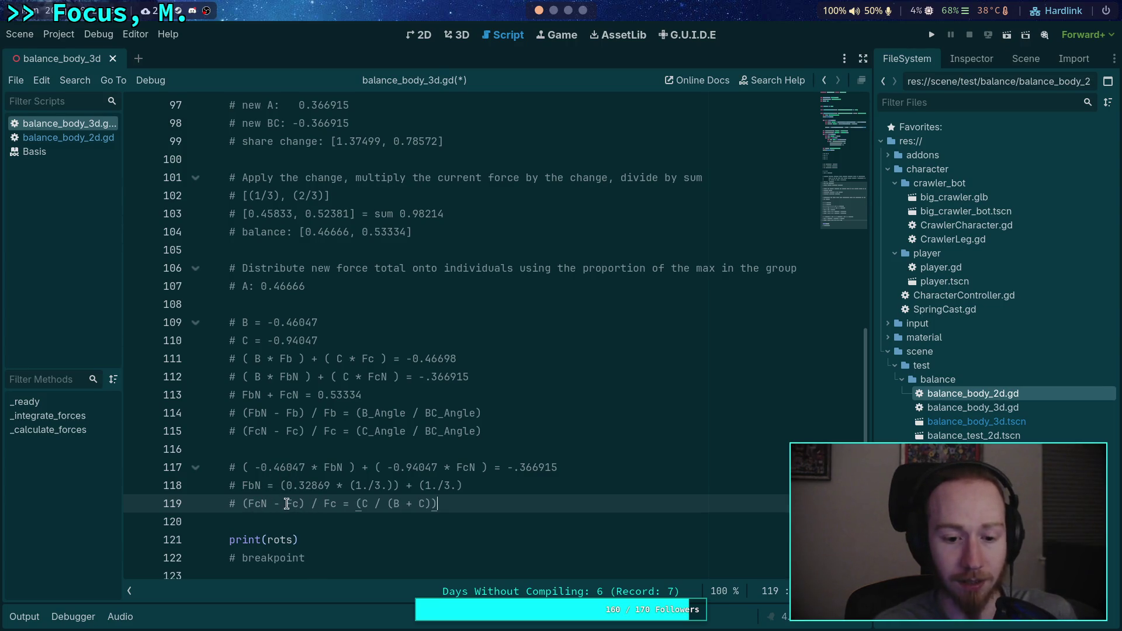
left_click(246, 506)
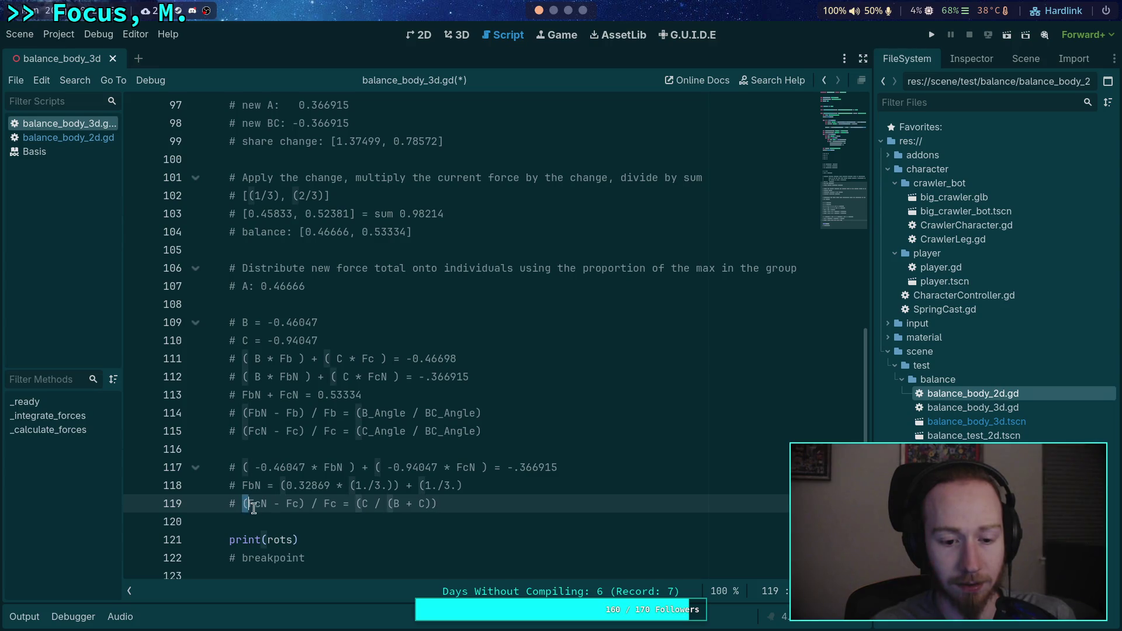
key("Delete")
left_click_drag(267, 506, 331, 505)
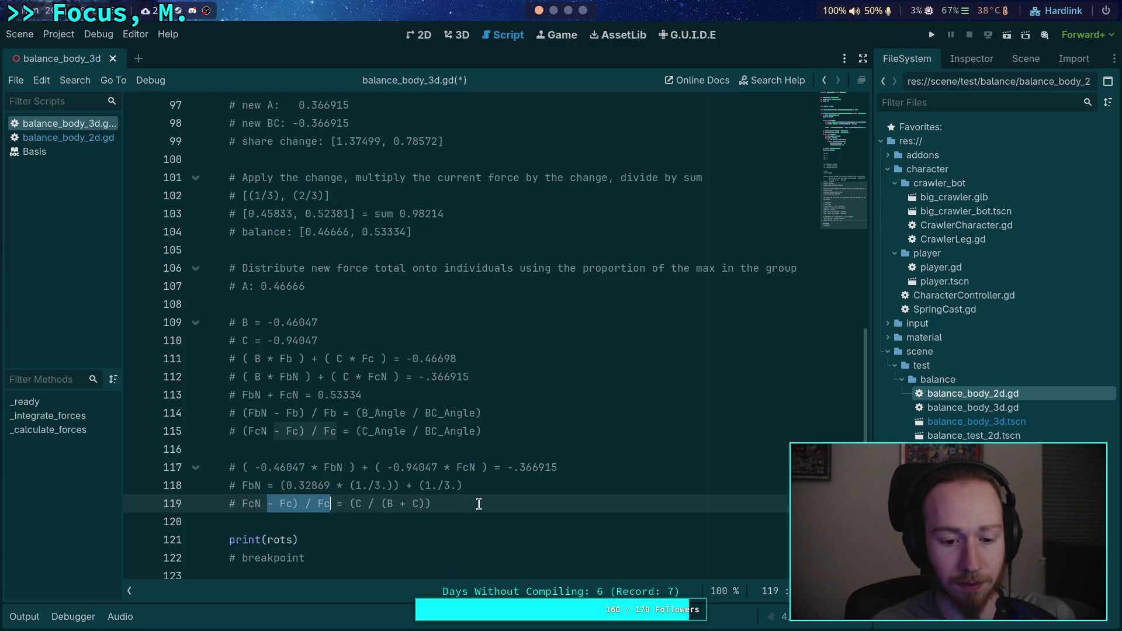
key("BackSpace")
left_click(438, 506)
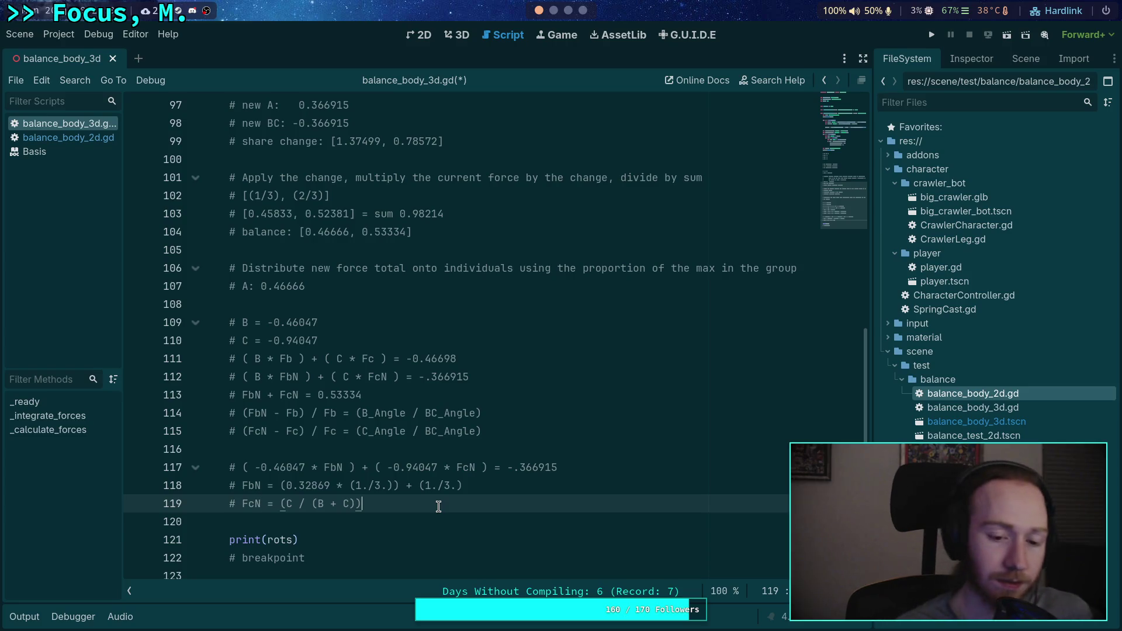
type("*")
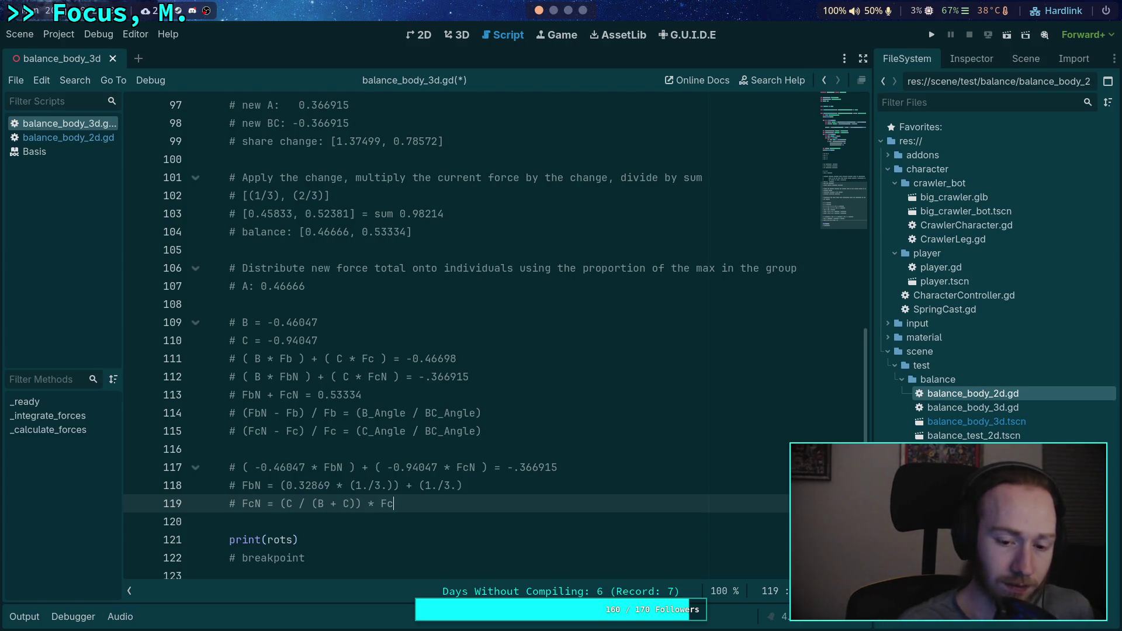
left_click_drag(280, 503, 405, 504)
type("(")
left_click_drag(287, 486, 389, 489)
left_click(326, 489)
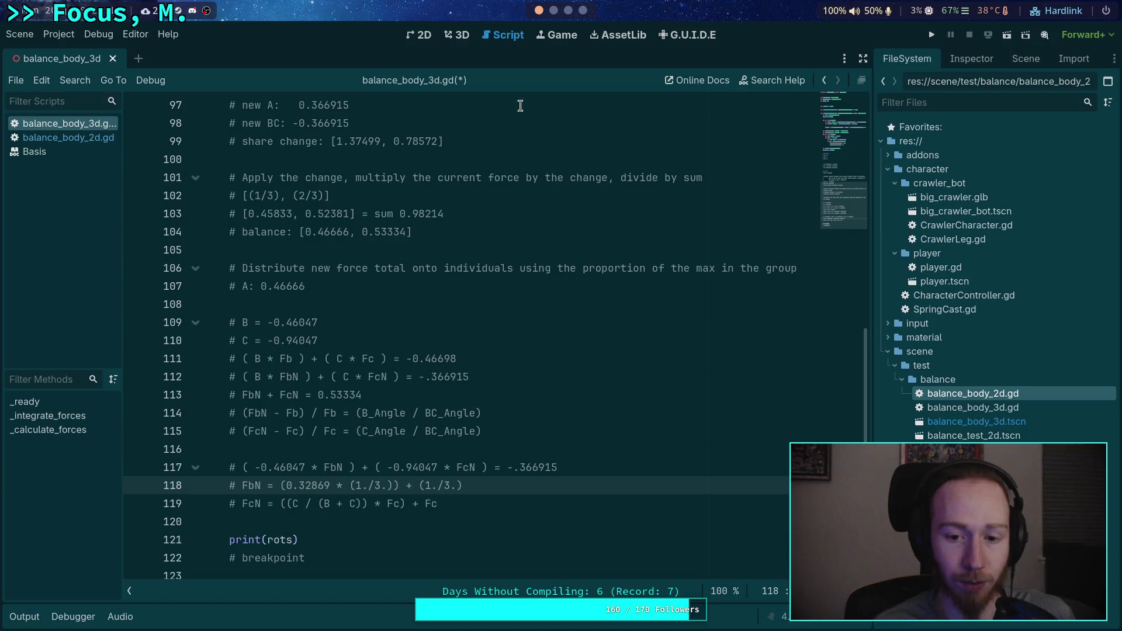
left_click(558, 447)
key("Return")
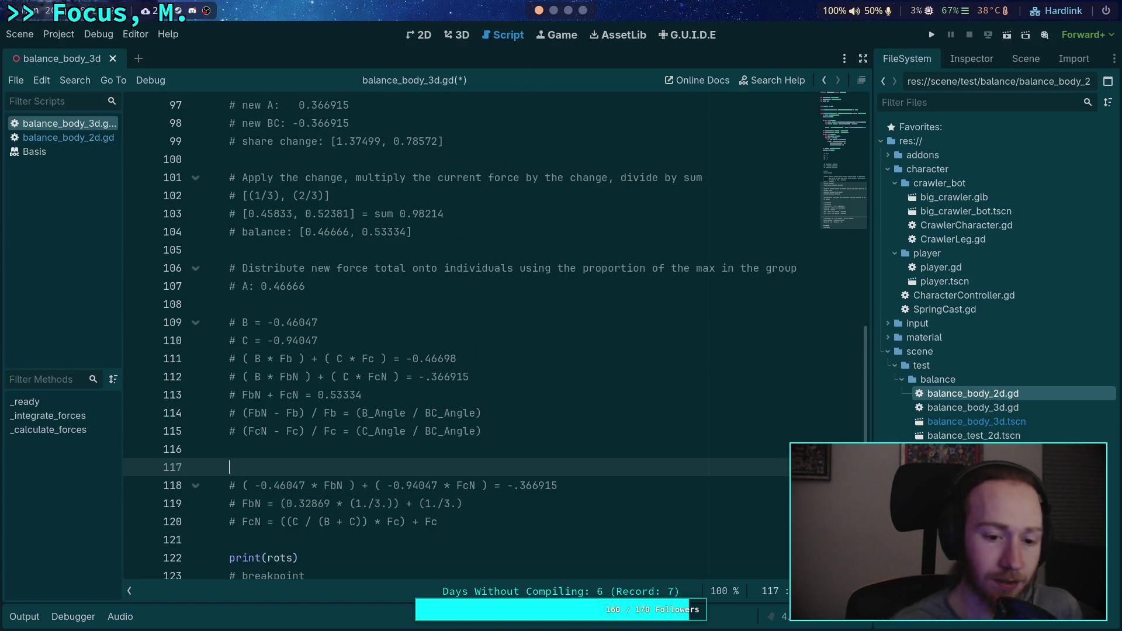
Step: Start a '# B' comment line and paste -1.40094 as the B + C value
type("# B + C =")
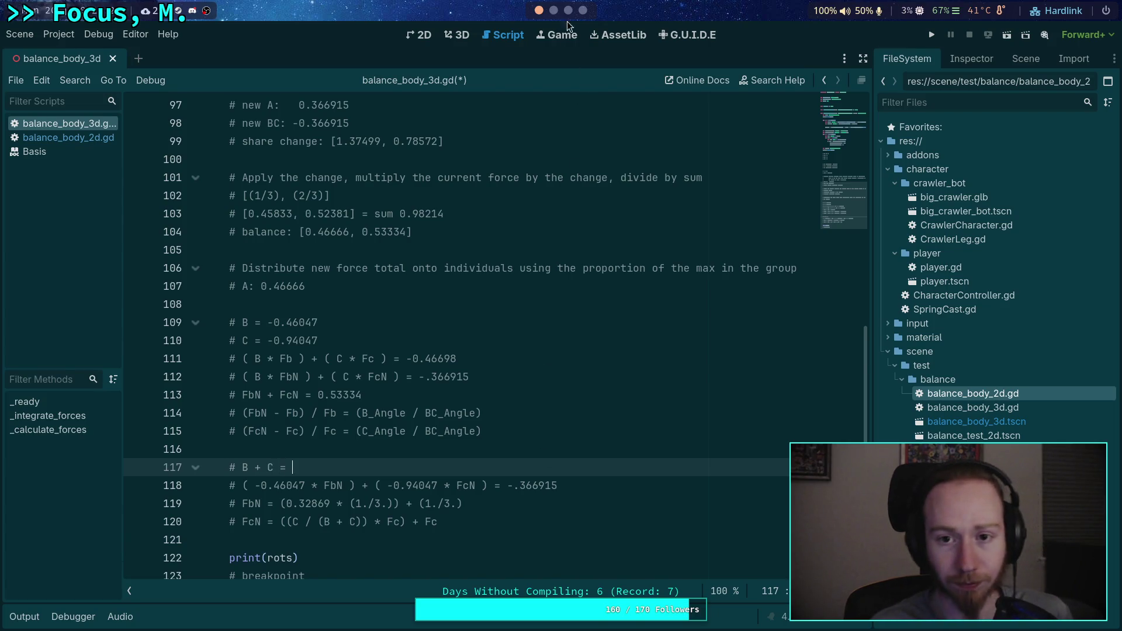
key("super+4")
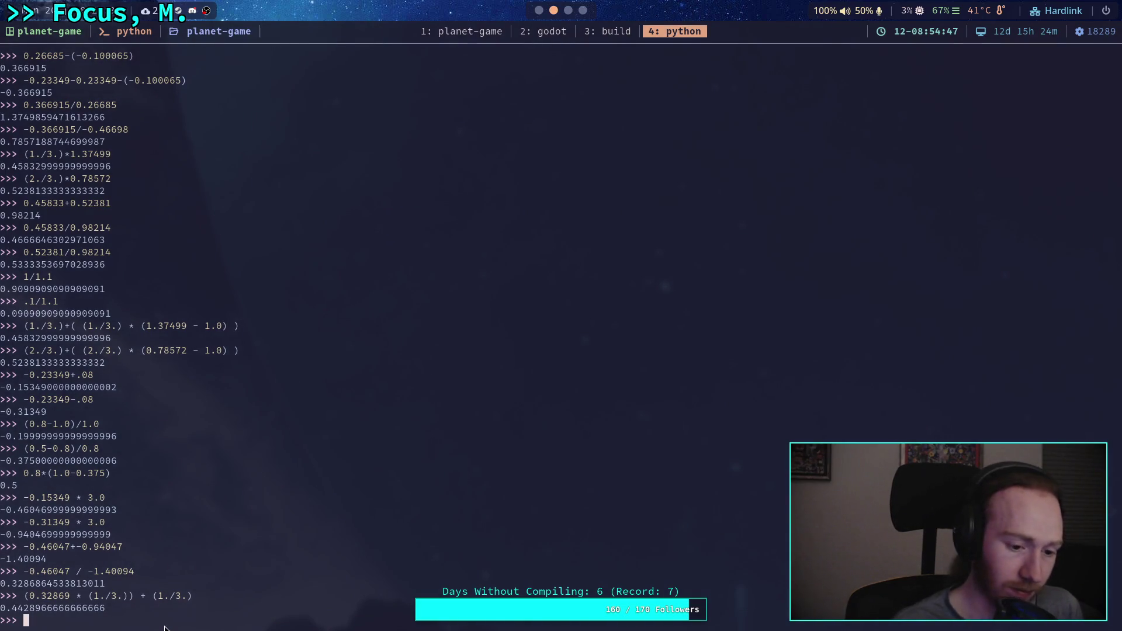
key("super+2")
type("-1.40094")
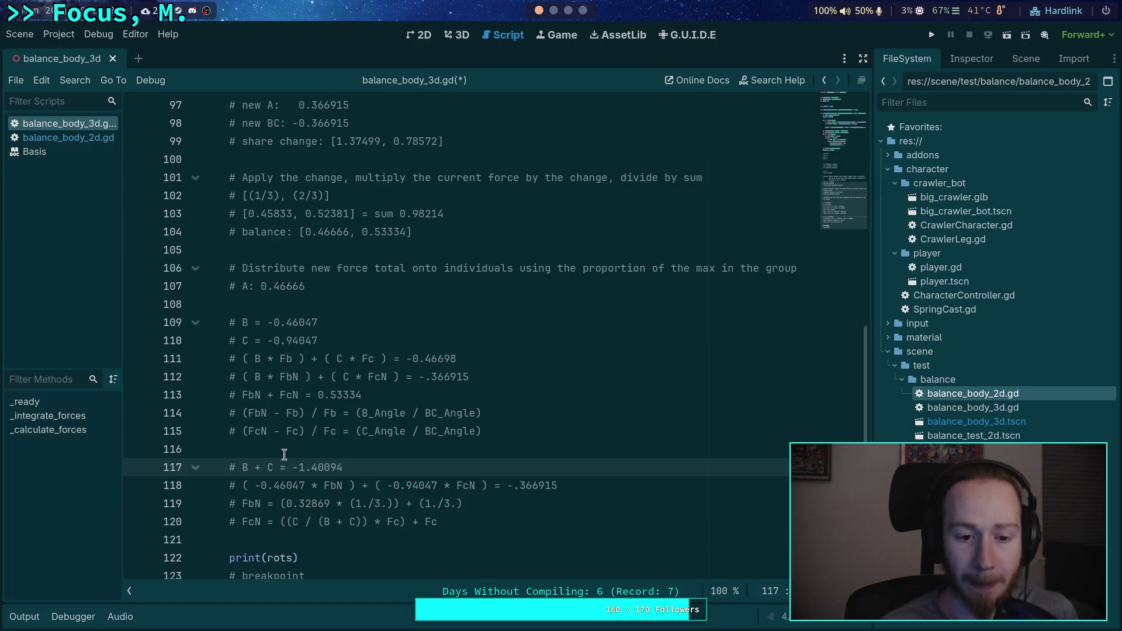
Step: Copy the C value -0.94047 into Python and substitute it for C in the FcN formula
left_click(274, 341)
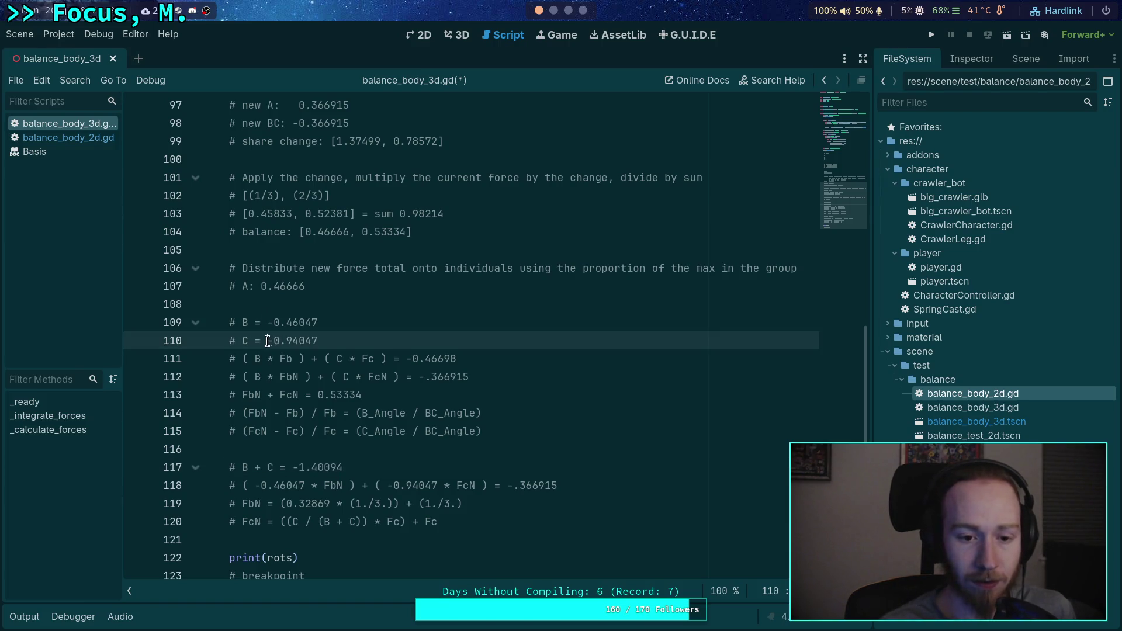
left_click_drag(324, 342, 266, 341)
right_click(292, 343)
left_click(316, 403)
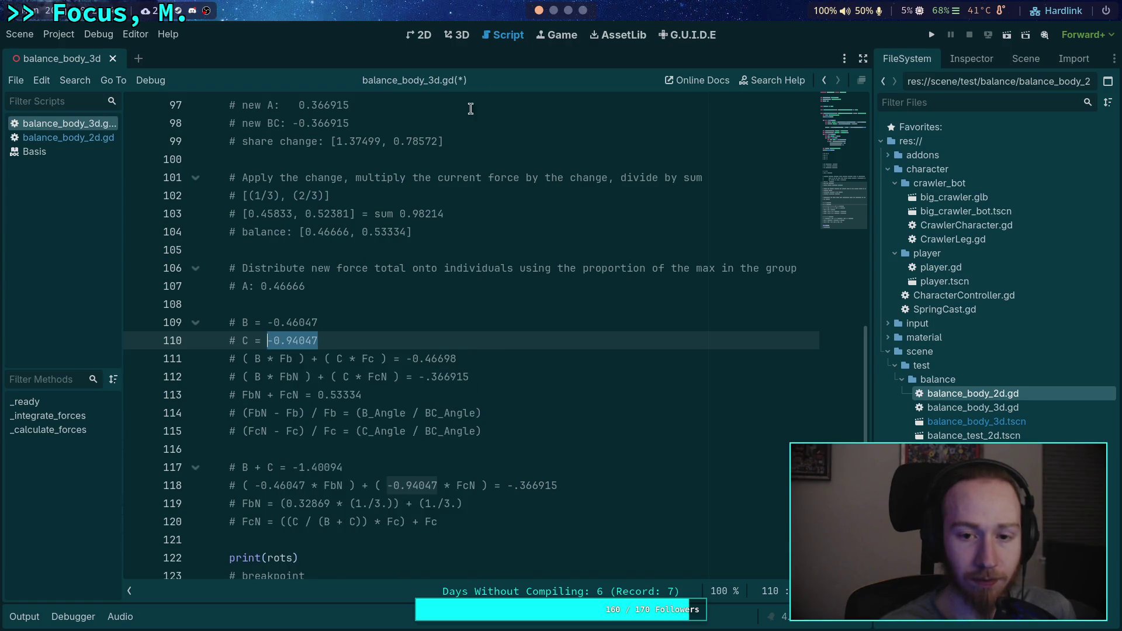
left_click(562, 13)
key("ctrl+shift+v")
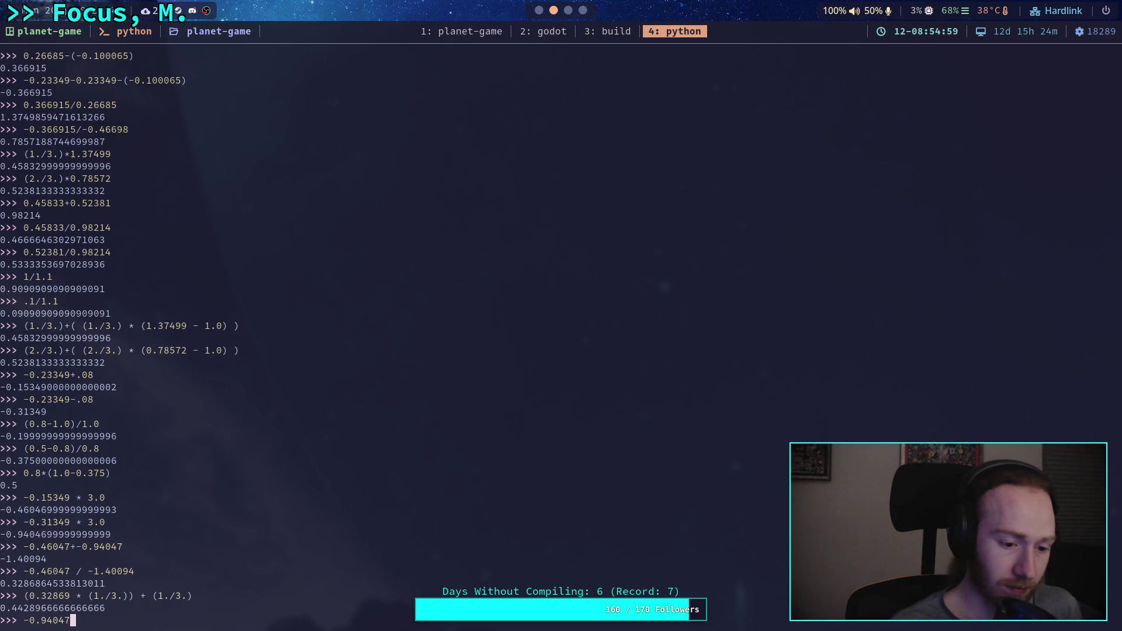
key("super+1")
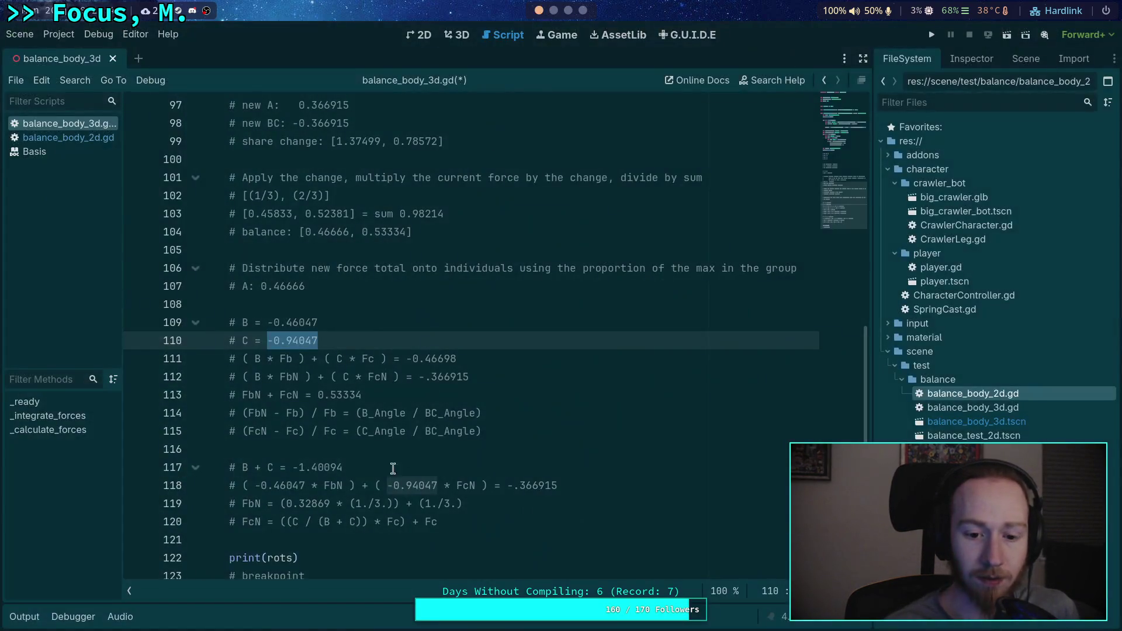
double_click(296, 522)
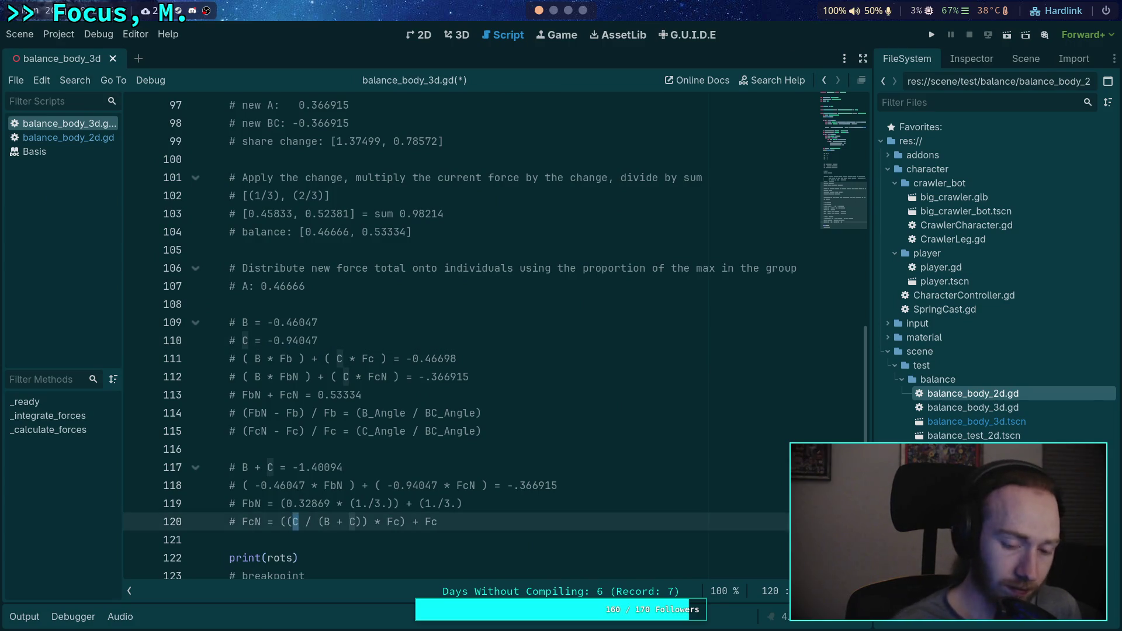
type("-0.94047")
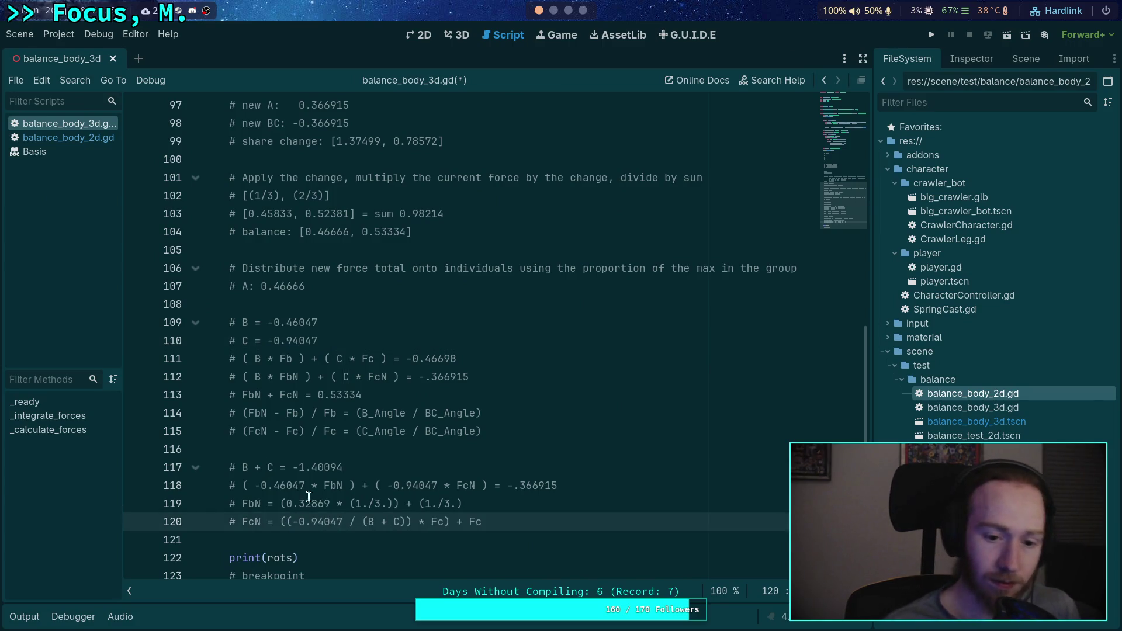
Step: Replace (B + C) in the FcN formula with -1.40094
left_click_drag(293, 467, 344, 468)
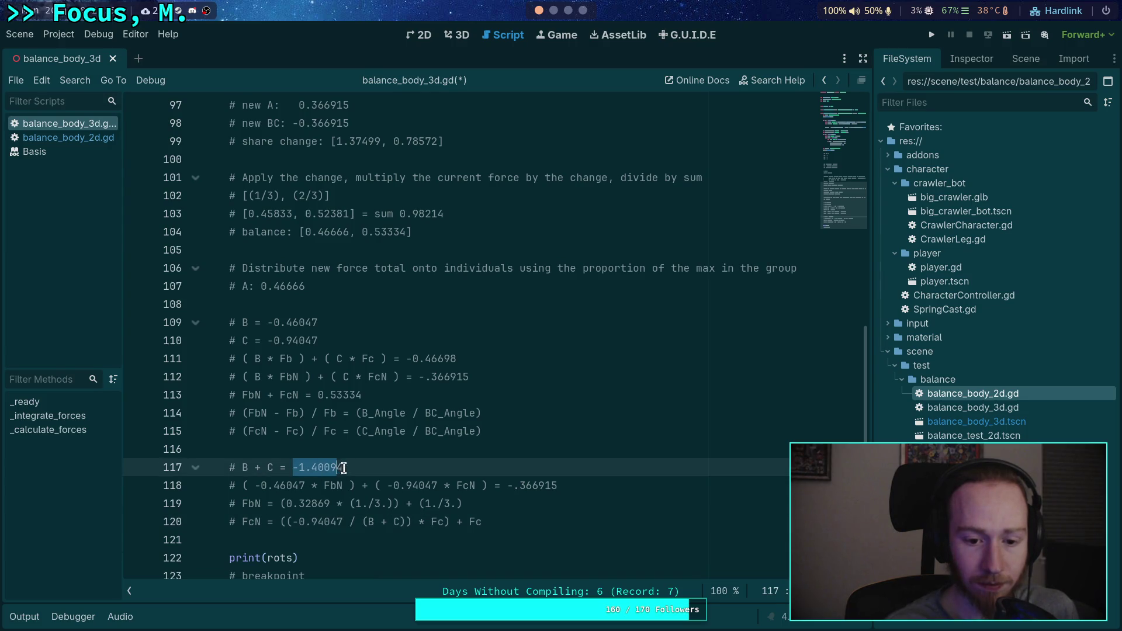
right_click(296, 468)
left_click(350, 442)
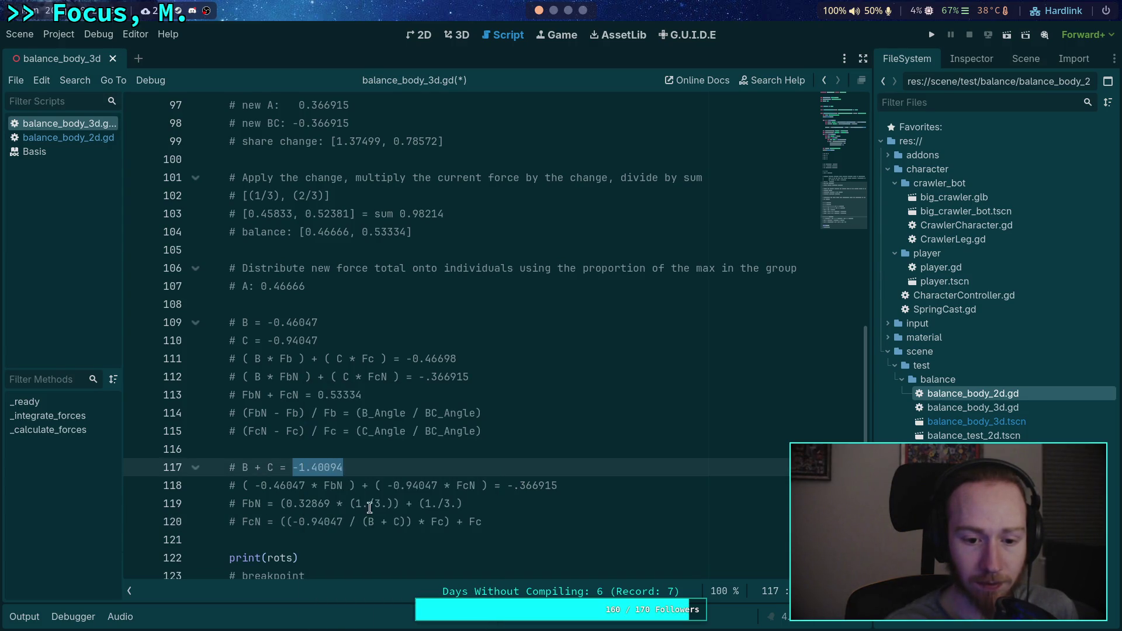
left_click_drag(362, 522, 407, 521)
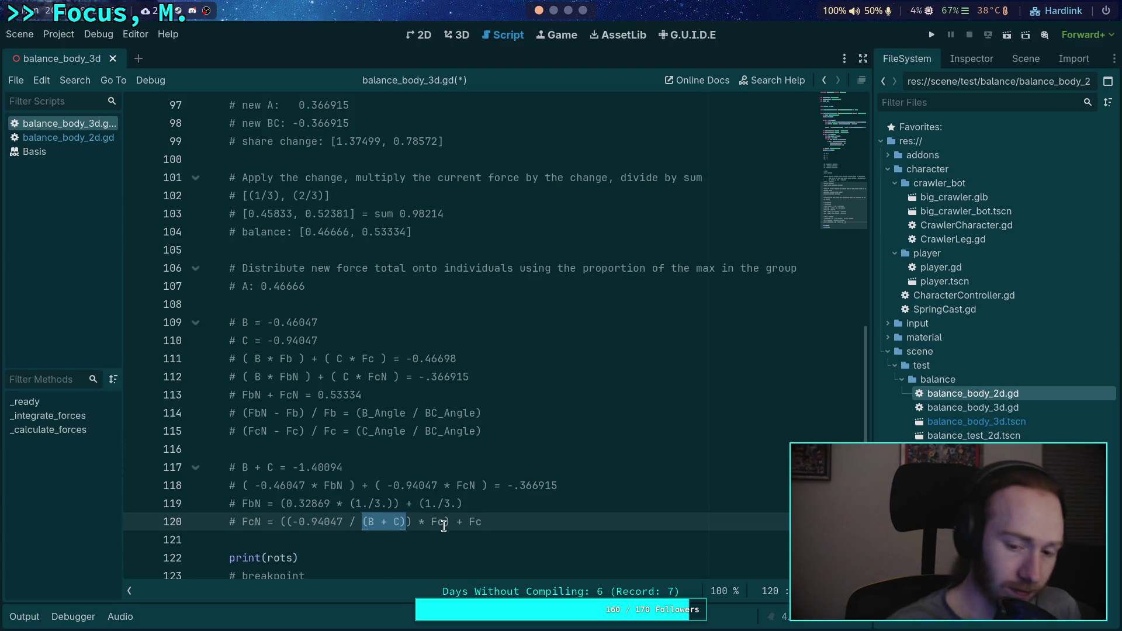
key("ctrl+v")
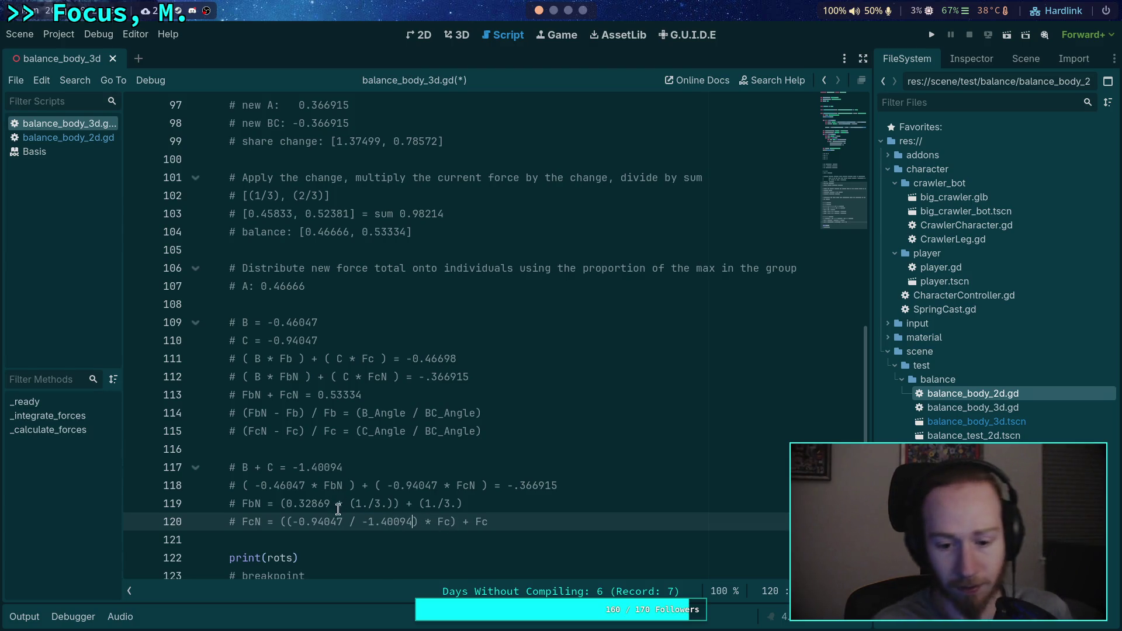
key("Right")
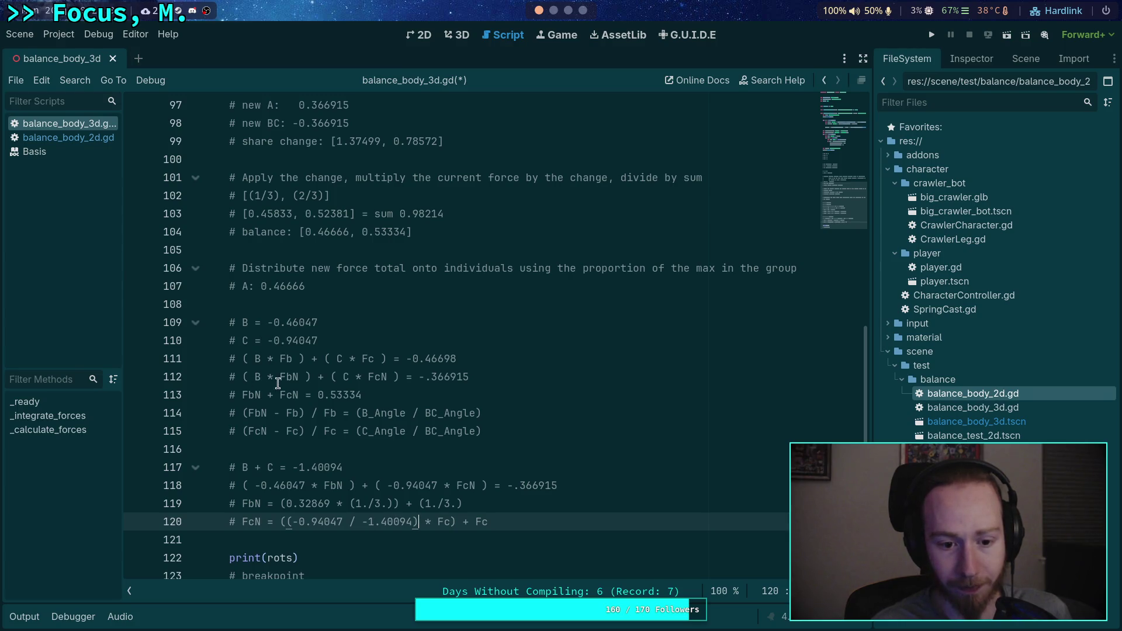
Step: Replace both Fc terms with (1./3.) and copy the finished FcN expression
double_click(446, 522)
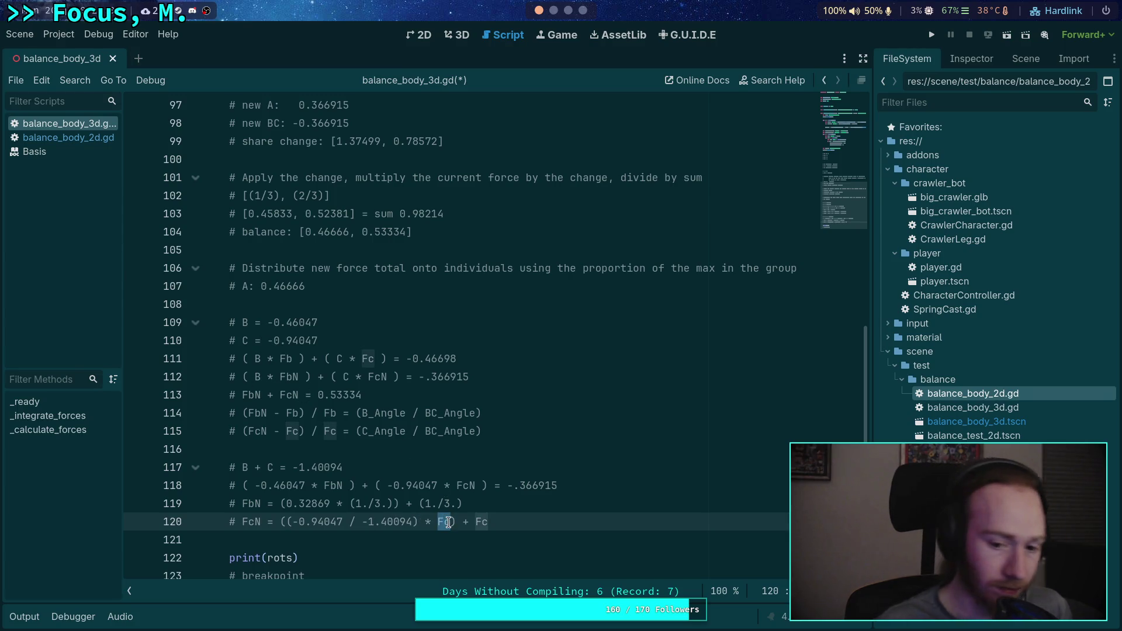
type("(1.")
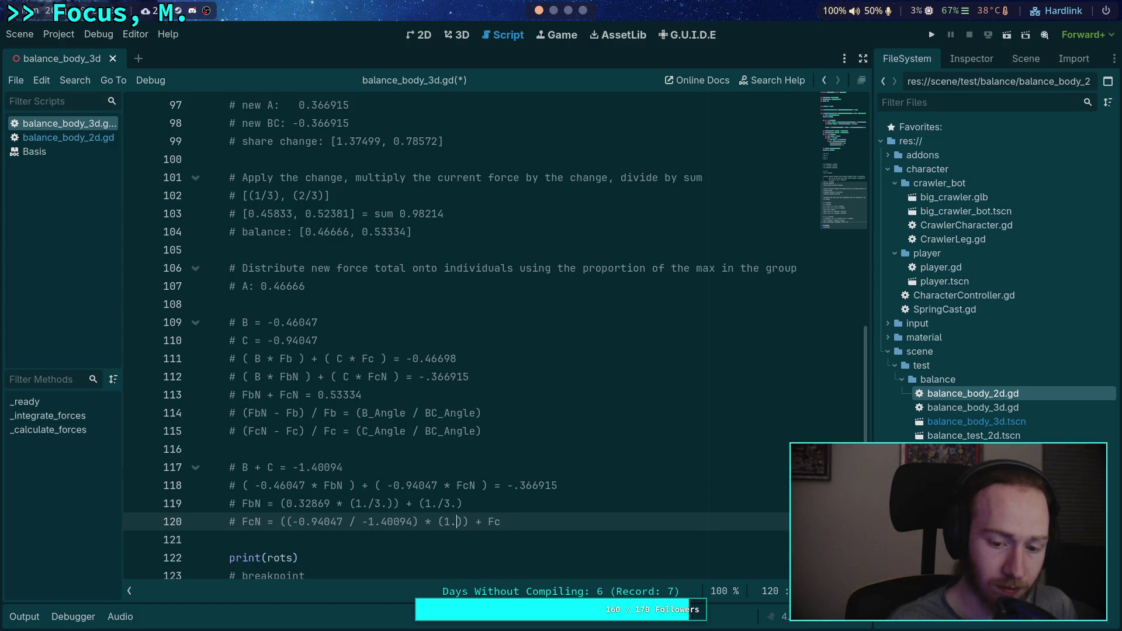
type("/3.")
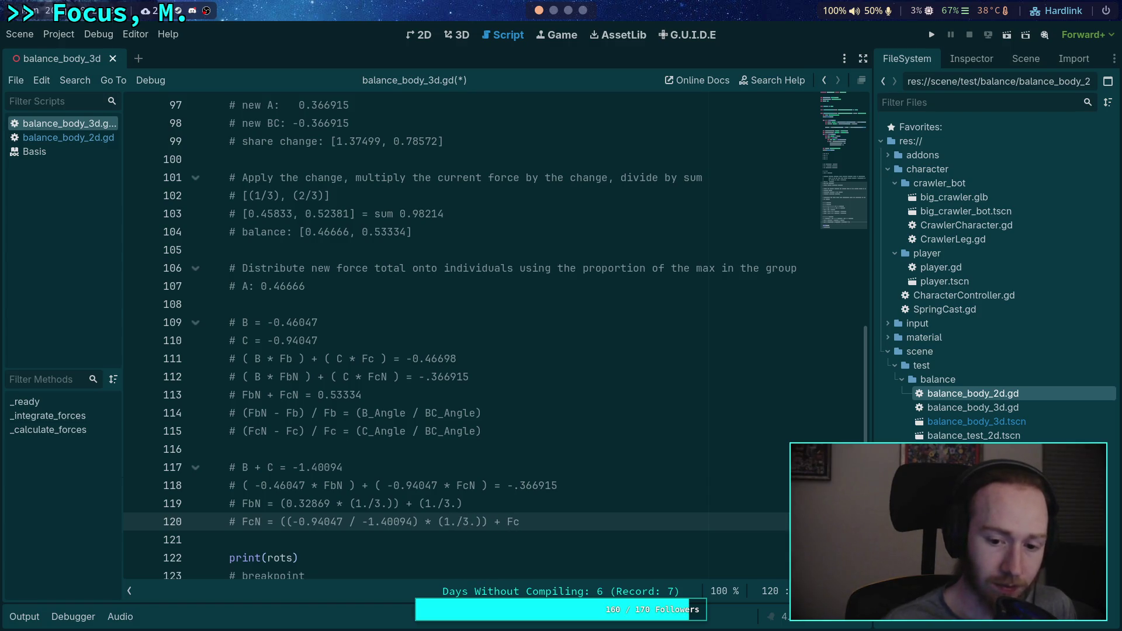
double_click(521, 522)
type("(1")
key("BackSpace")
key("BackSpace")
key("BackSpace")
type("1./3.")
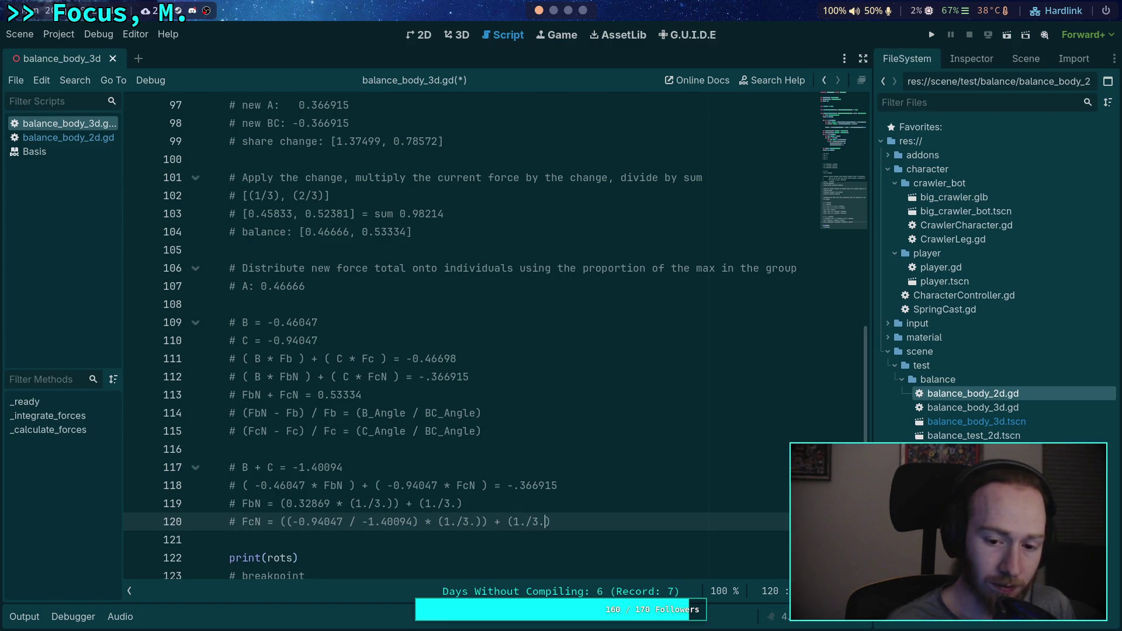
left_click_drag(551, 522, 280, 526)
right_click(280, 527)
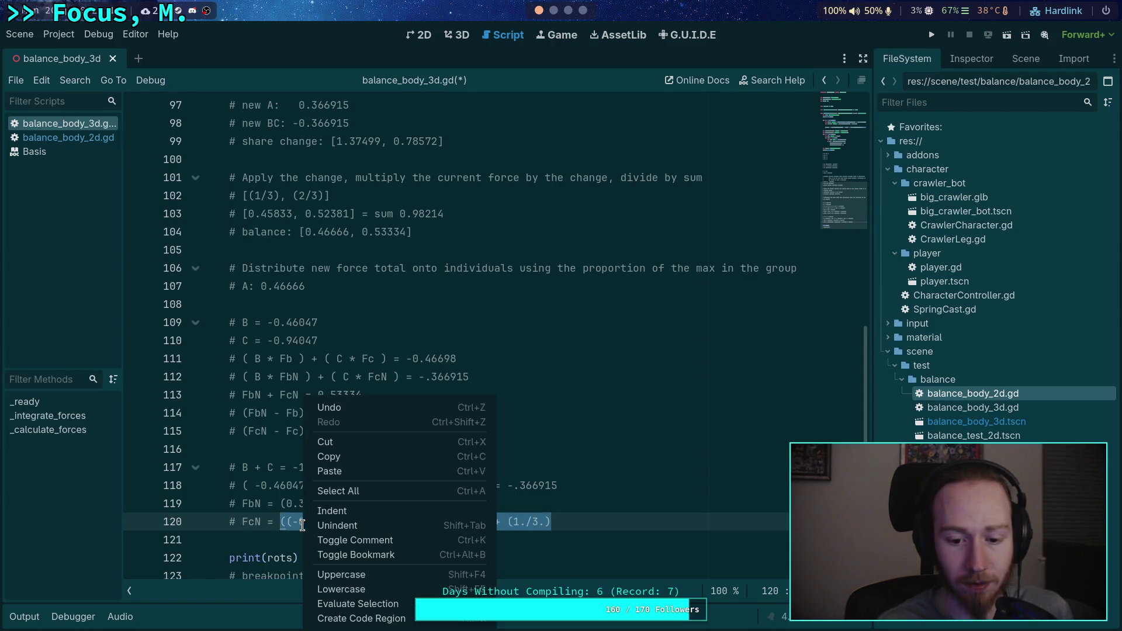
left_click(338, 457)
Step: Evaluate ((-0.94047 / -1.40094) * (1./3.)) + (1./3.) in Python, giving 0.5571045155395663
key("super+2")
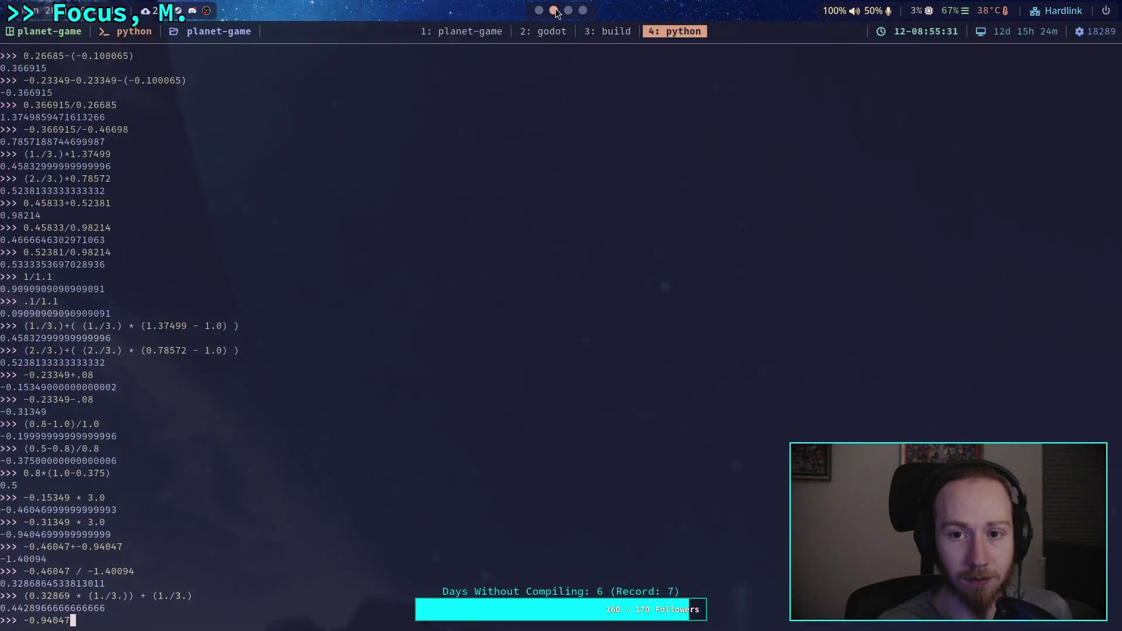
type("-")
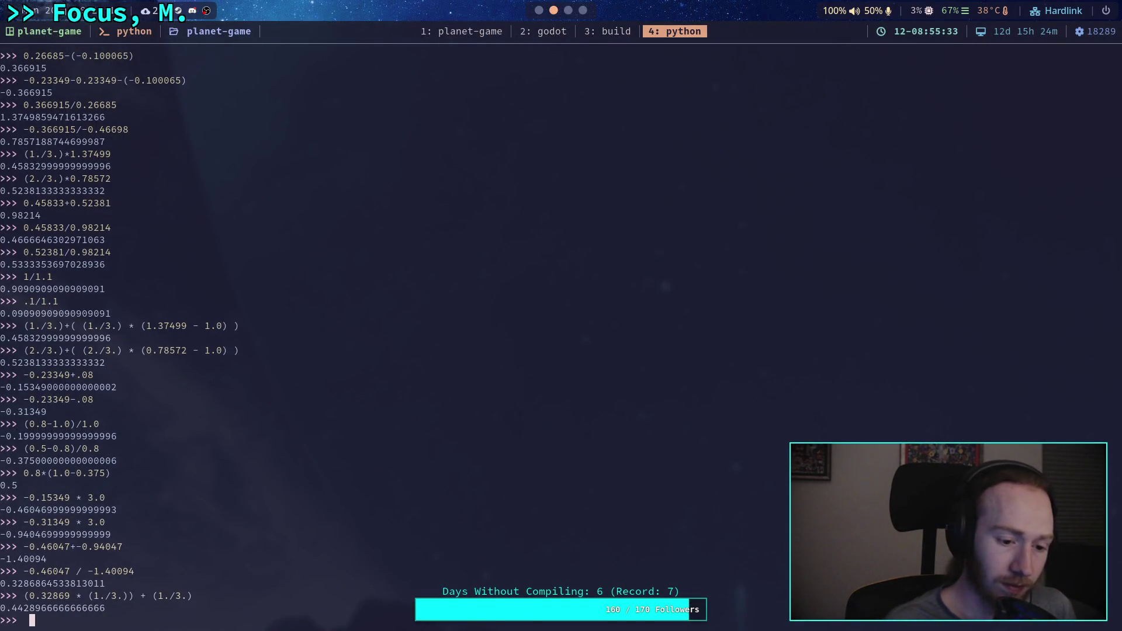
key("ctrl+shift+v")
key("Return")
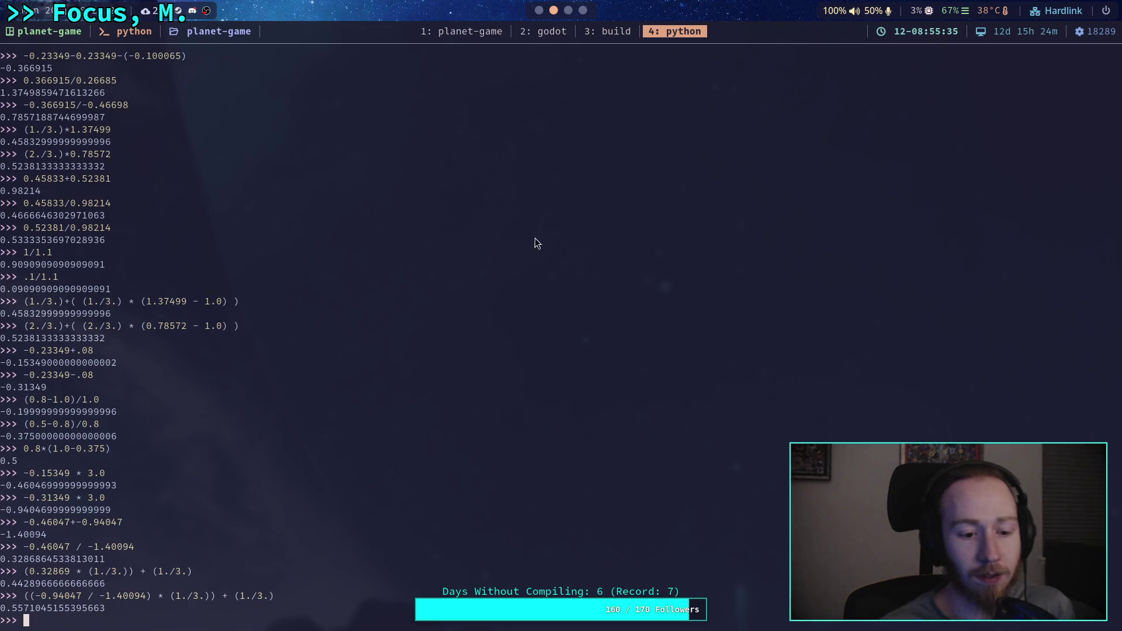
left_click(539, 10)
left_click(554, 10)
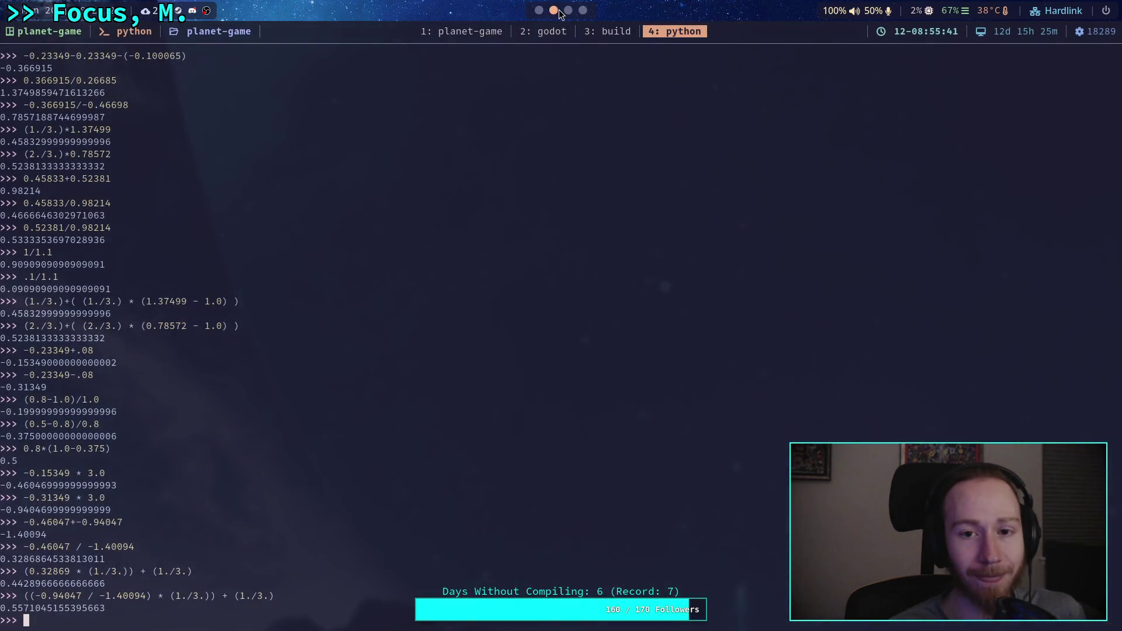
left_click(582, 10)
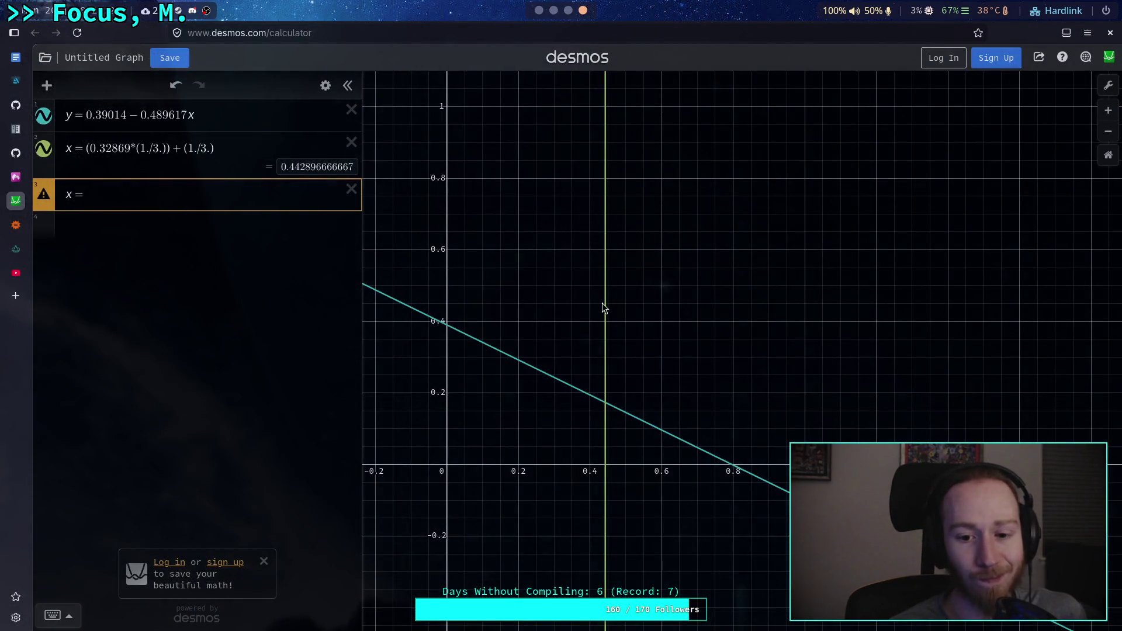
left_click(393, 298)
mouse_move(392, 301)
left_mouse_down()
mouse_move(369, 292)
mouse_move(392, 300)
left_mouse_up()
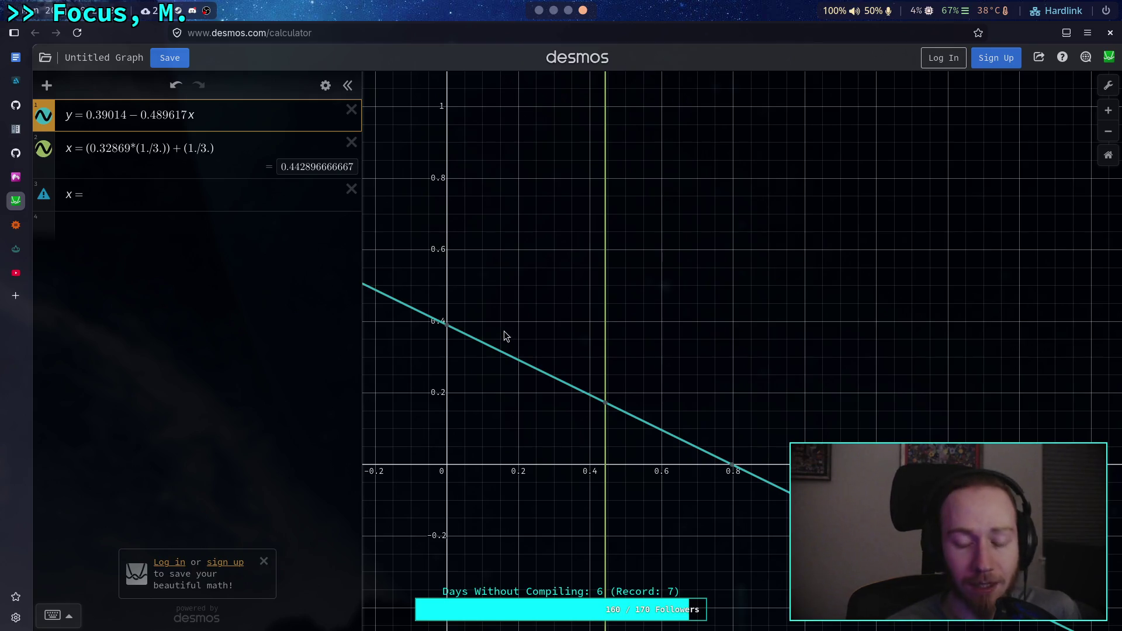
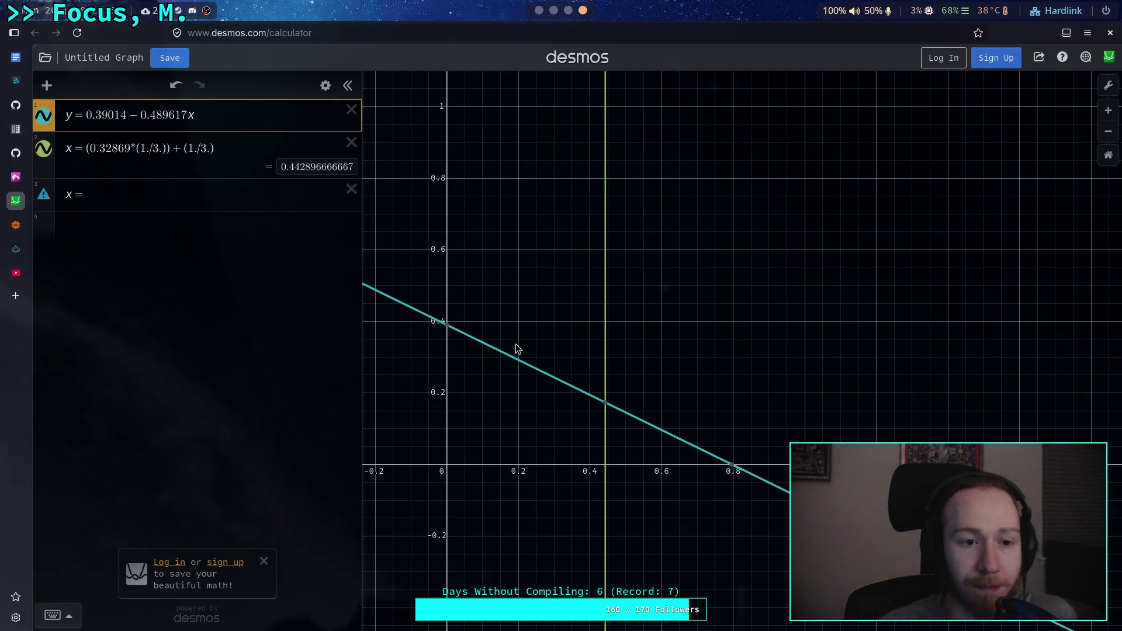
Step: Add an empty fourth expression row in Desmos, then bring up the Godot script editor
left_click(153, 242)
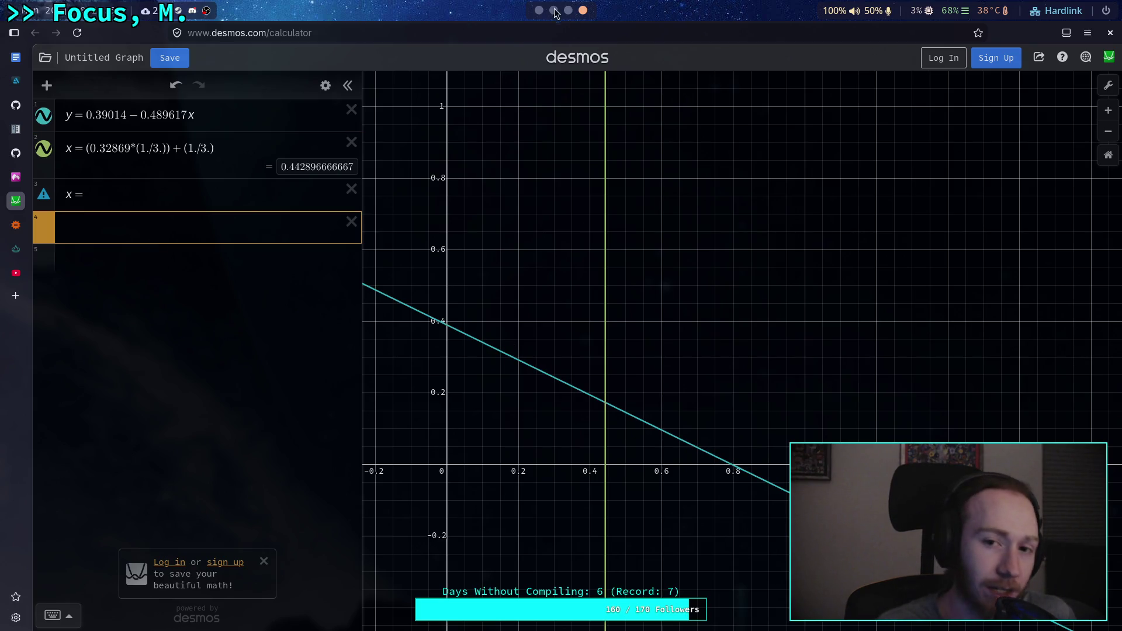
left_click(539, 11)
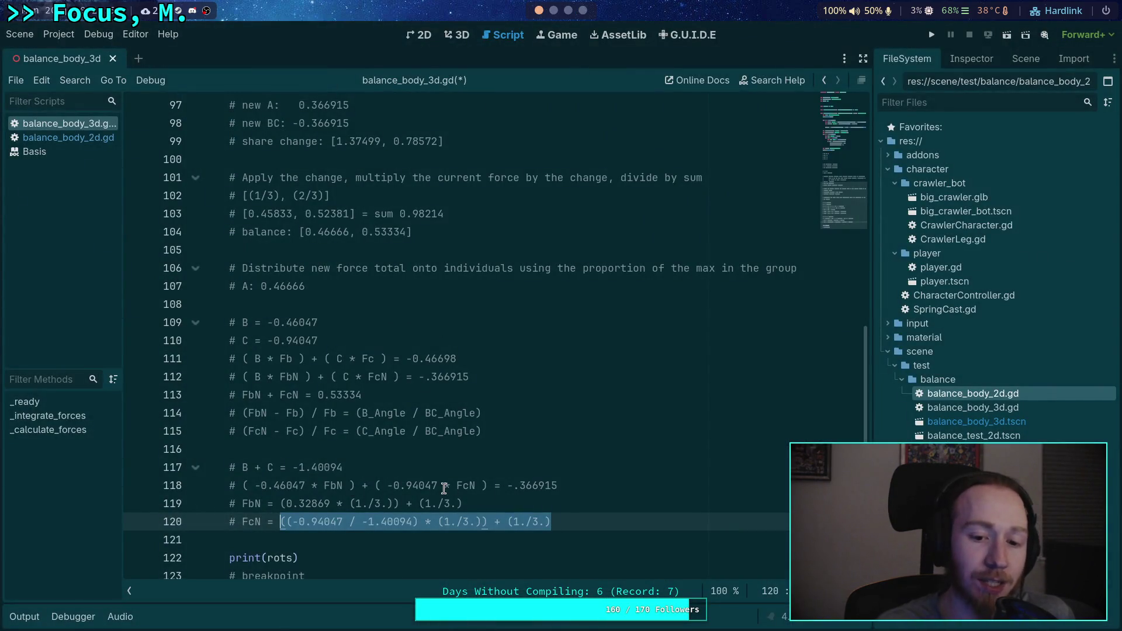
Step: Review the B_Angle / BC_Angle and C_Angle / BC_Angle ratios on lines 114–115, then return to Desmos
left_click_drag(358, 431, 504, 432)
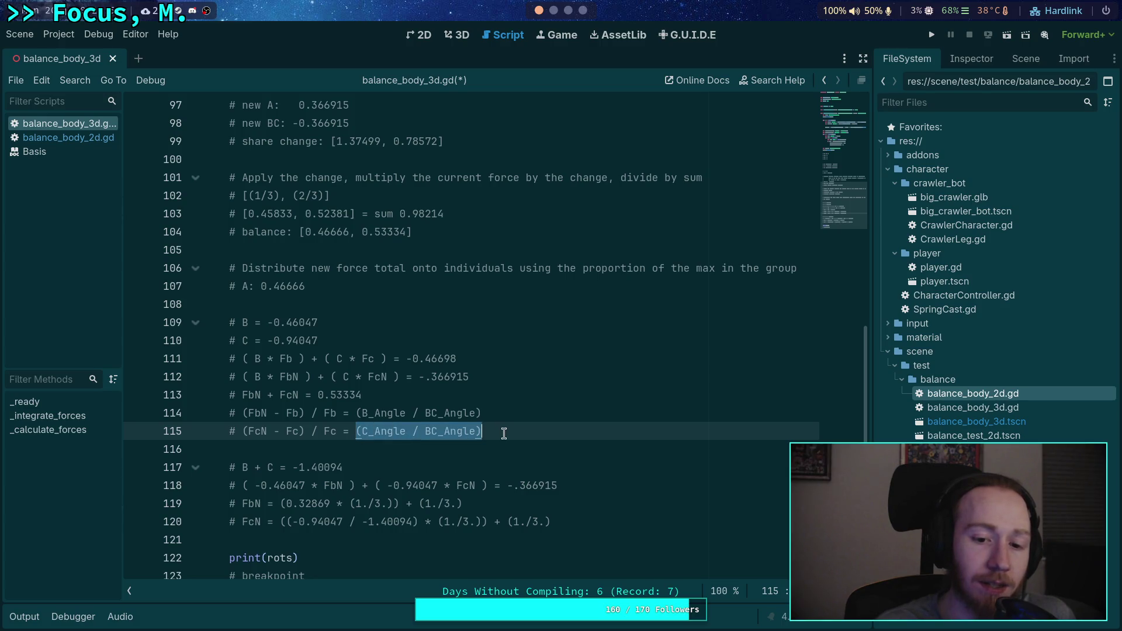
left_click(377, 432)
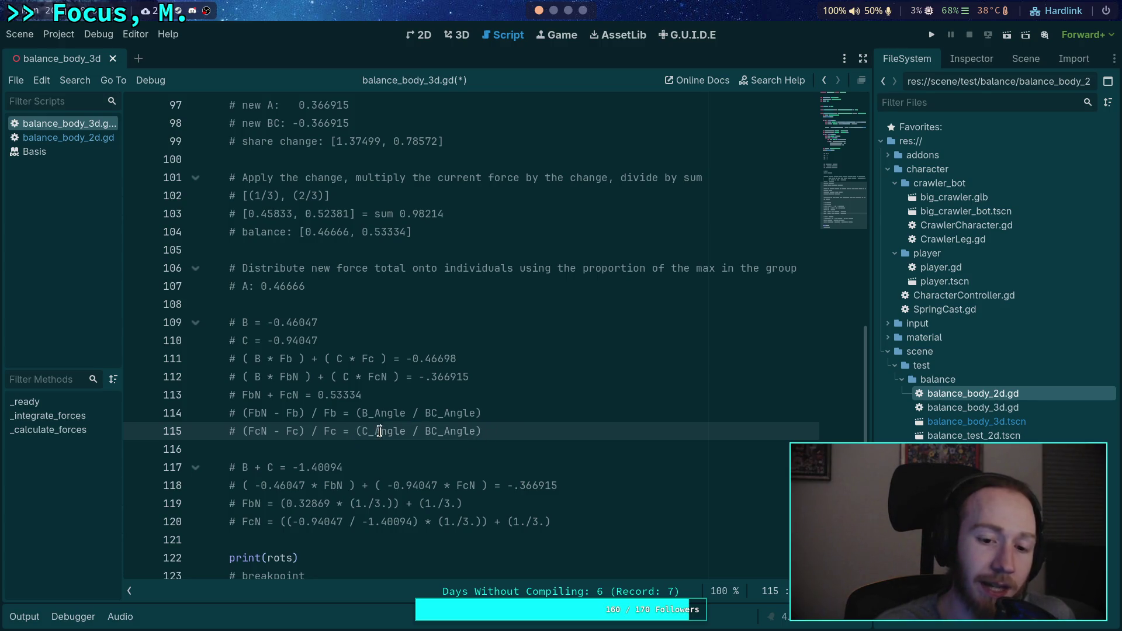
left_click_drag(355, 414, 496, 416)
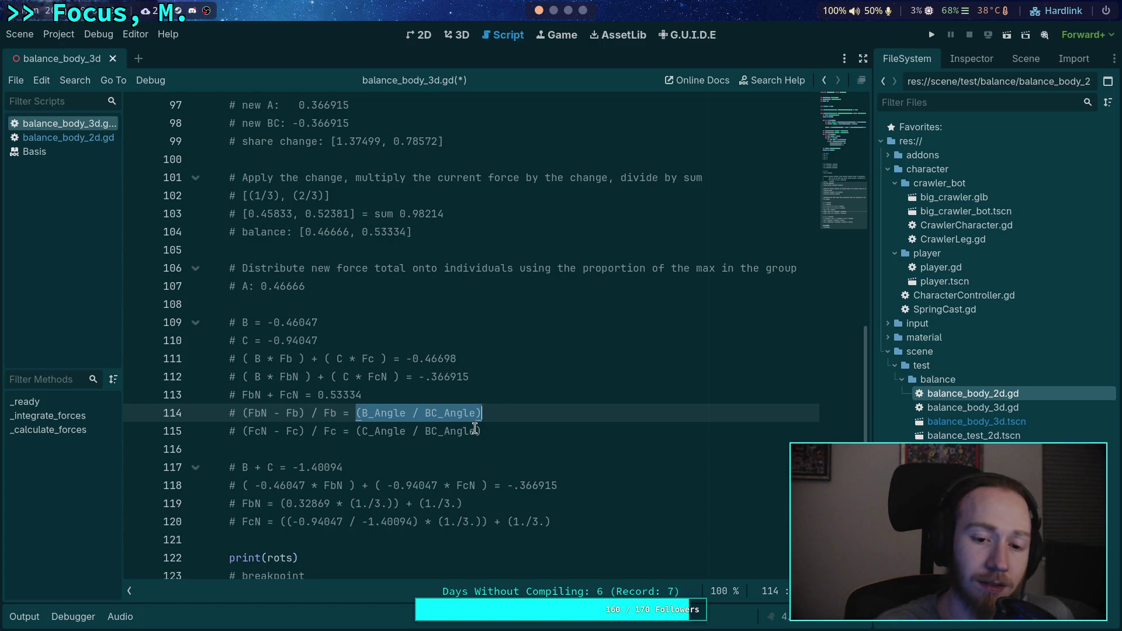
left_click_drag(357, 432, 497, 431)
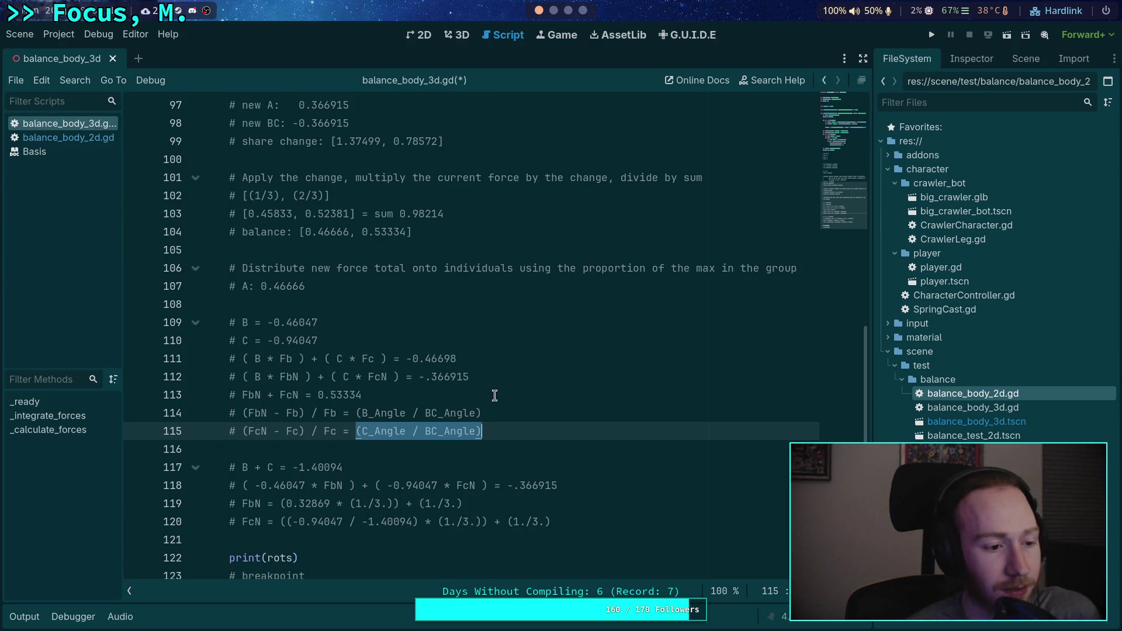
left_click(577, 14)
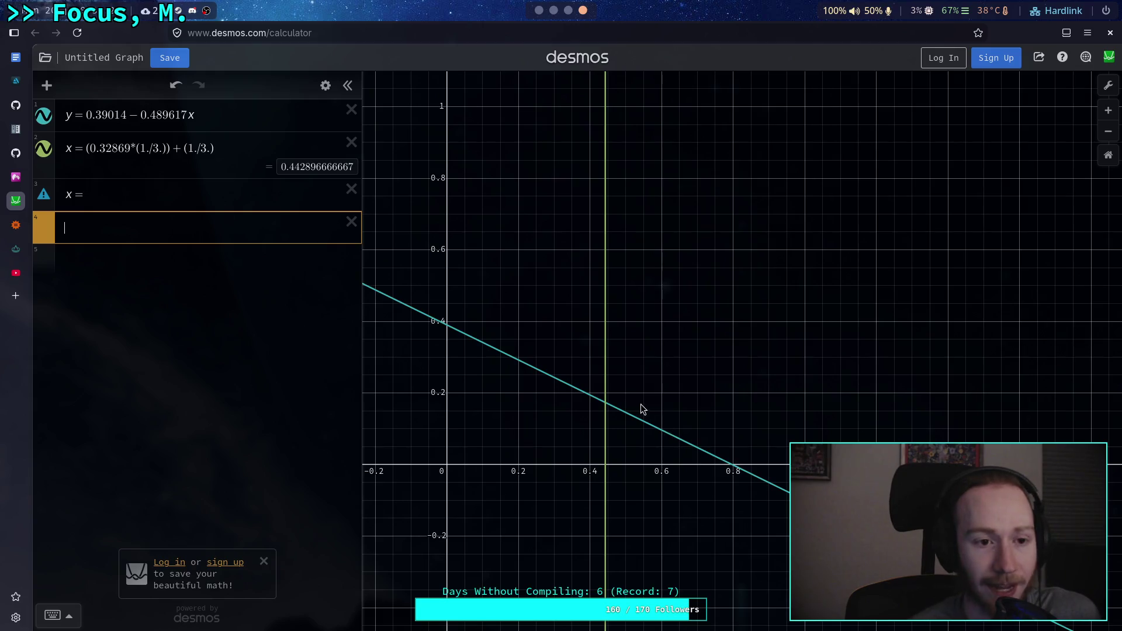
Step: Trace coordinates along the line, then enter the trial band 0 < y < 1/3 in row 4
left_click(472, 339)
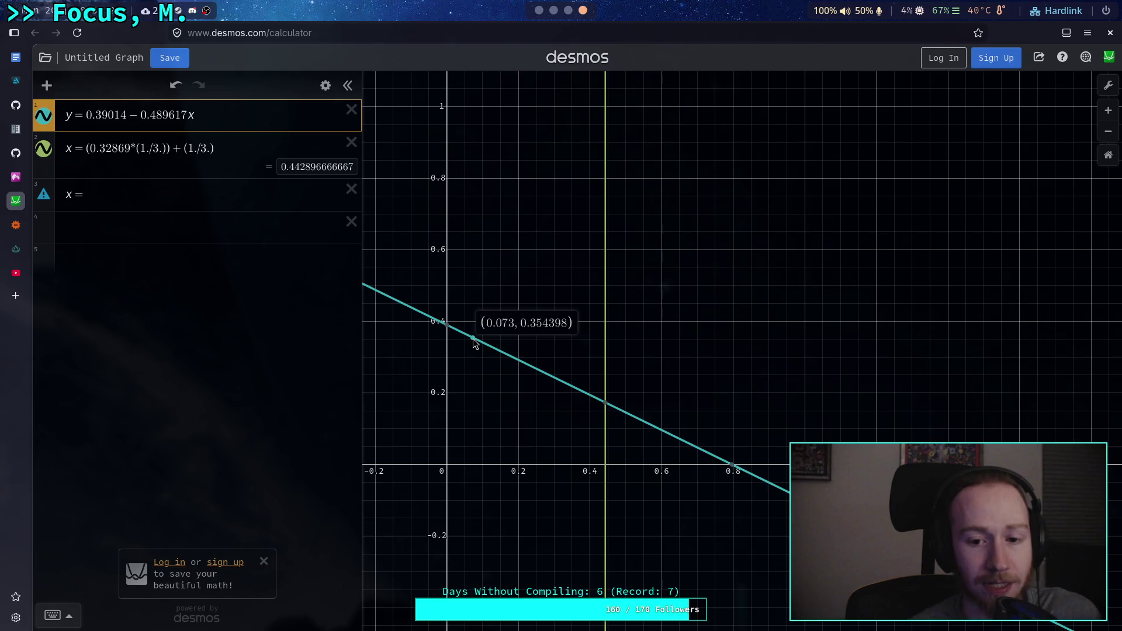
mouse_move(480, 342)
left_mouse_down()
mouse_move(548, 374)
mouse_move(536, 369)
left_mouse_up()
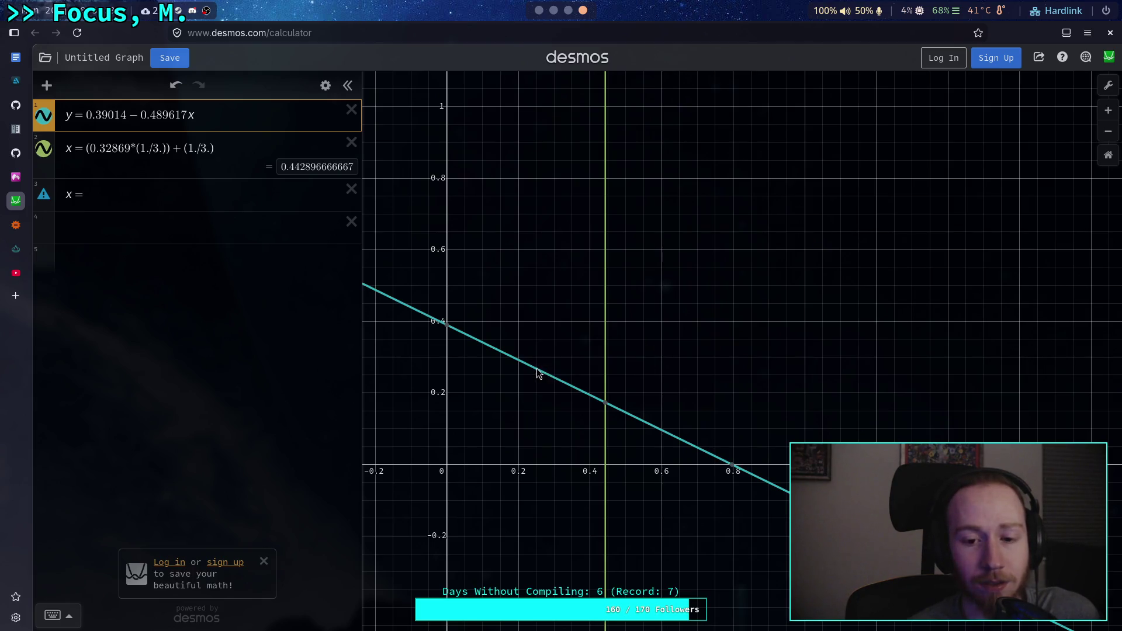
left_click(139, 237)
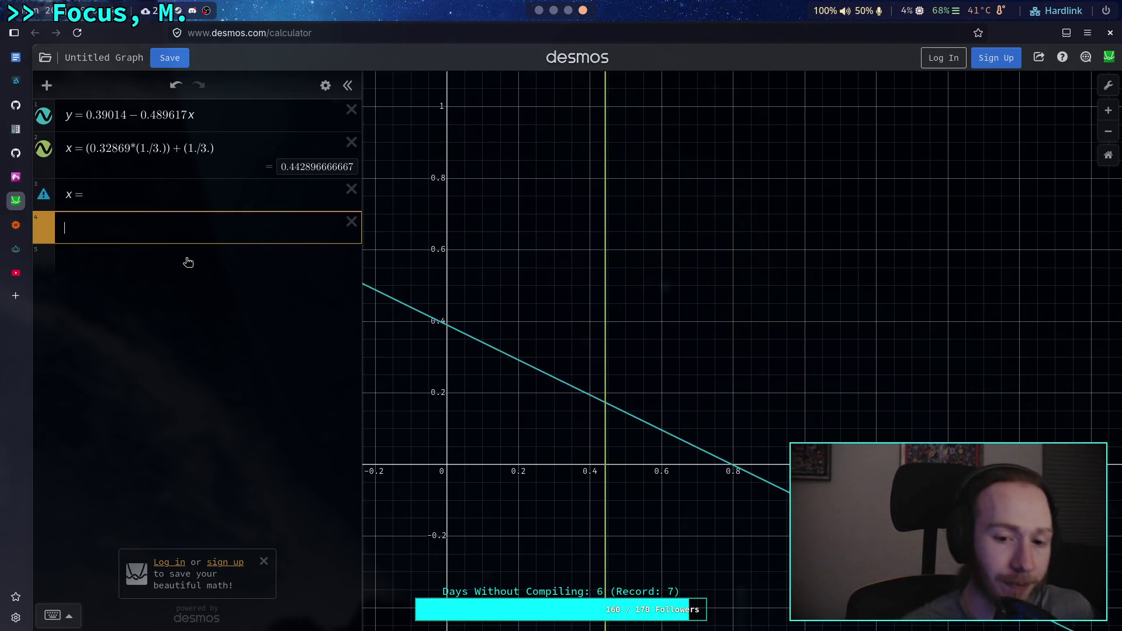
type("y < ")
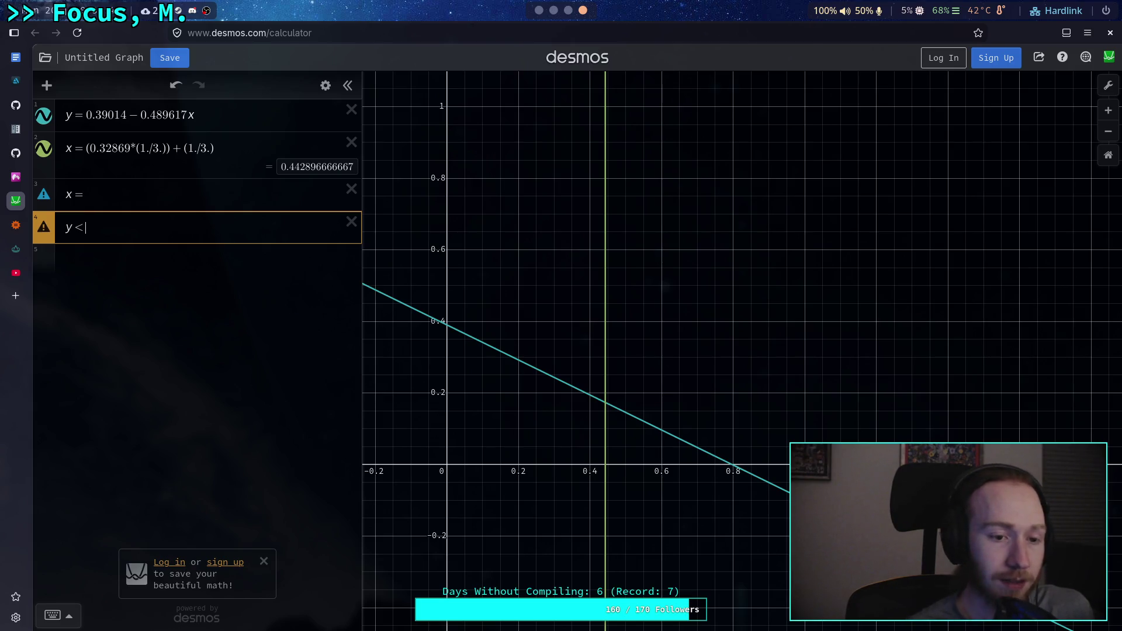
type("1./3")
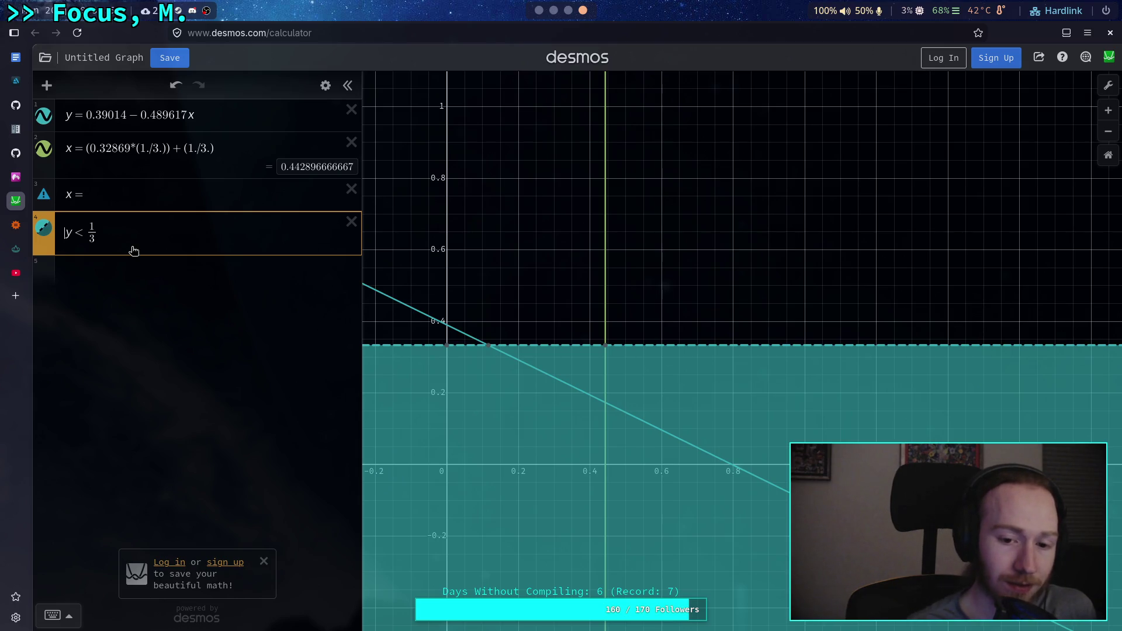
type("0<")
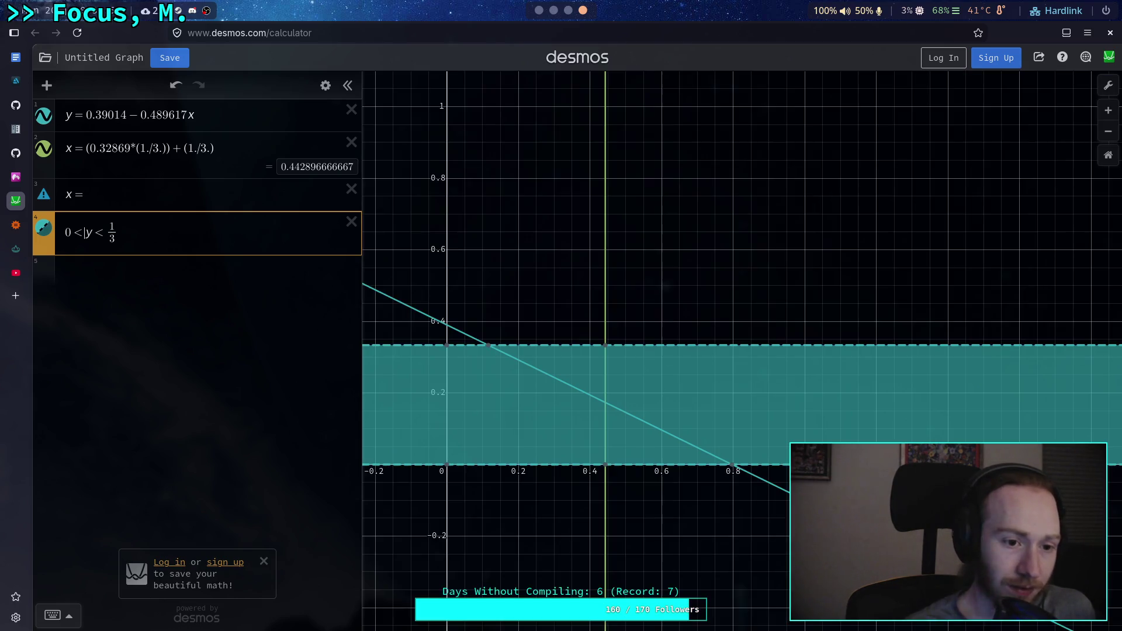
left_click(529, 514)
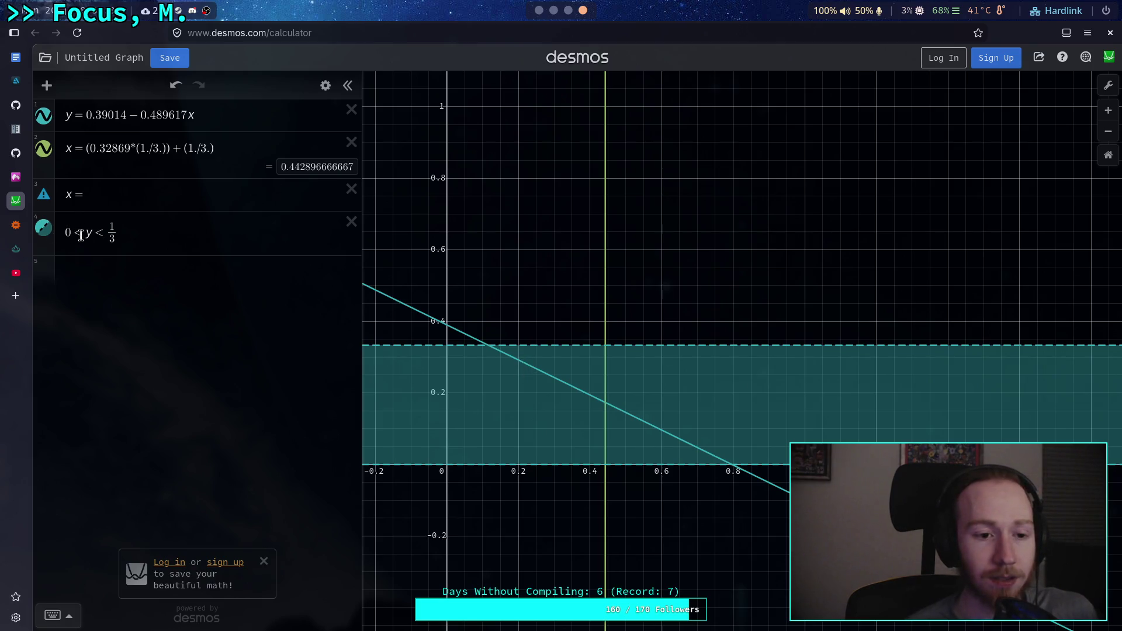
Step: Drop the 0 lower bound, append *x, then overwrite row 4 with x+y<2/3
left_click_drag(81, 236, 63, 235)
key("BackSpace")
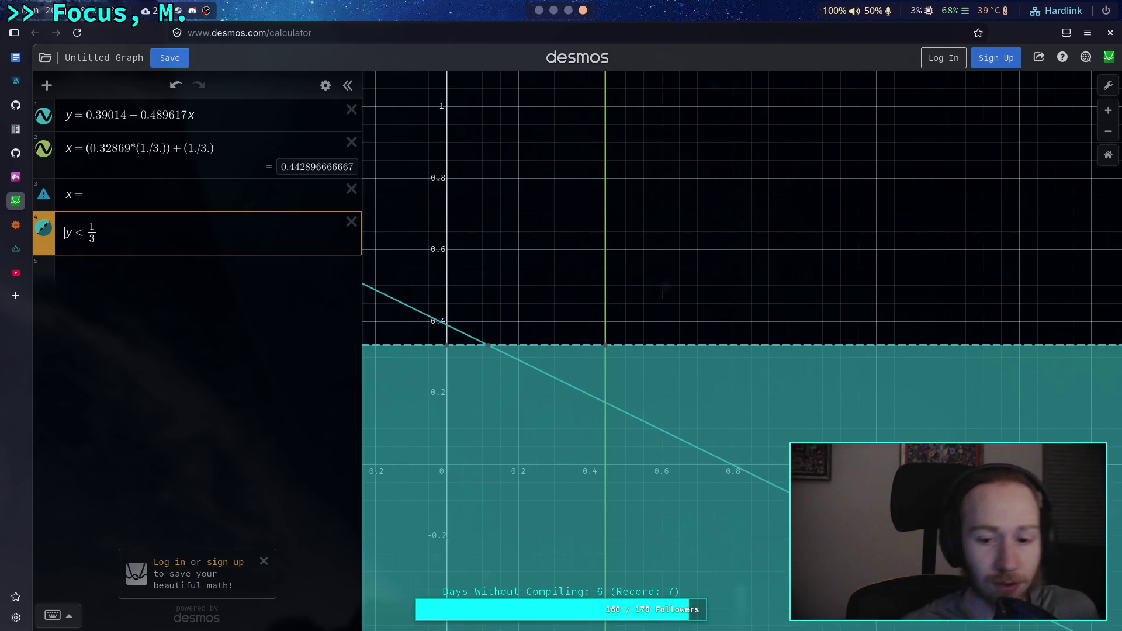
left_click(172, 240)
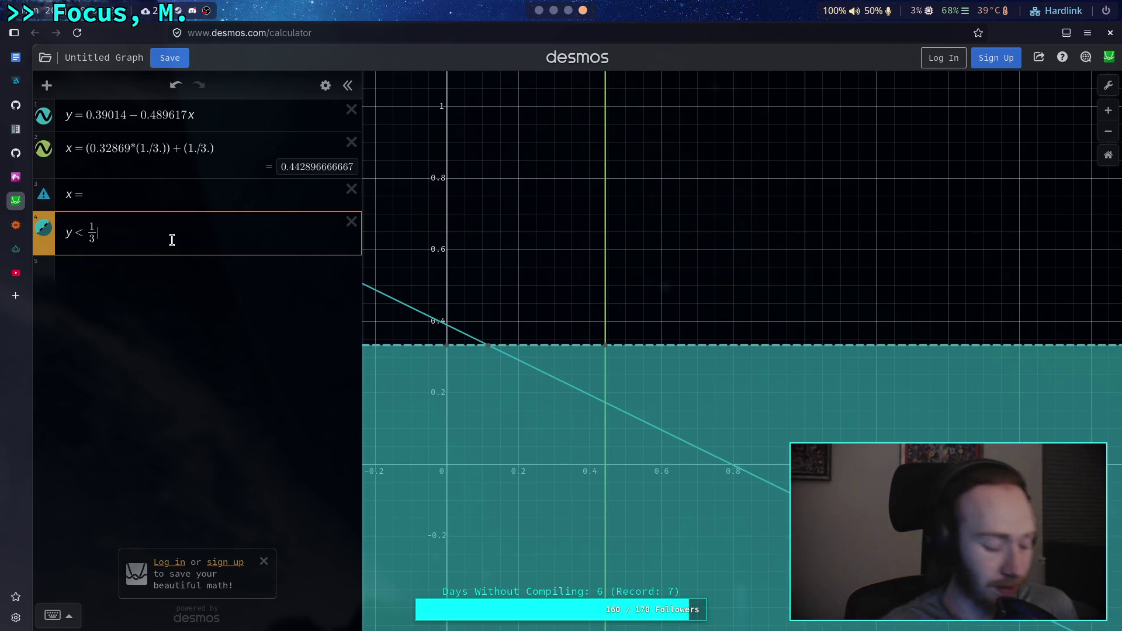
type("*")
type("x < 1/3")
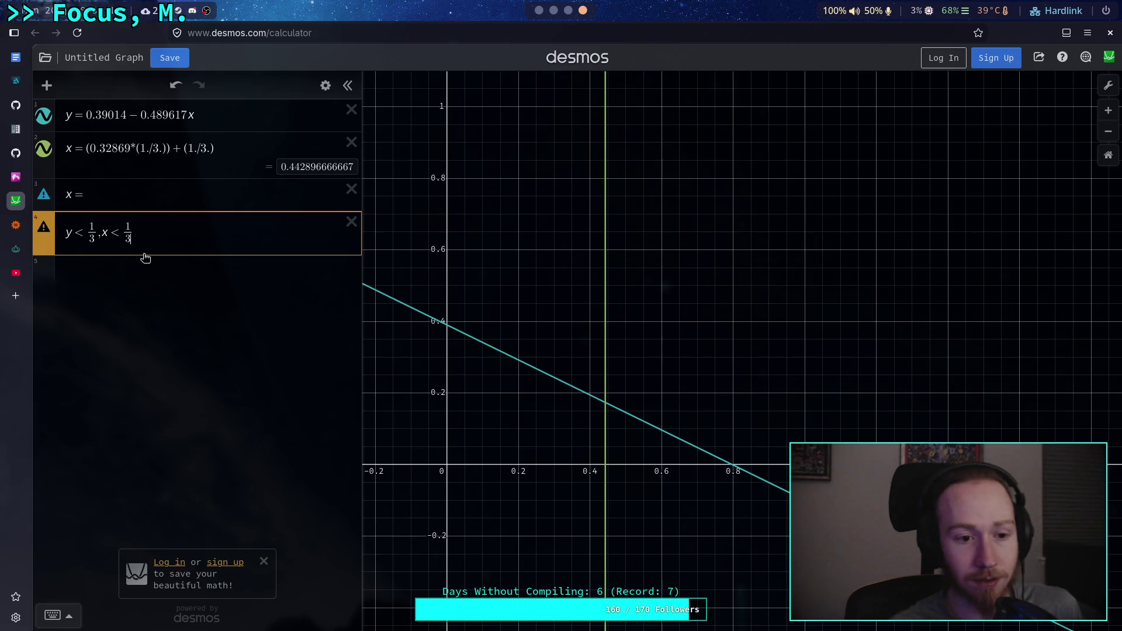
key("shift+Left")
key("shift+Left")
key("shift+Left")
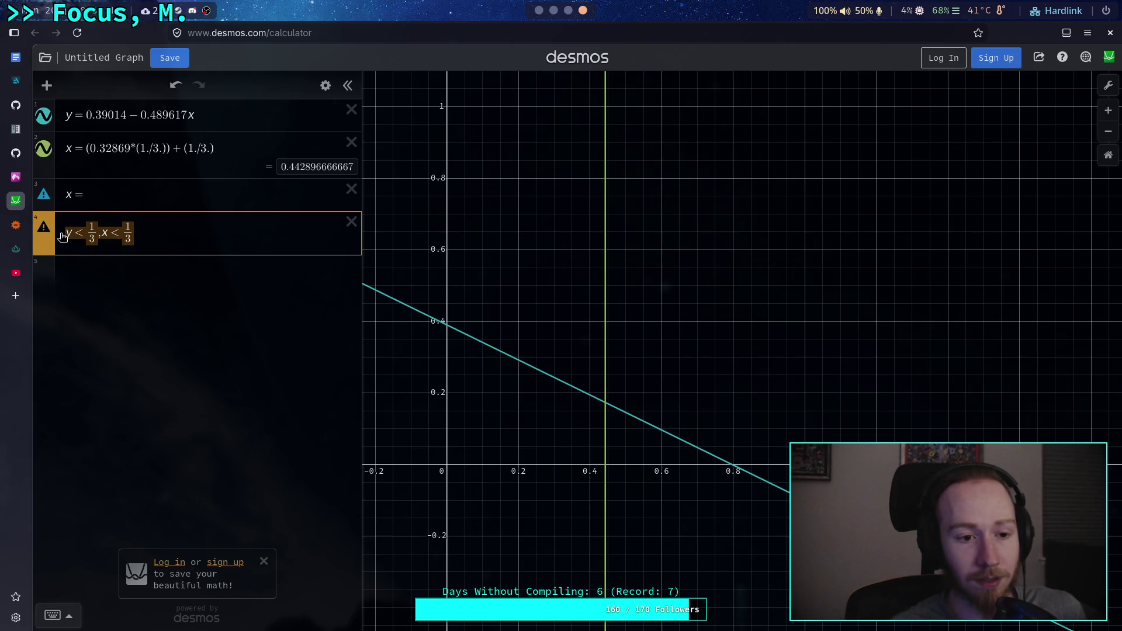
type("x")
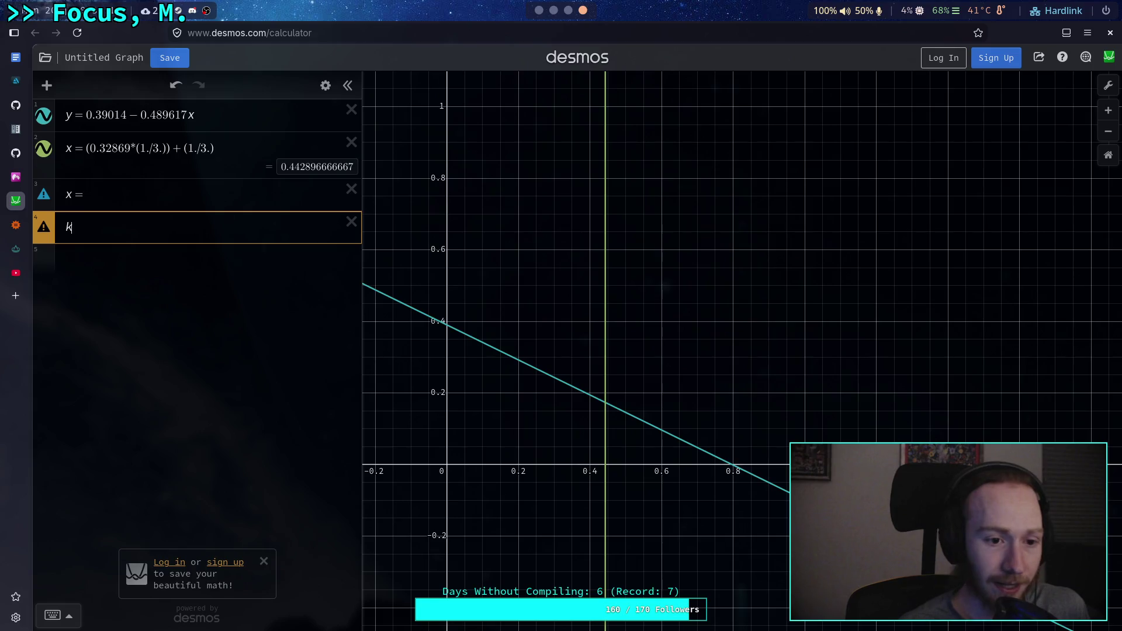
type("+y<")
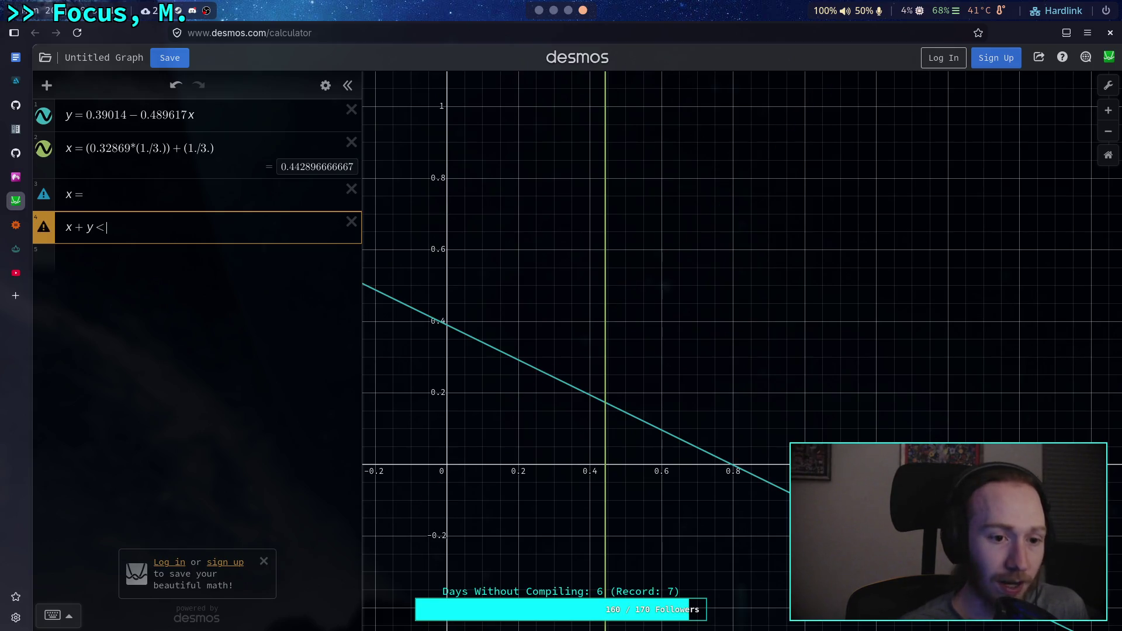
type("2/3")
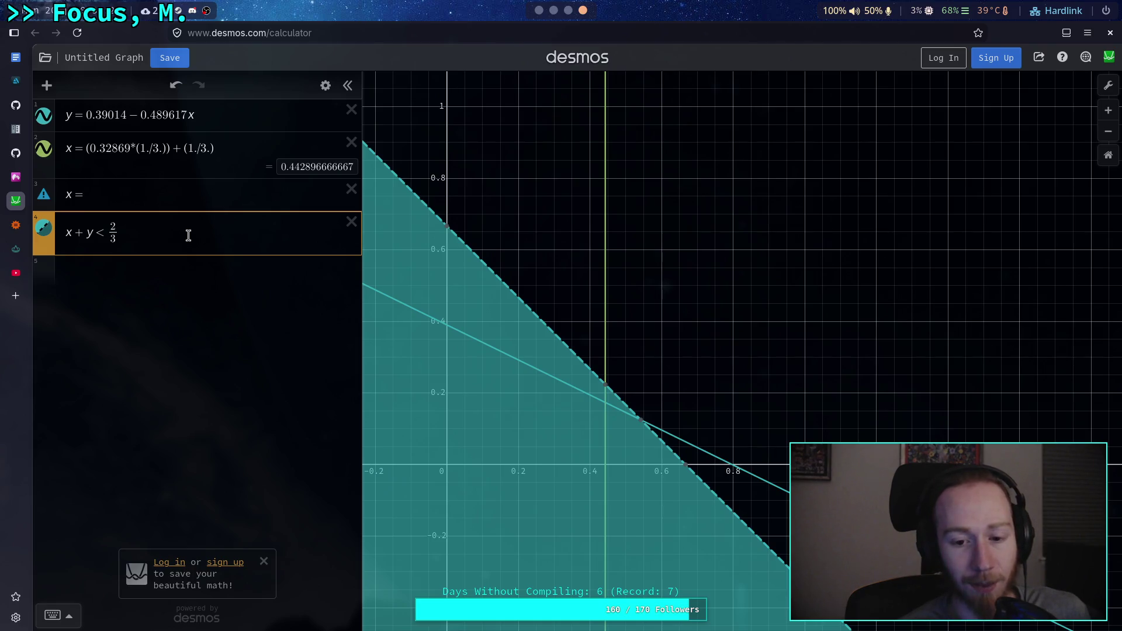
Step: Add the conditions {x < 1/3, y < 1/3} to row 4, briefly trying | instead of the comma
type("{")
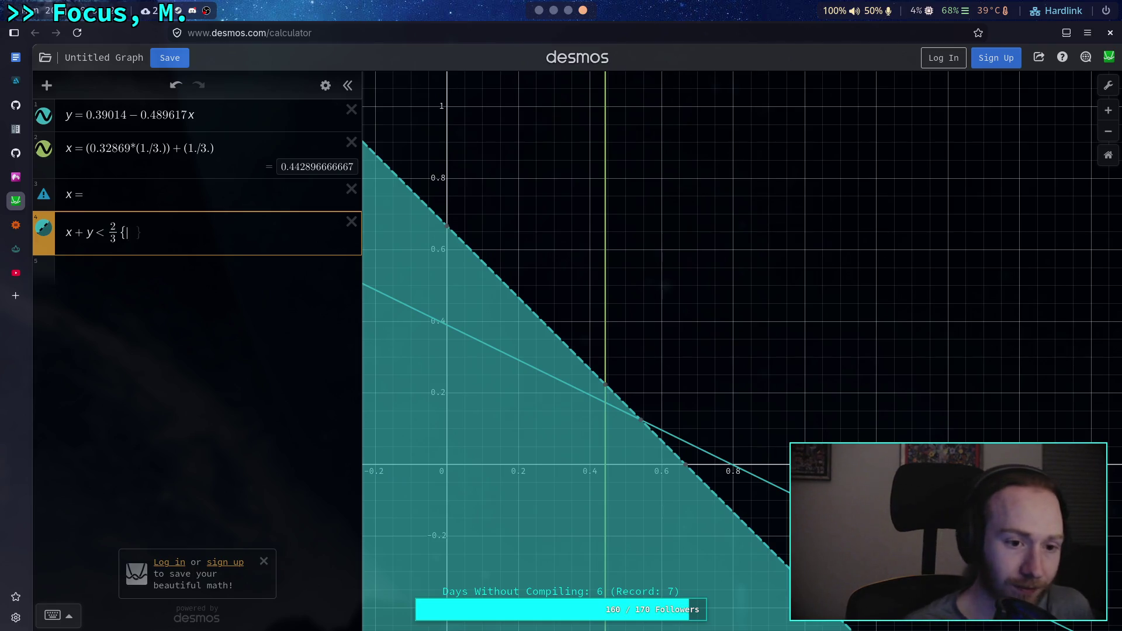
type("k")
type("<")
type("1/3")
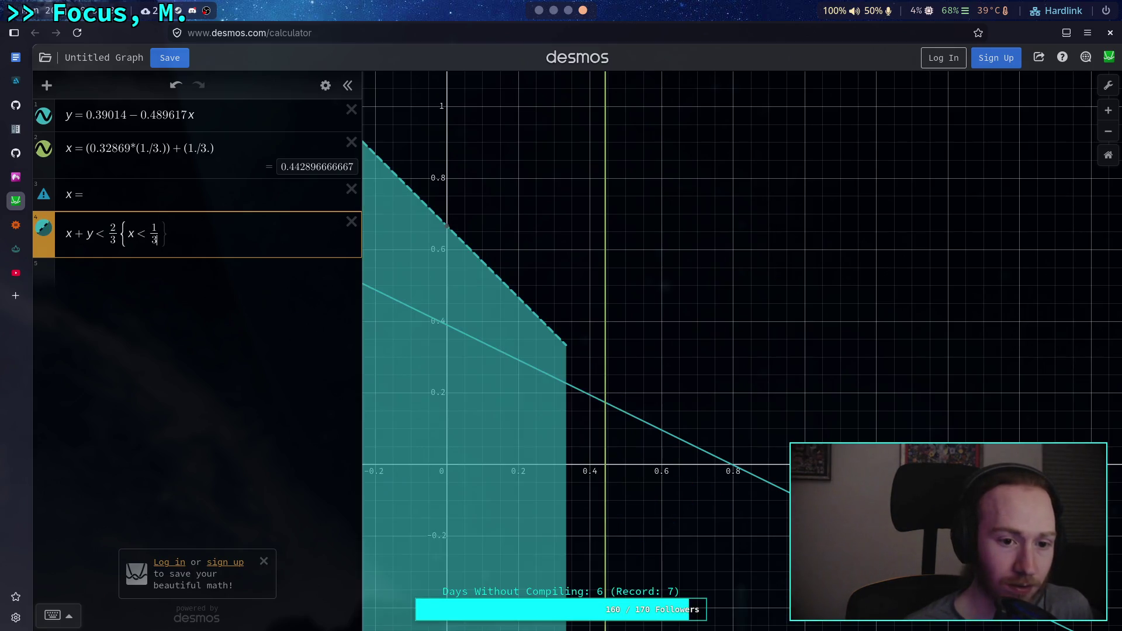
type(",")
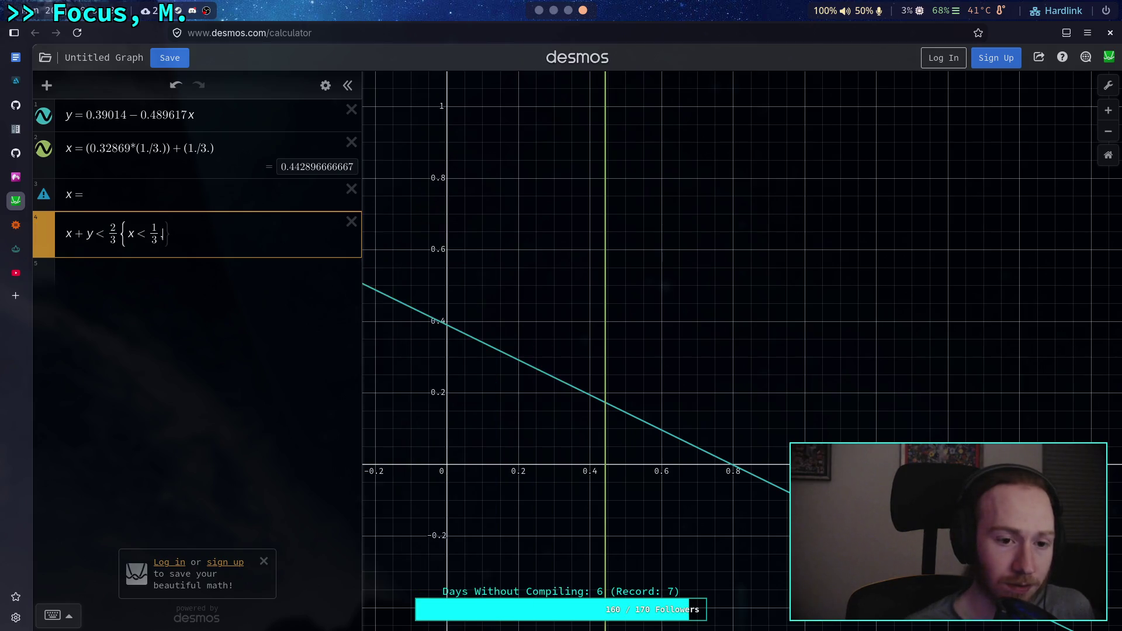
type("y<1")
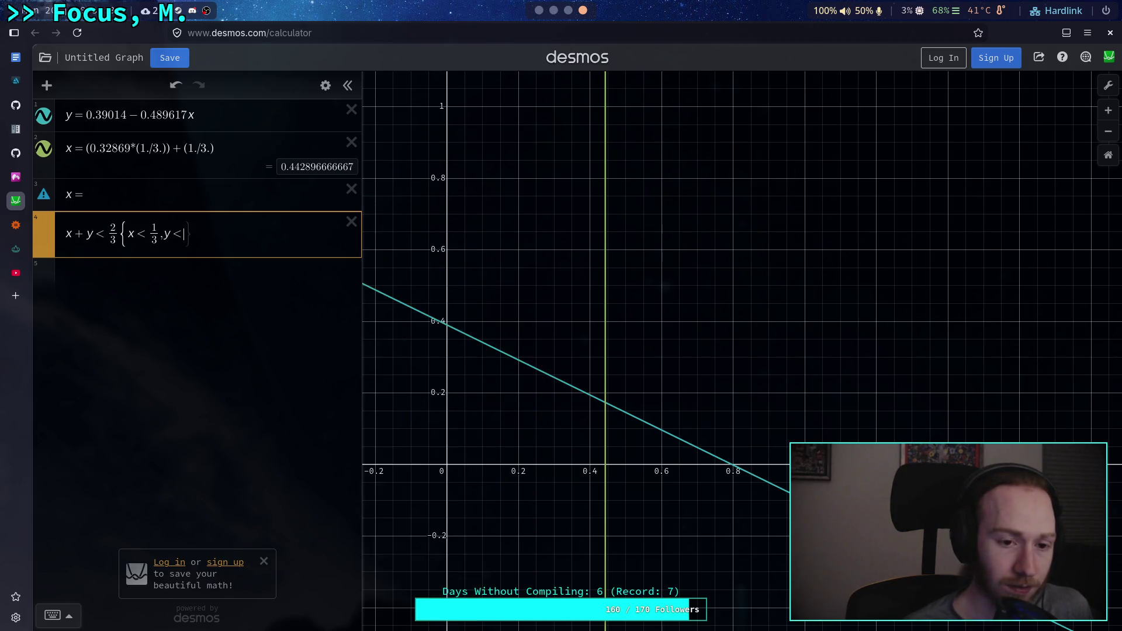
type("/3")
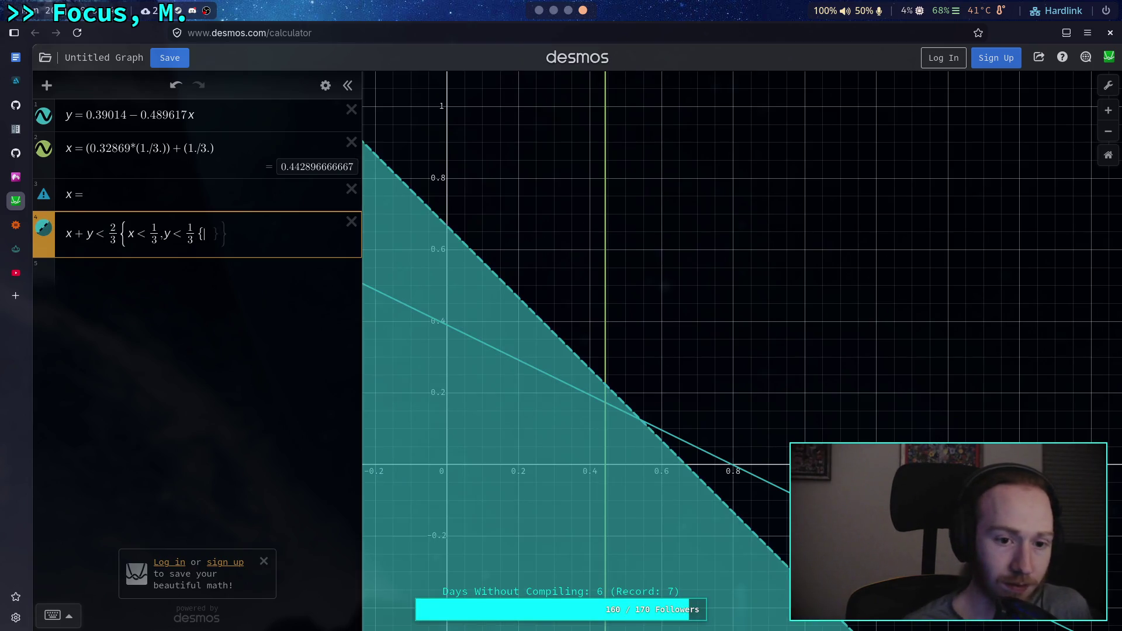
left_click(163, 235)
key("BackSpace")
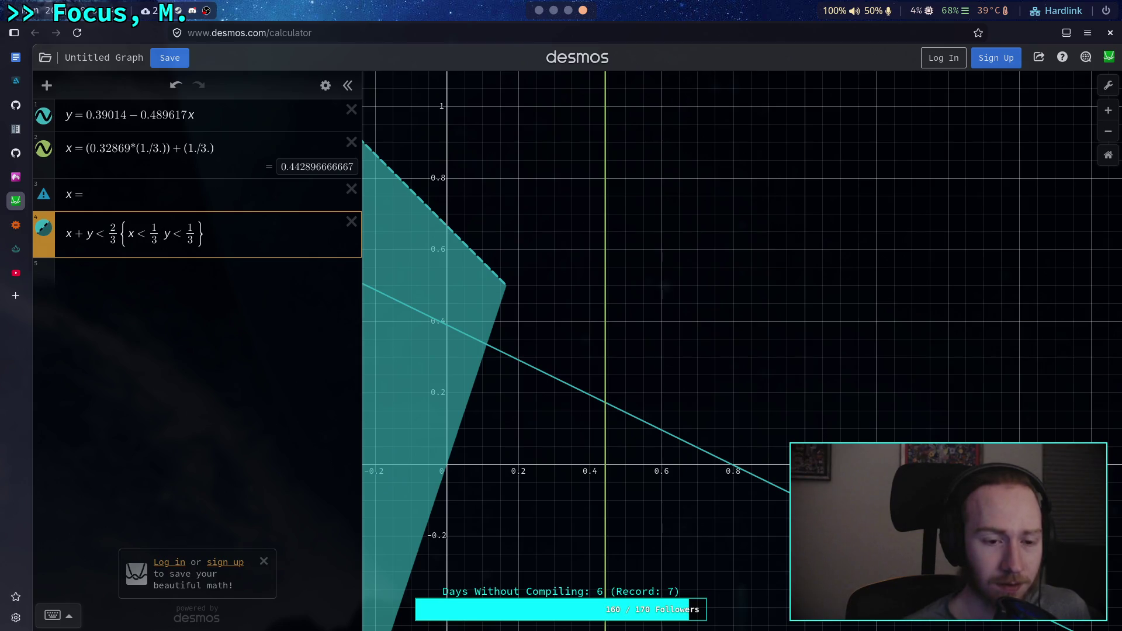
type("|")
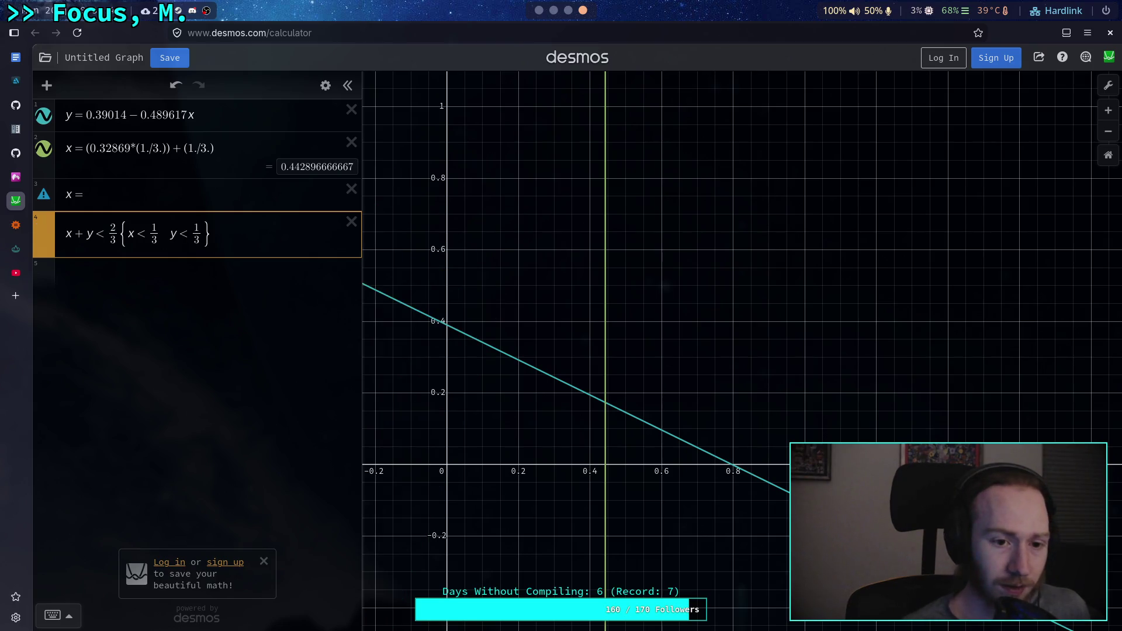
key("BackSpace")
type(",")
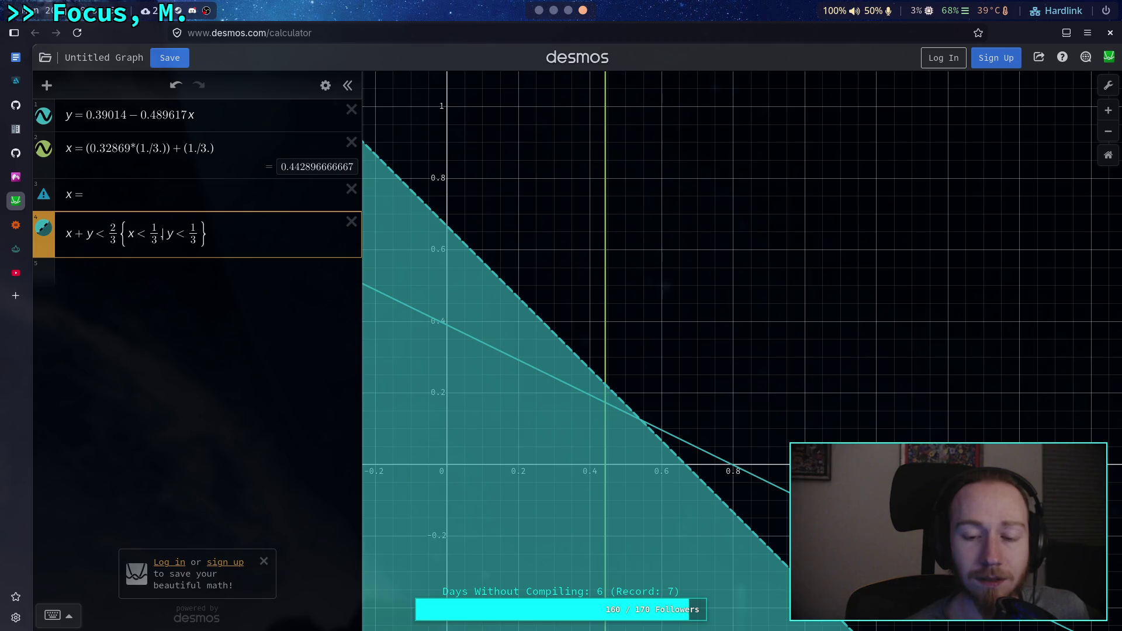
key("shift+Left")
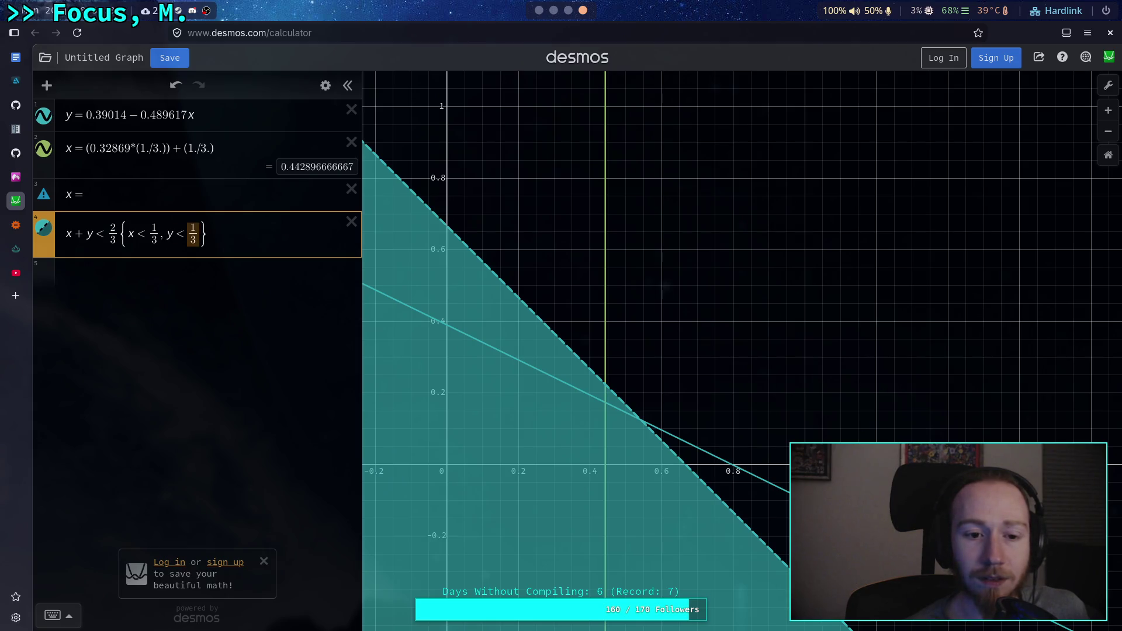
Step: Experiment with the y bound in row 4's conditions, then remove it, leaving only {x < 1/3}
key("BackSpace")
type("x")
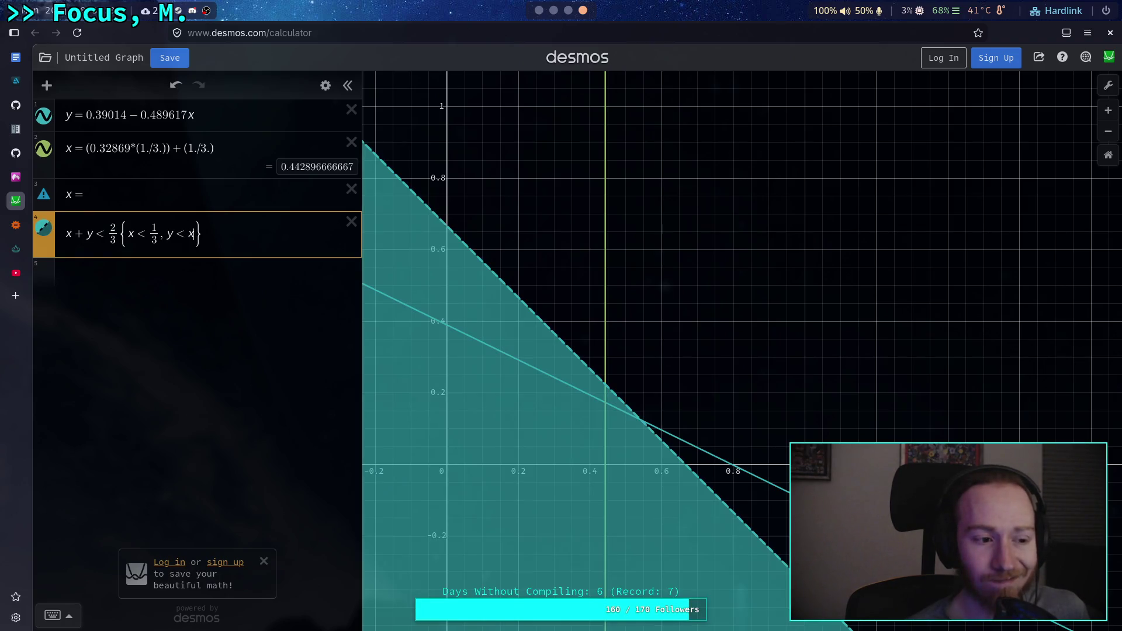
key("BackSpace")
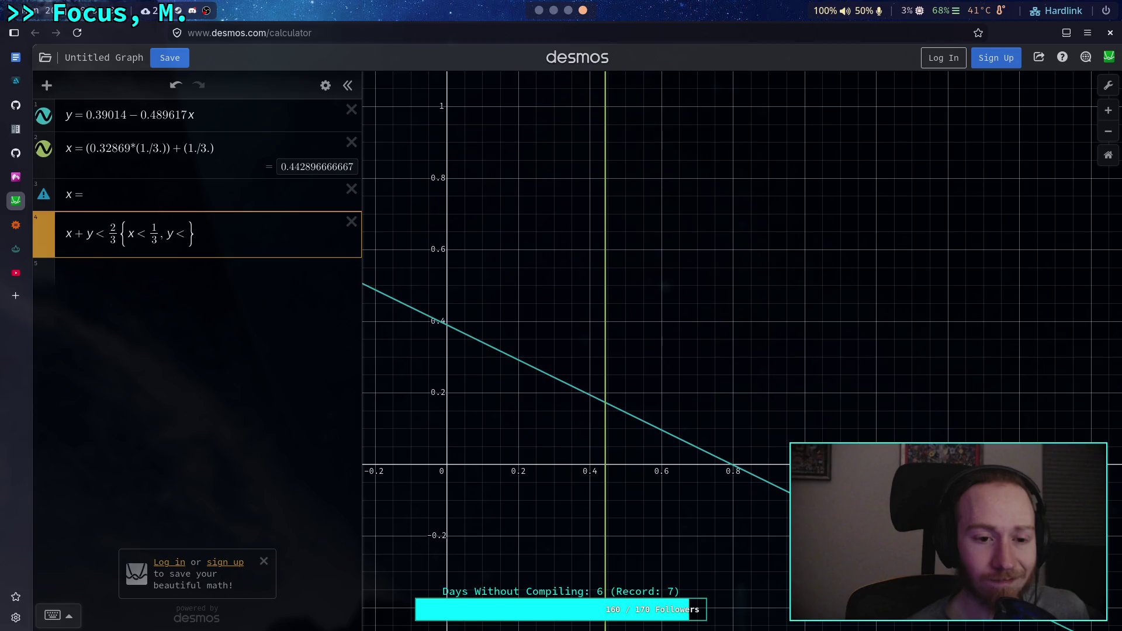
type("1")
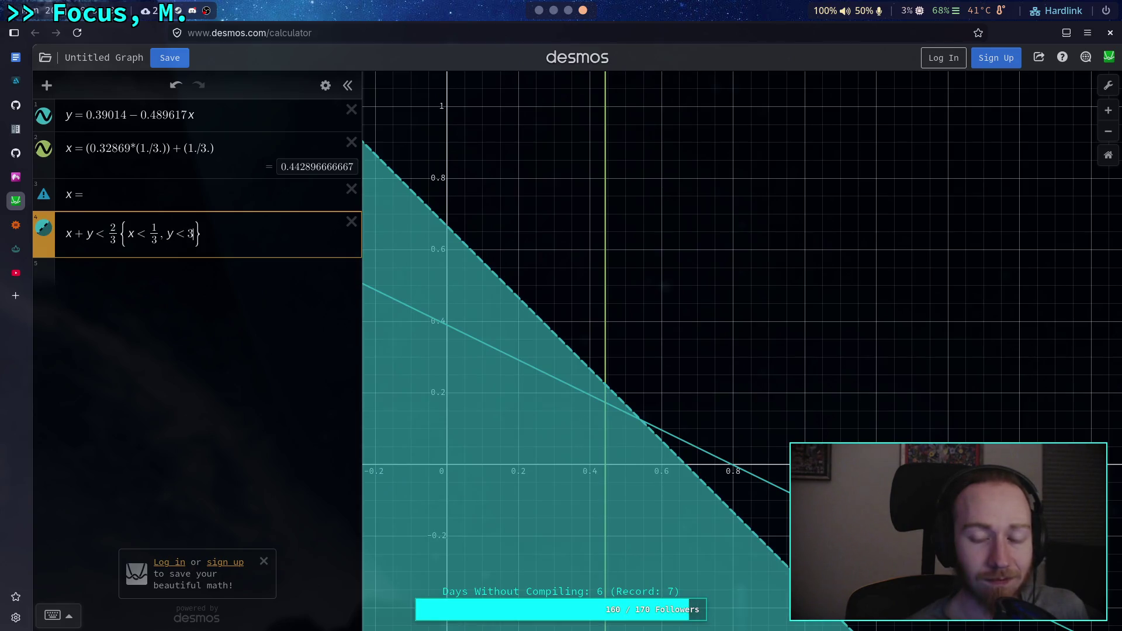
key("BackSpace")
type("0")
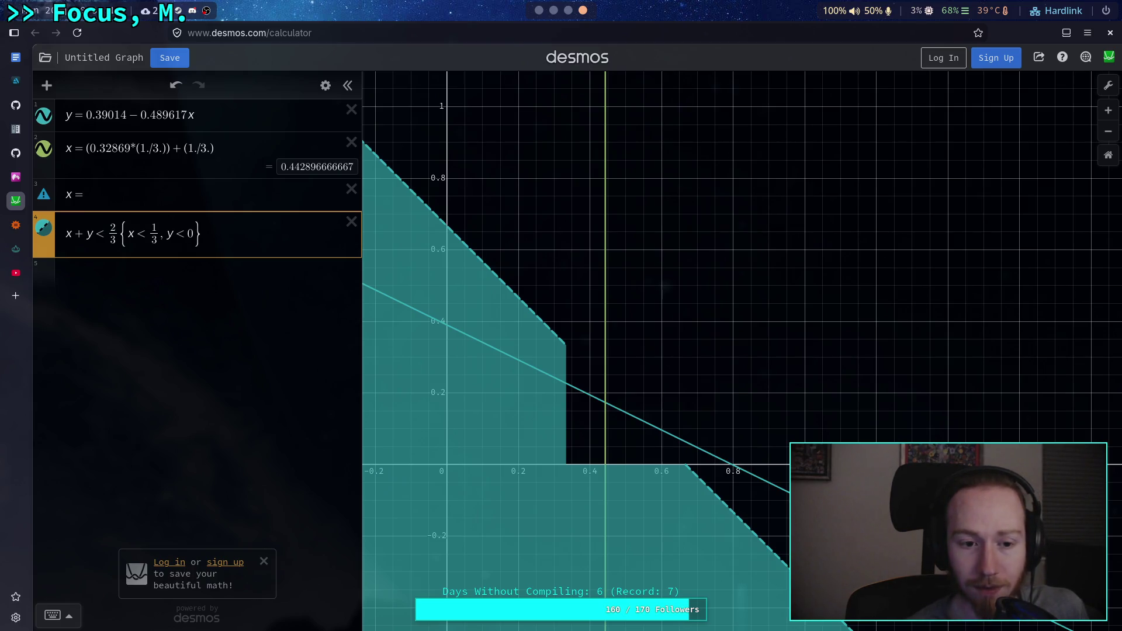
type(".1")
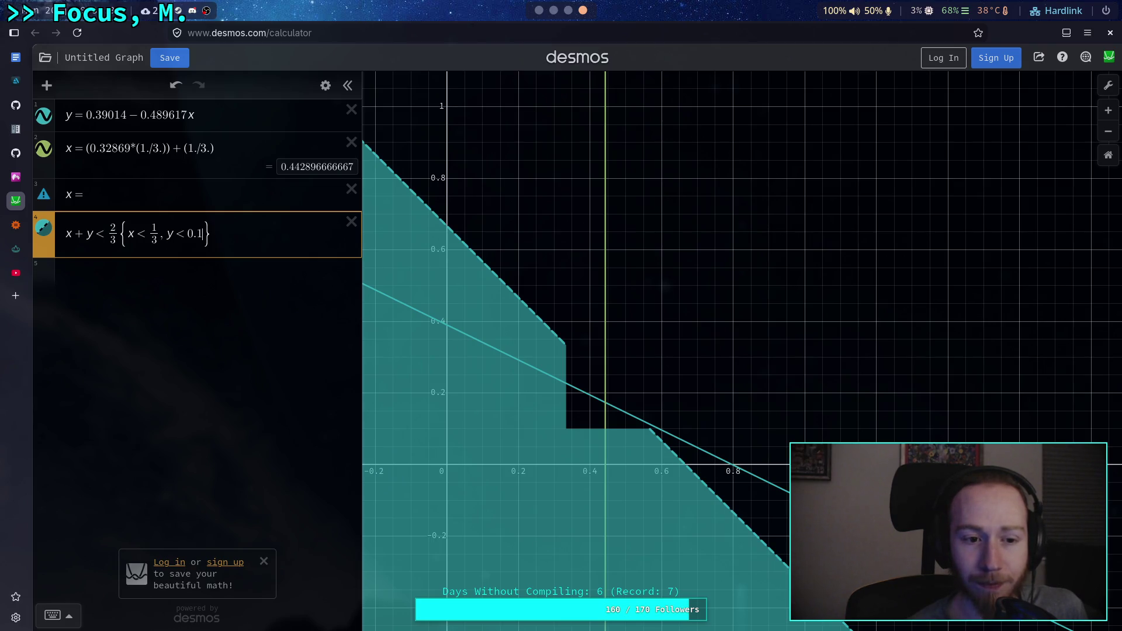
key("BackSpace")
key("BackSpace")
key("BackSpace")
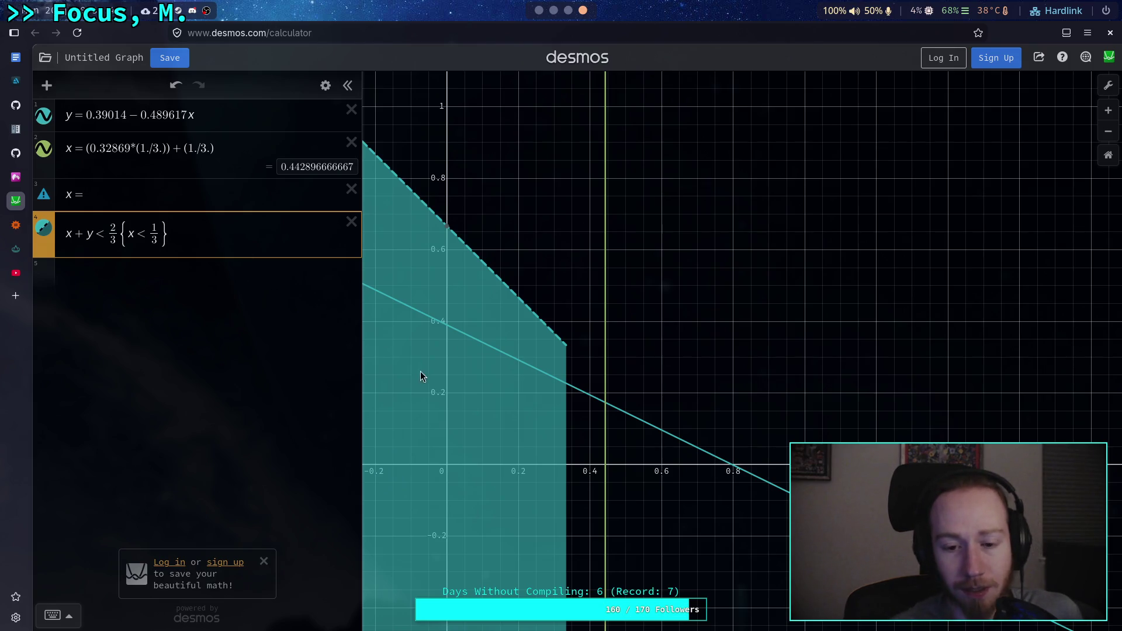
left_click(447, 362)
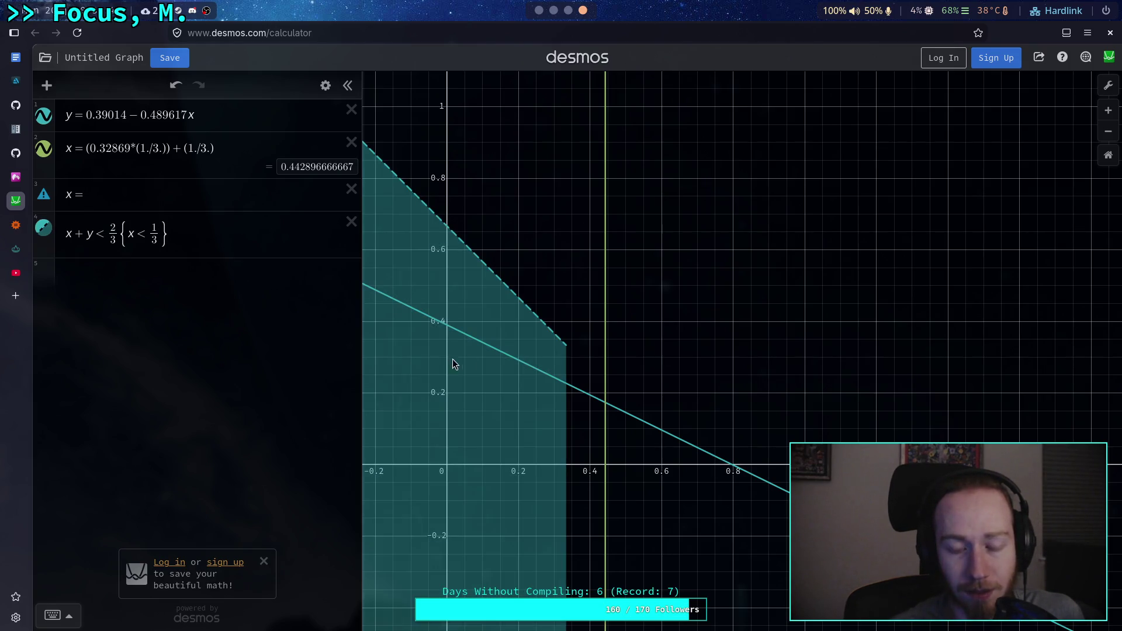
Step: Remove the x+ term and change 2/3 to 1/3, giving y < 1/3 {x < 1/3}
left_click(135, 238)
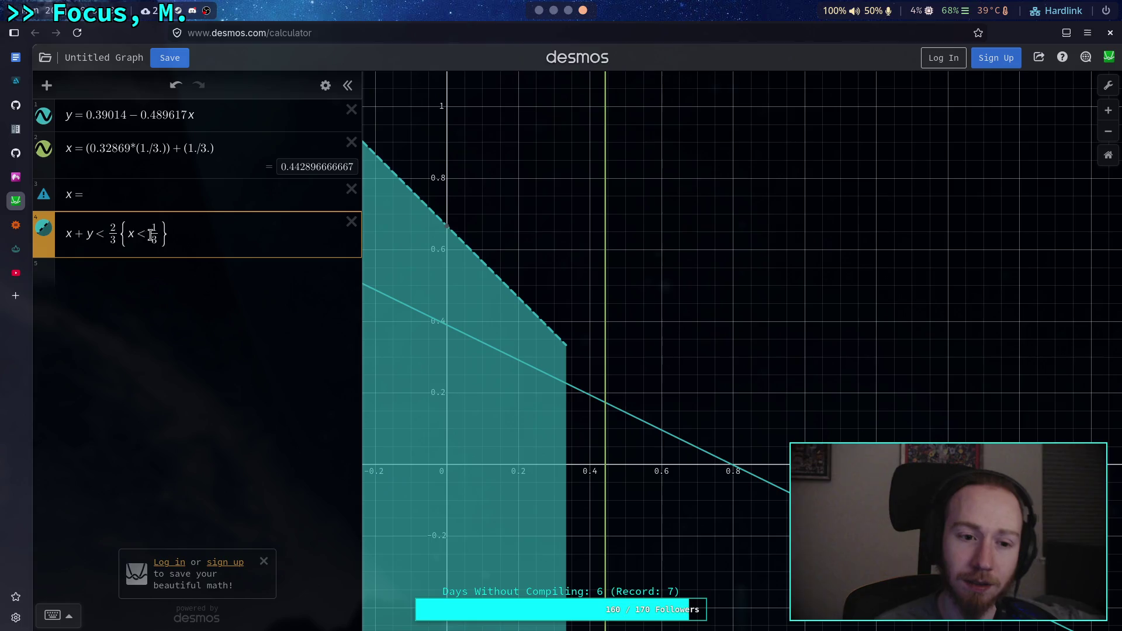
left_click(94, 233)
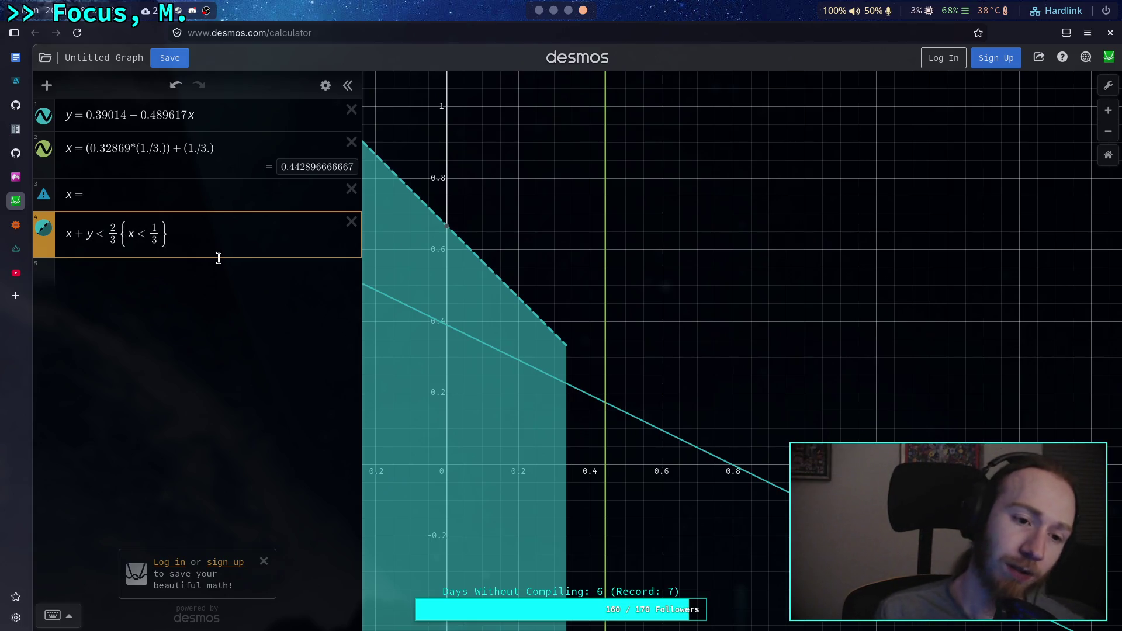
key("Left")
key("BackSpace")
key("BackSpace")
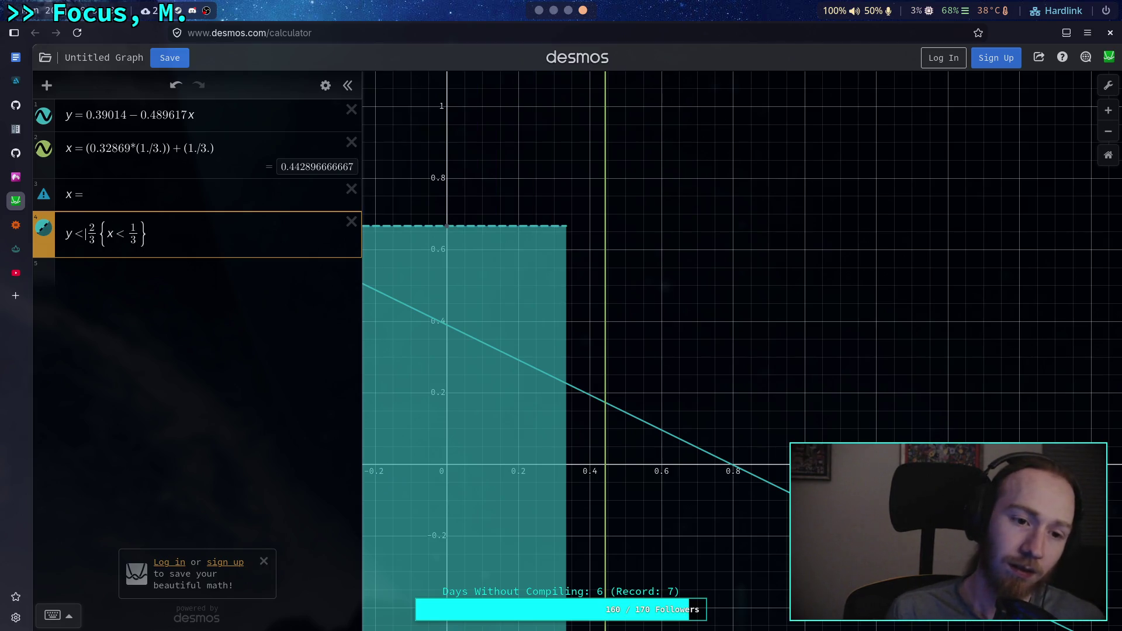
key("BackSpace")
type("1")
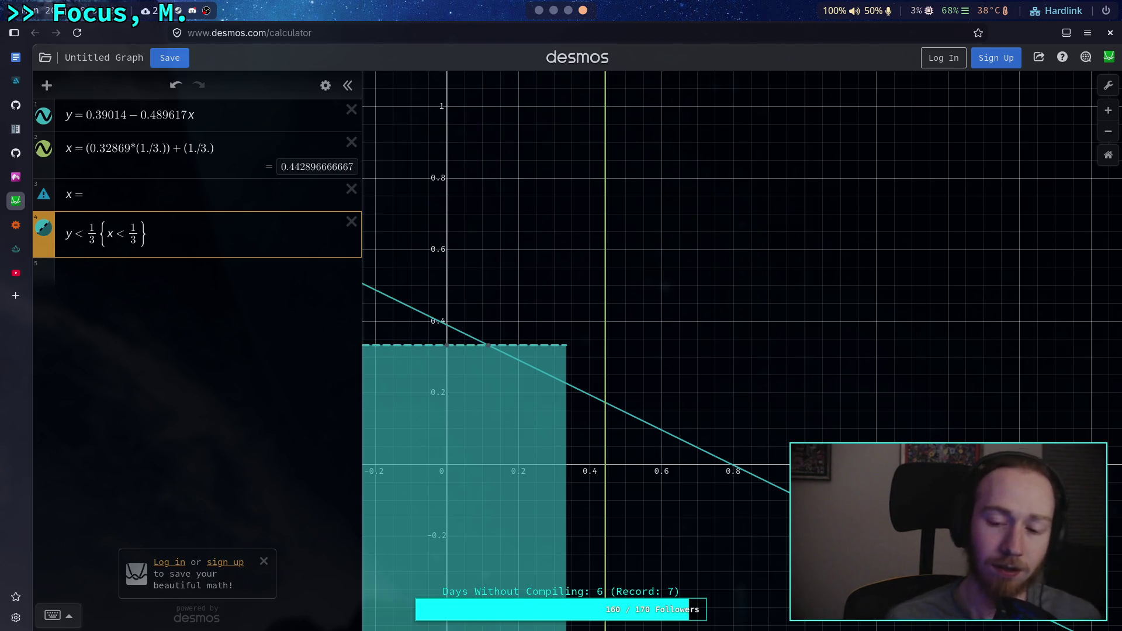
left_click(552, 290)
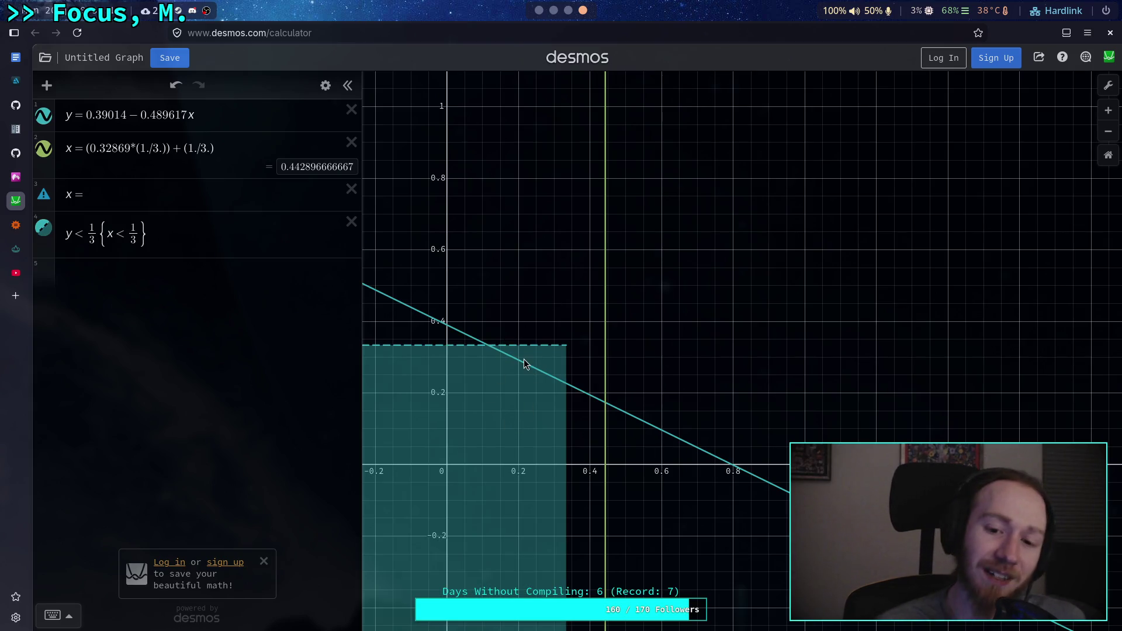
mouse_move(523, 360)
left_mouse_down()
mouse_move(502, 353)
mouse_move(562, 380)
mouse_move(506, 367)
mouse_move(566, 381)
mouse_move(486, 370)
mouse_move(534, 381)
left_mouse_up()
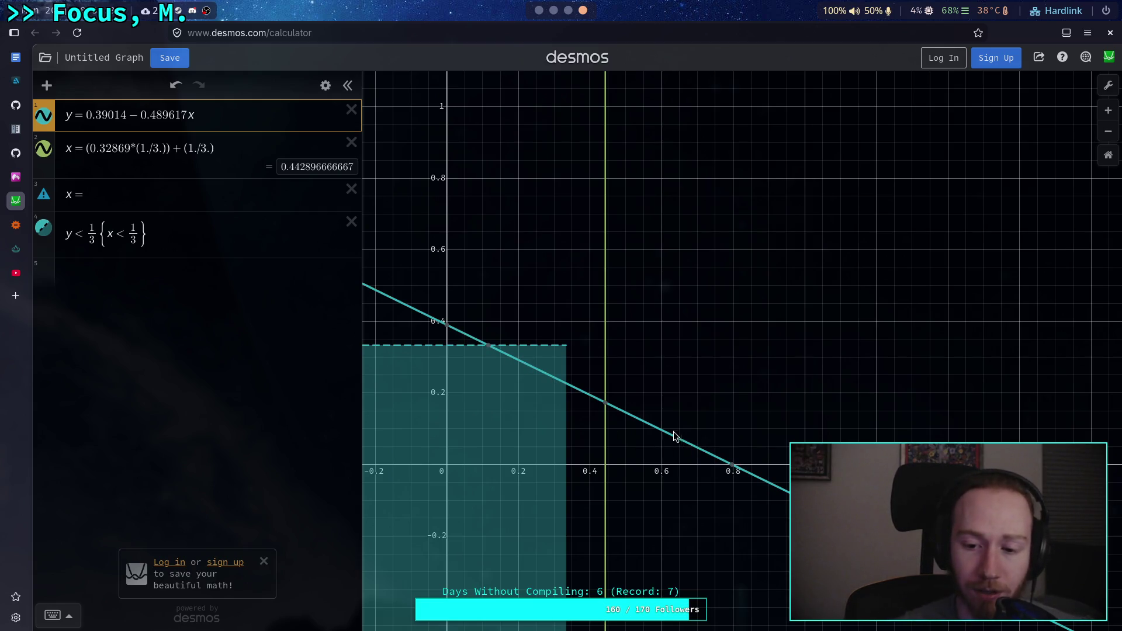
left_click_drag(541, 377, 510, 364)
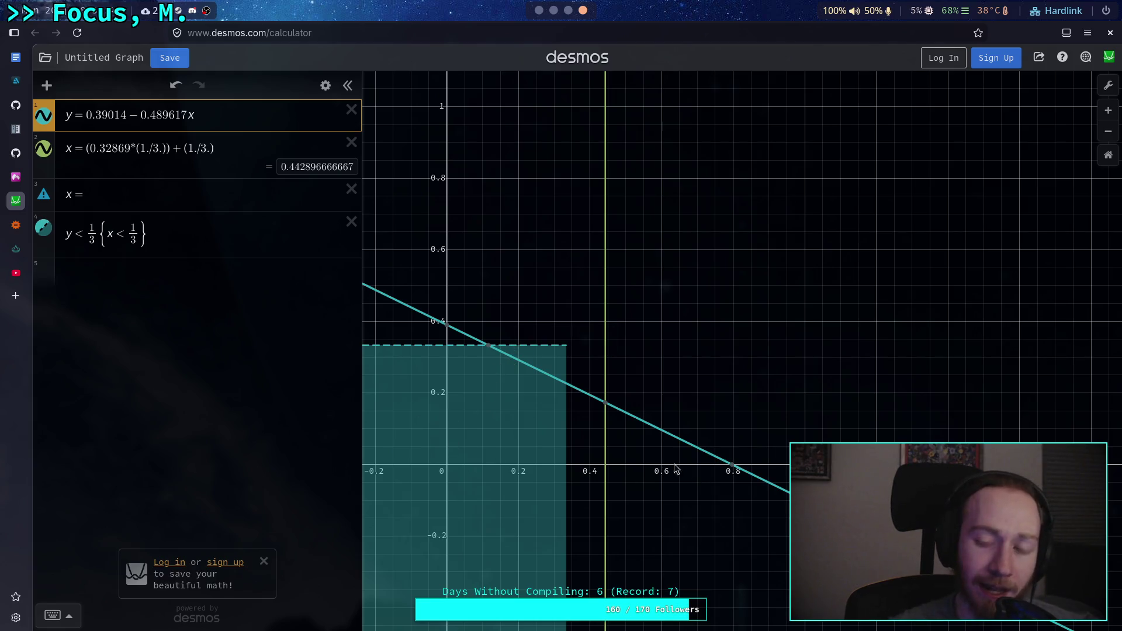
key("super+1")
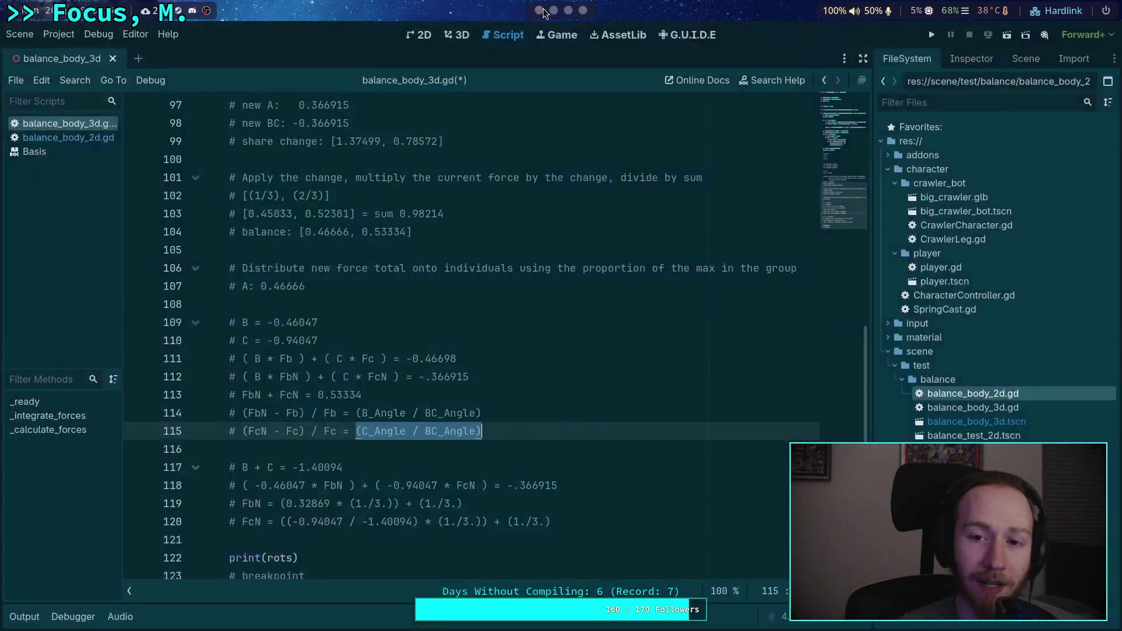
scroll(346, 285, "up", 1)
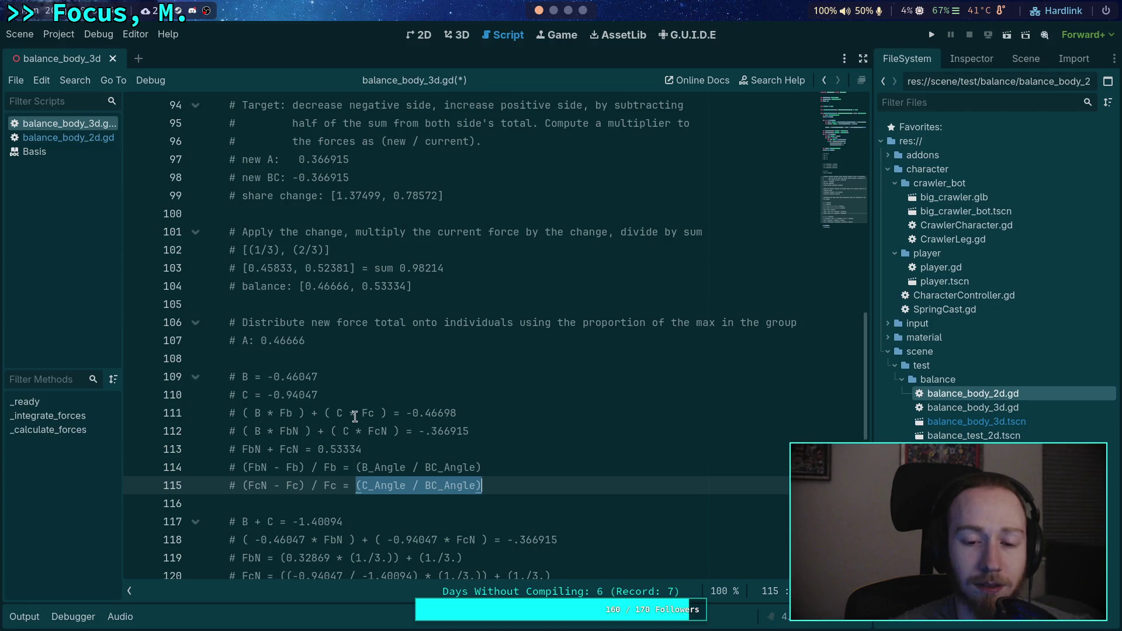
left_click(582, 10)
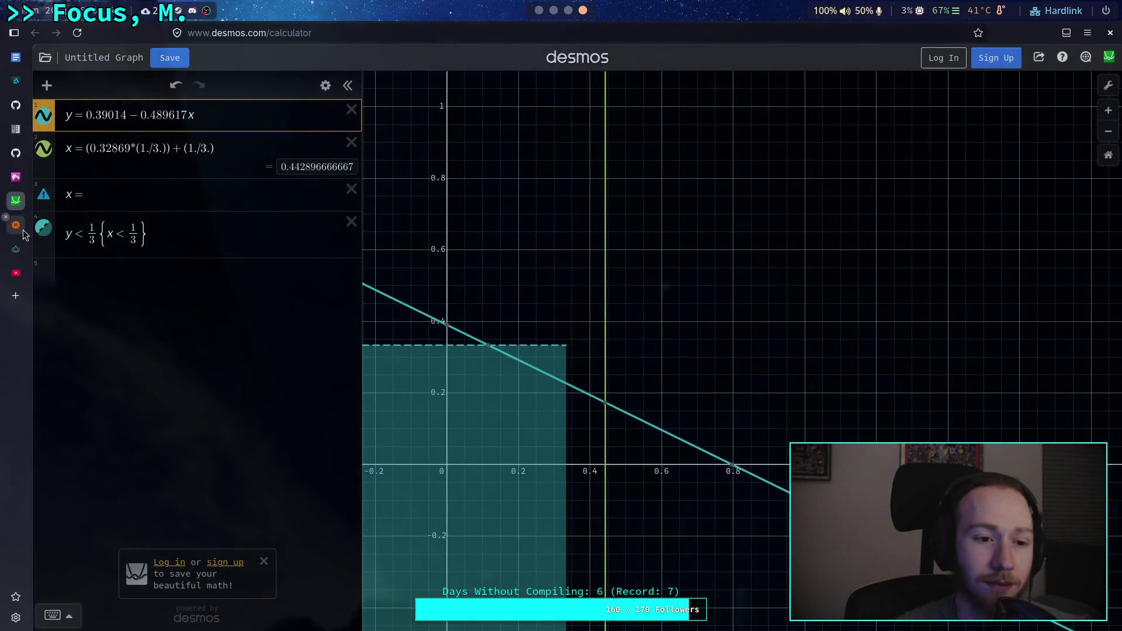
left_click(16, 225)
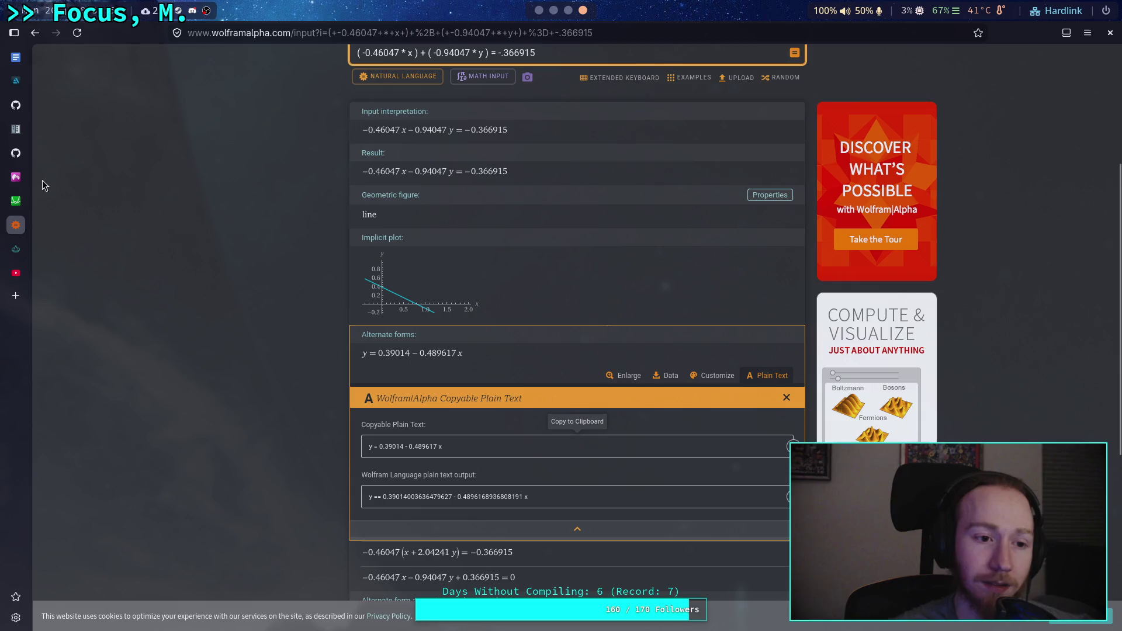
left_click(16, 200)
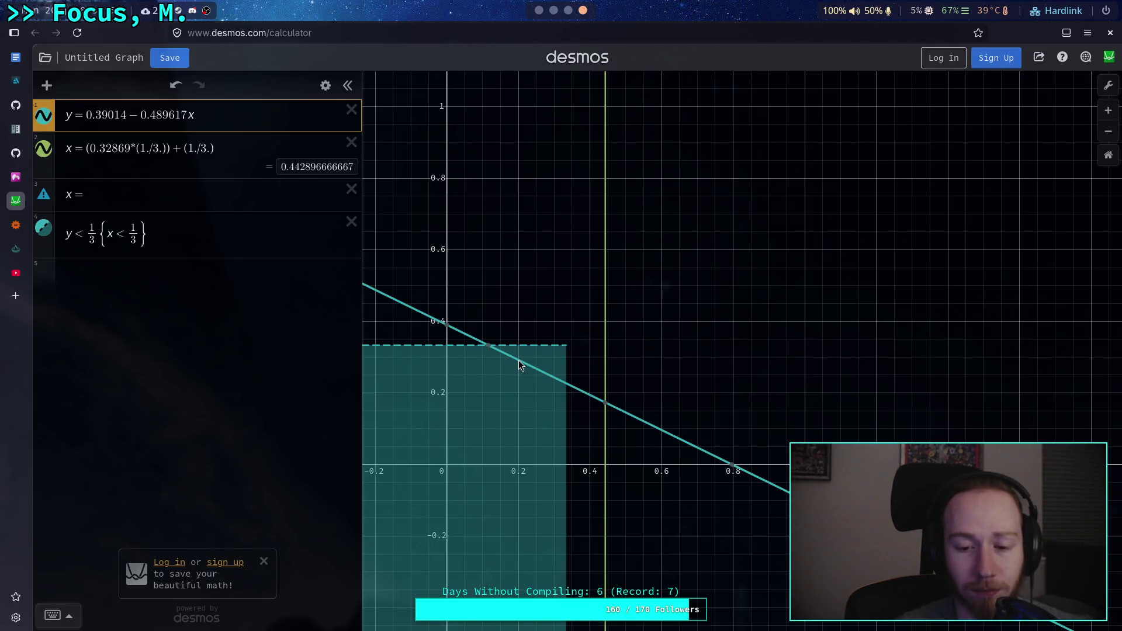
left_click_drag(518, 360, 566, 385)
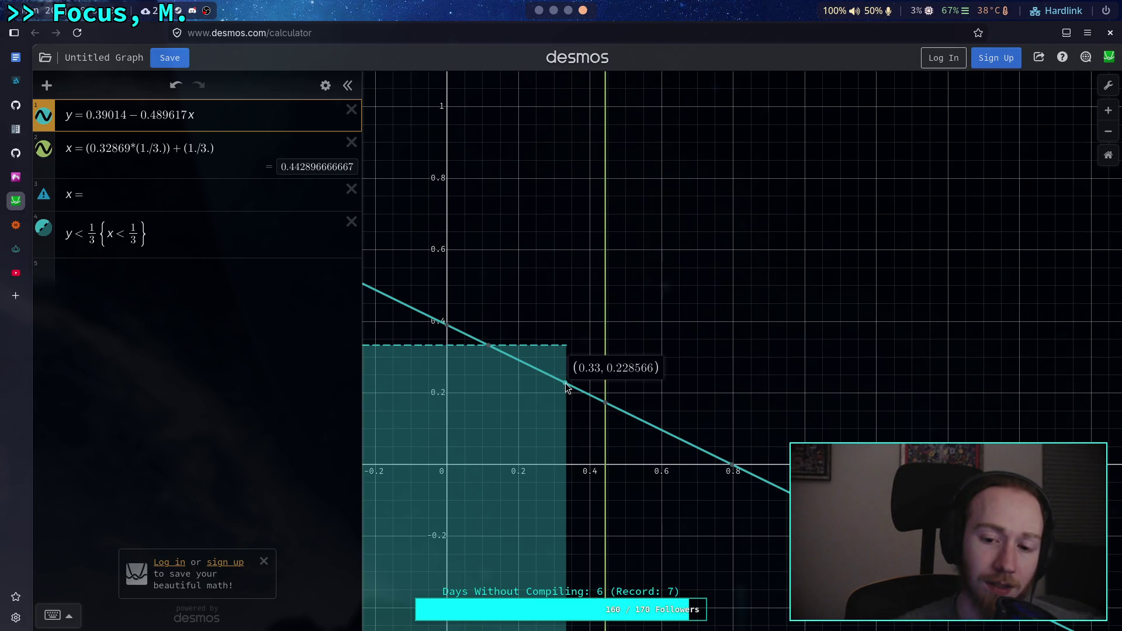
left_click(565, 384)
left_click(566, 383)
key("Right")
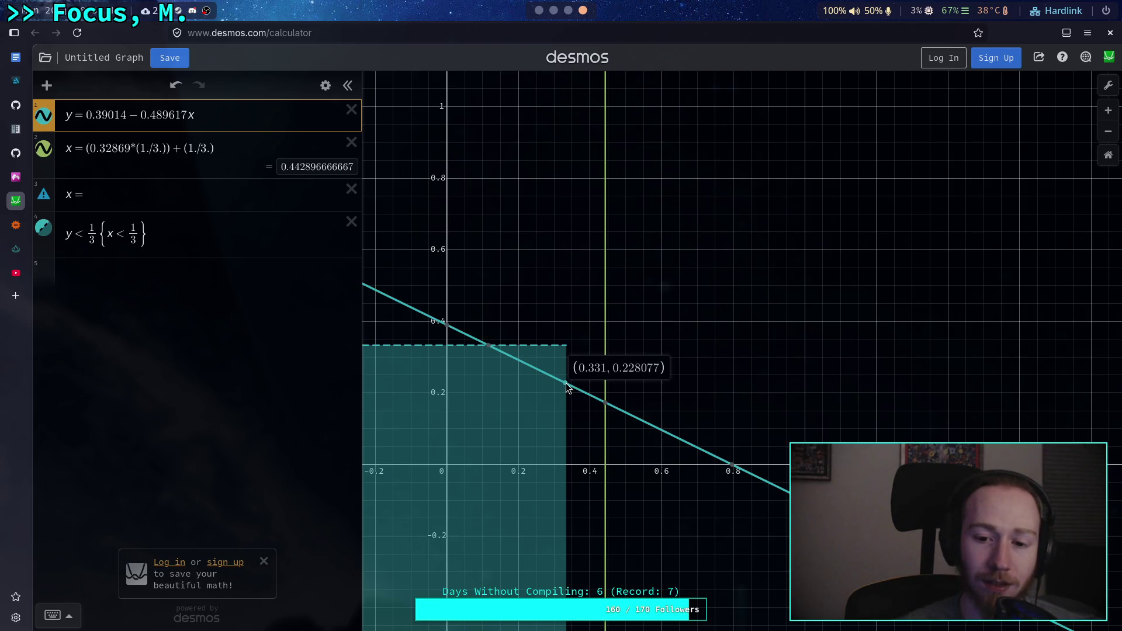
left_click(565, 383)
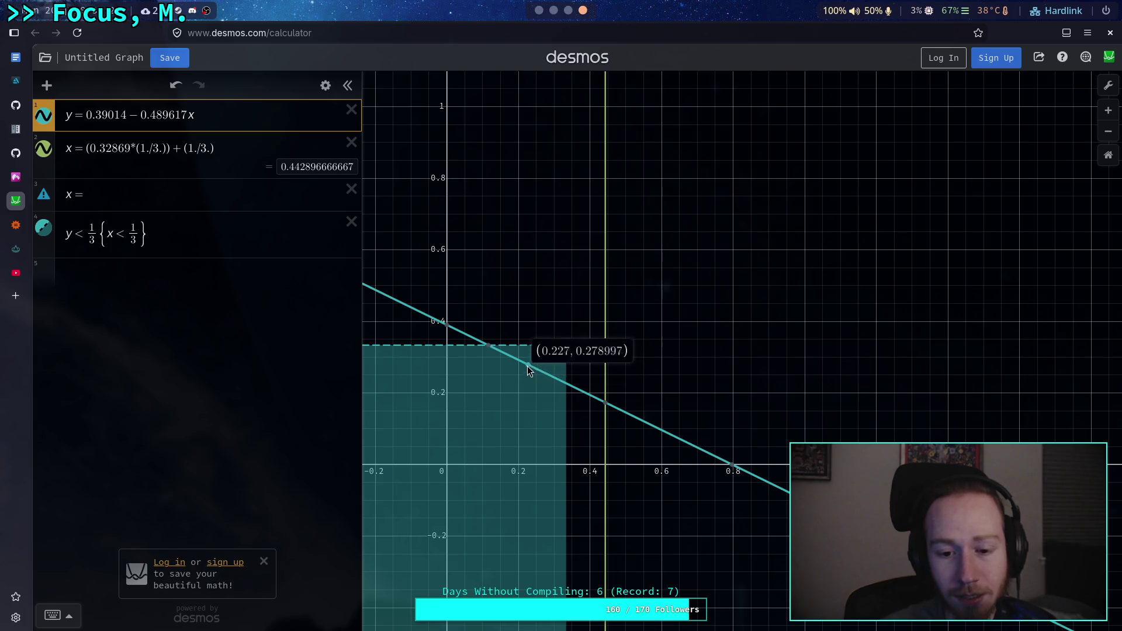
left_click_drag(518, 363, 555, 381)
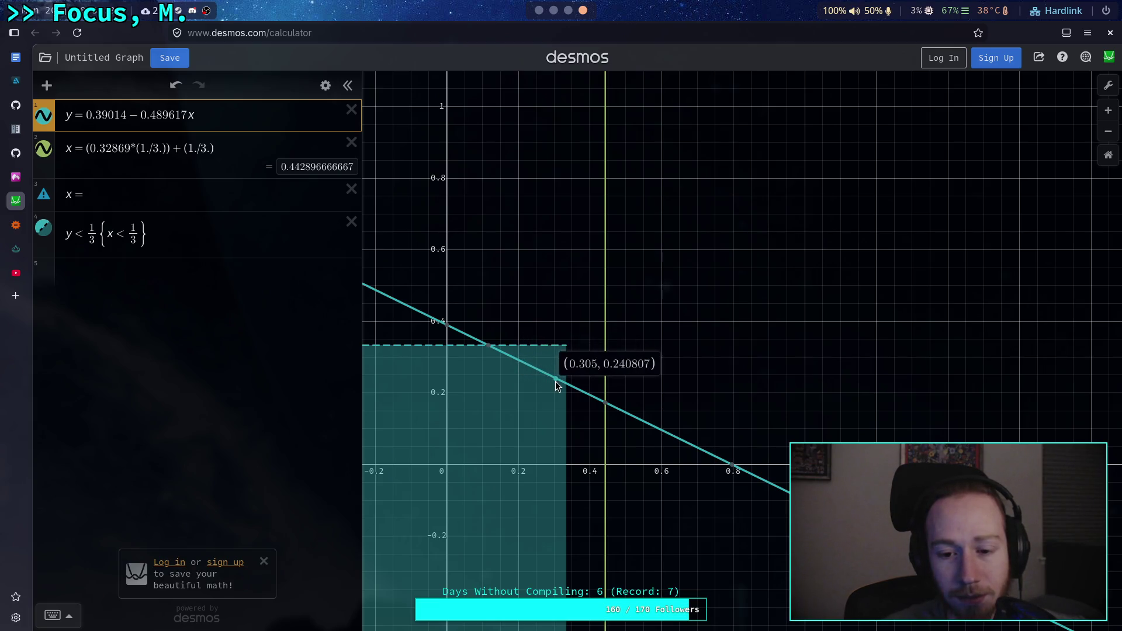
Step: Start a fifth expression row with the ratio equation x/y =
left_click(194, 289)
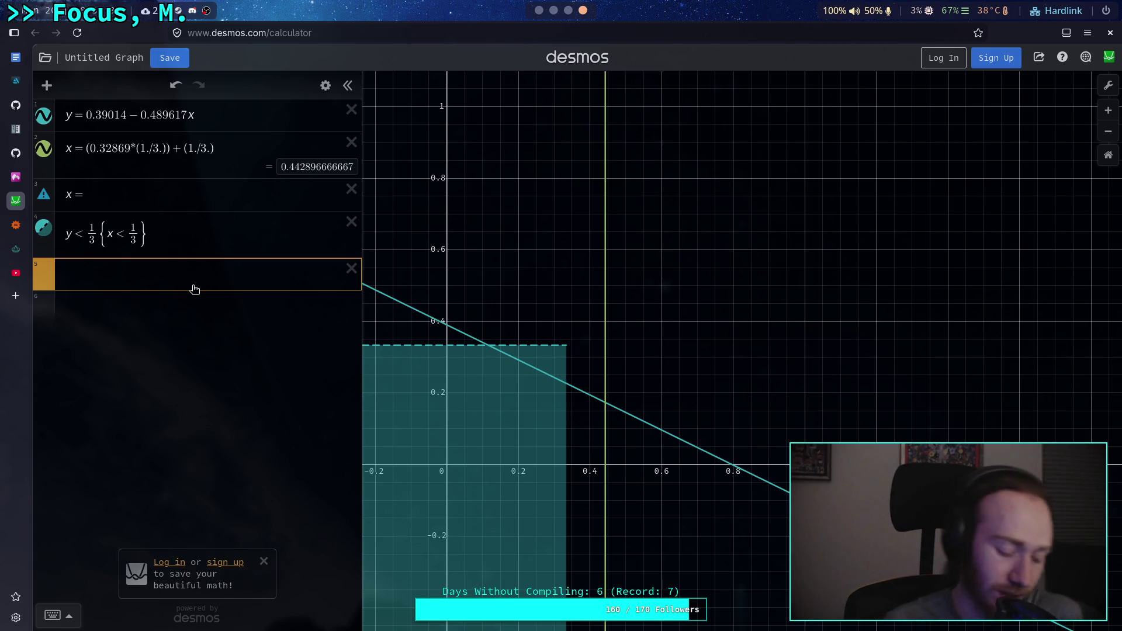
type("k")
key("BackSpace")
type("x=y")
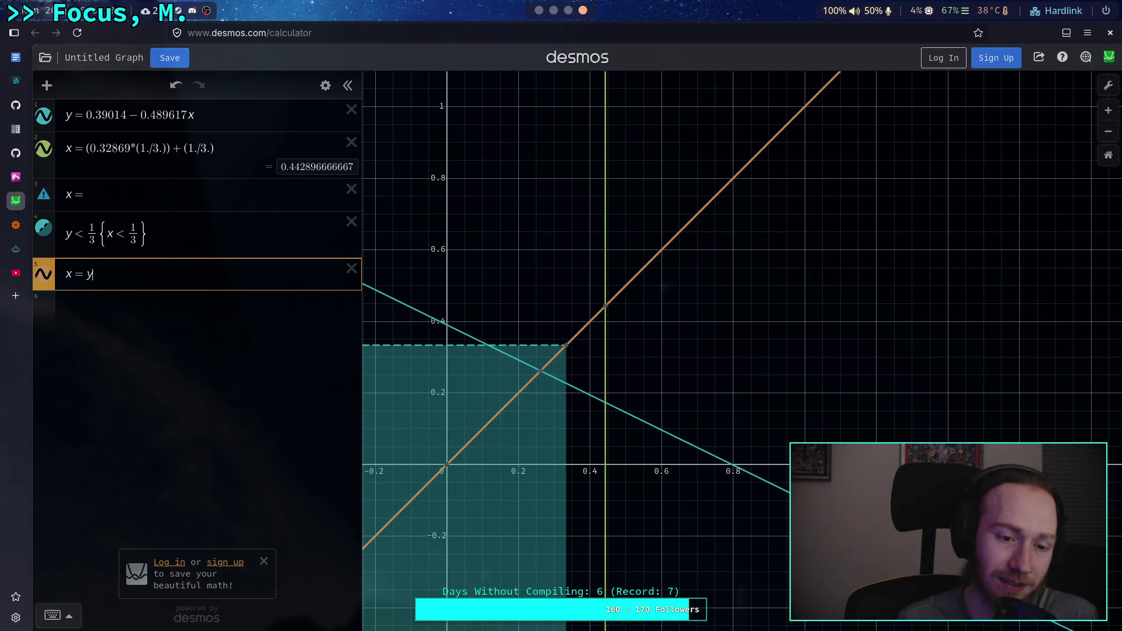
type("/y")
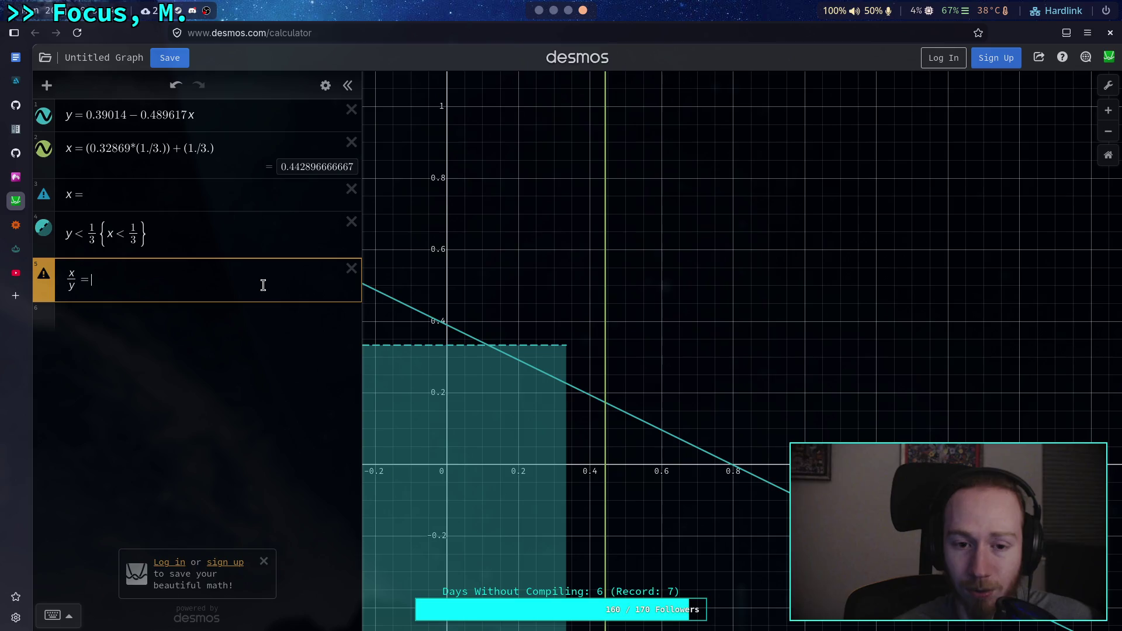
Step: Copy -0.46047 from line 109 of the Godot script and paste it into row 5
left_click(541, 12)
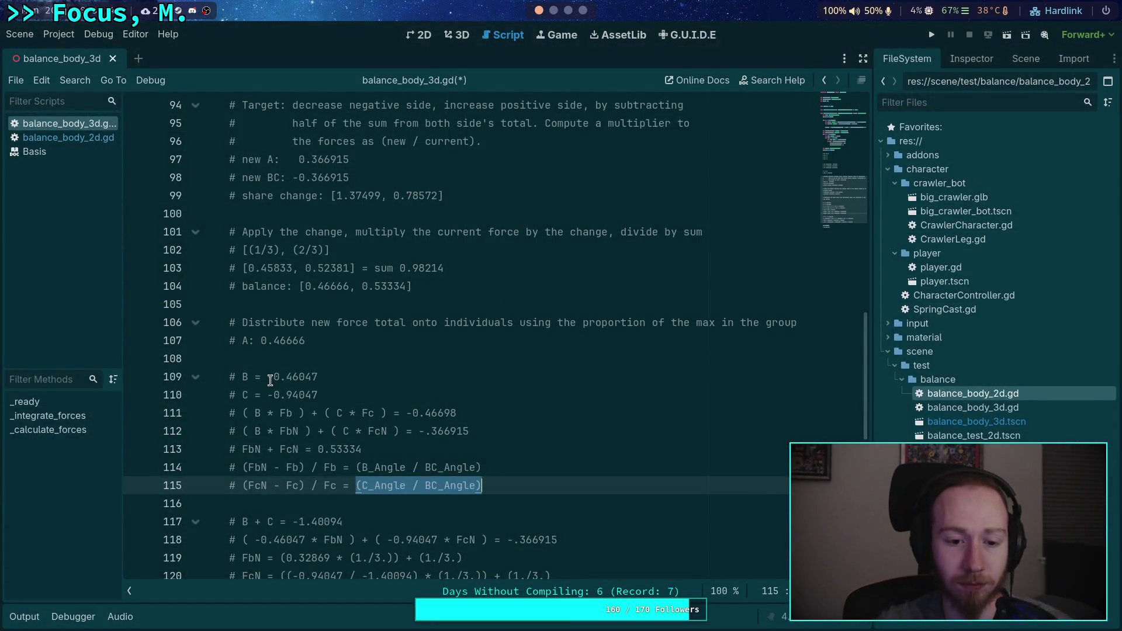
left_click(286, 377)
double_click(295, 378)
right_click(295, 378)
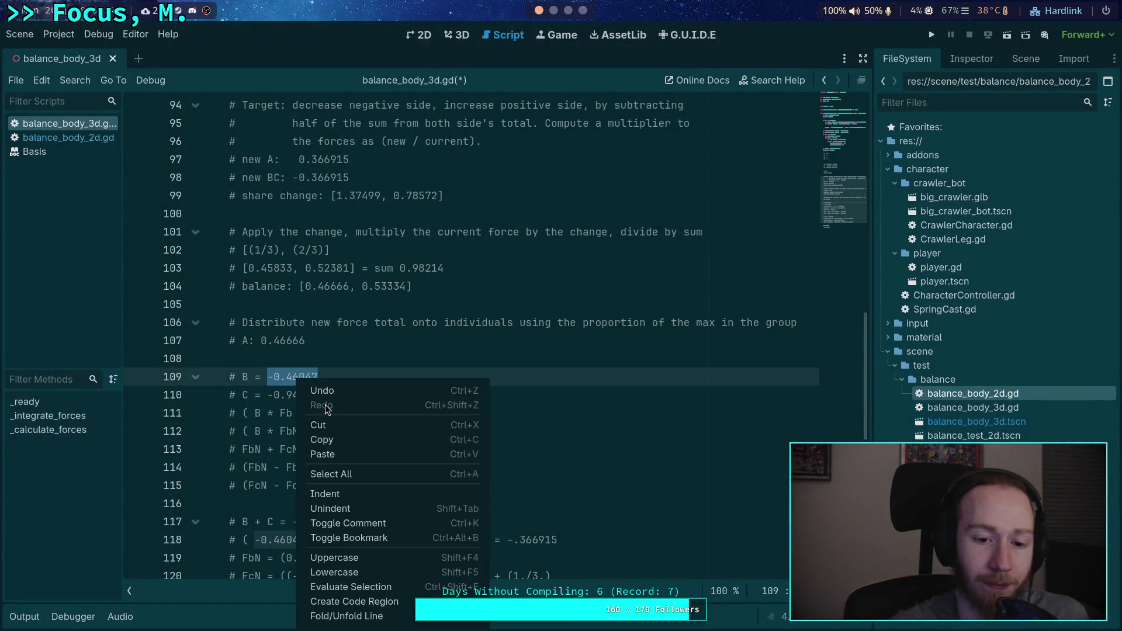
left_click(320, 433)
key("super+2")
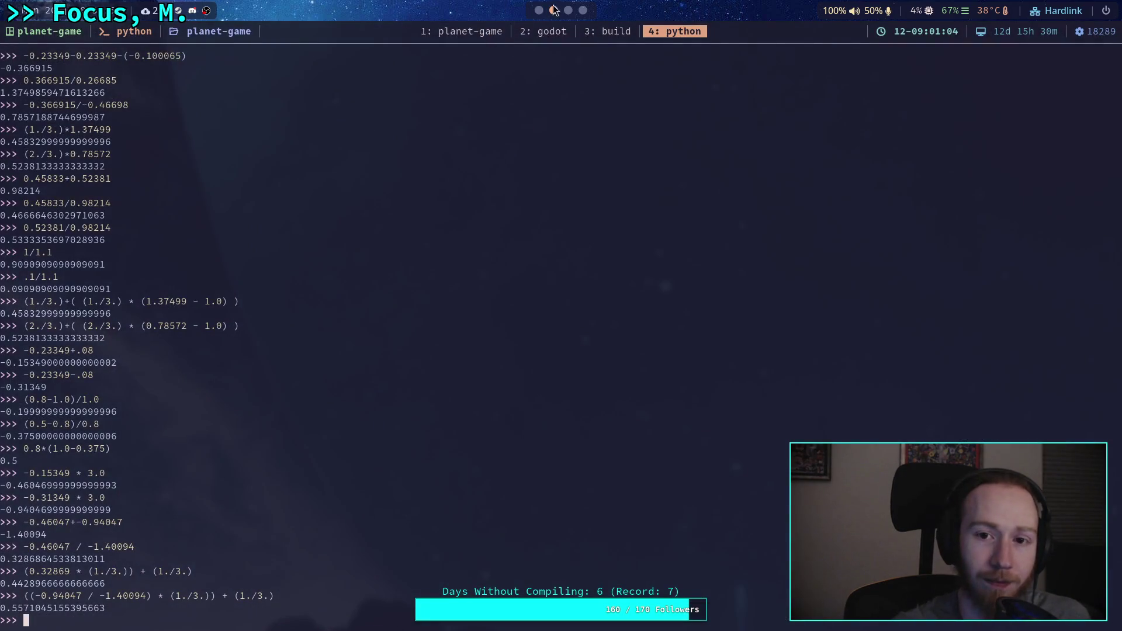
key("super+3")
key("super+4")
key("ctrl+v")
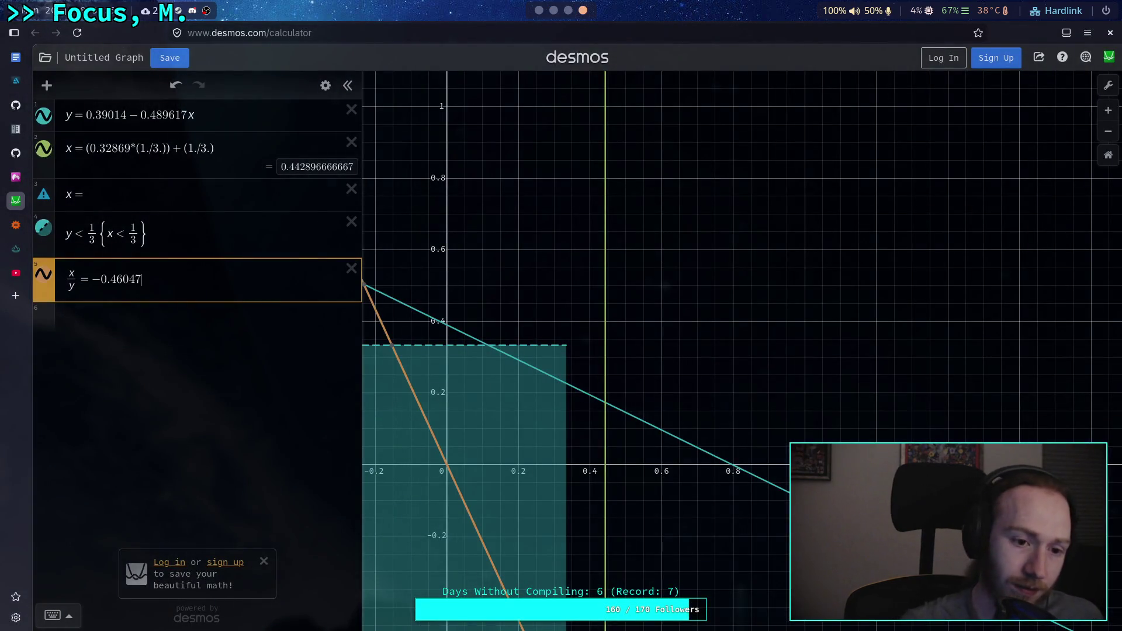
Step: Copy -0.94047 from script line 110 into row 5's denominator, giving −0.46047/−0.94047
type("/")
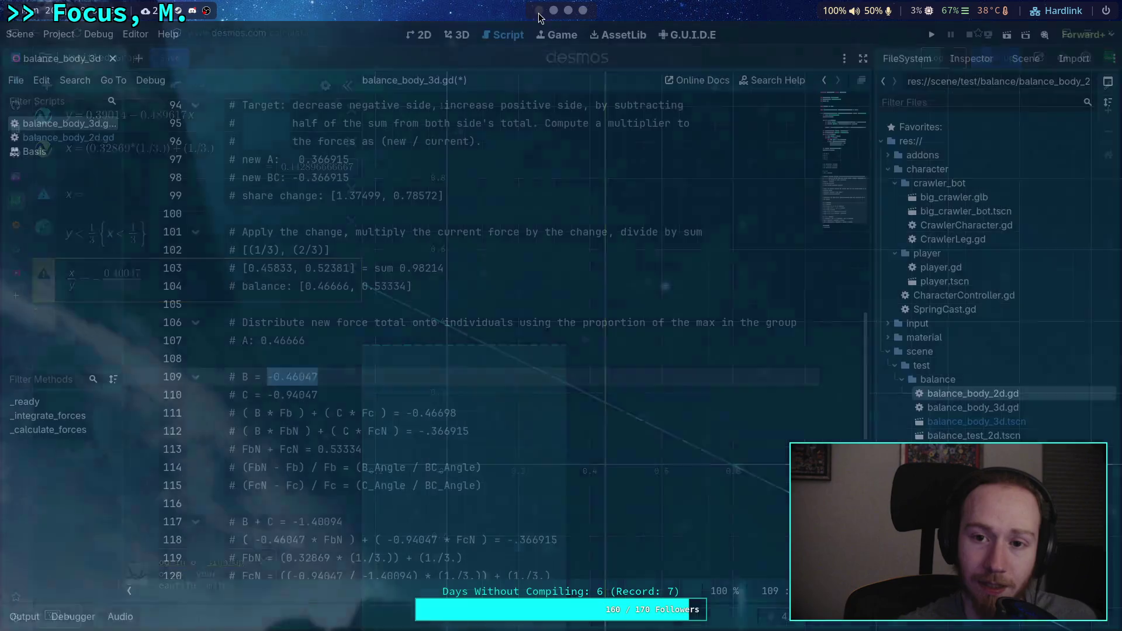
key("super+1")
left_click(269, 394)
left_click_drag(269, 394, 318, 395)
right_click(294, 396)
left_click(316, 456)
left_click(581, 10)
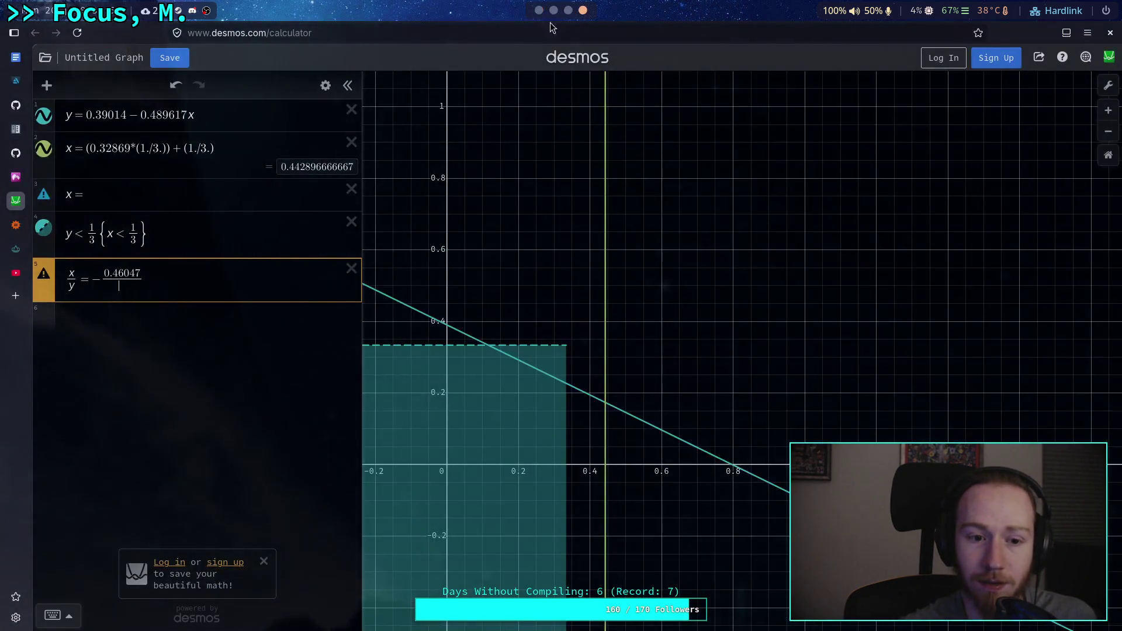
key("ctrl+v")
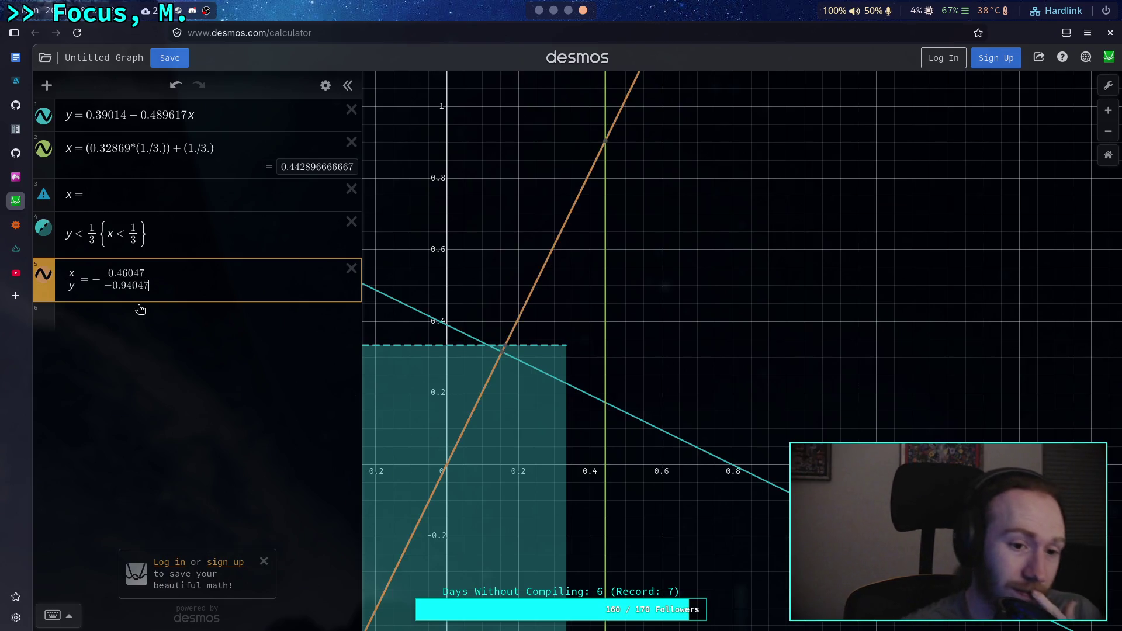
left_click(101, 275)
type("-")
key("BackSpace")
key("BackSpace")
Step: Check where the lines intersect, then hide expression 4's shaded rectangle
left_click_drag(519, 329, 675, 353)
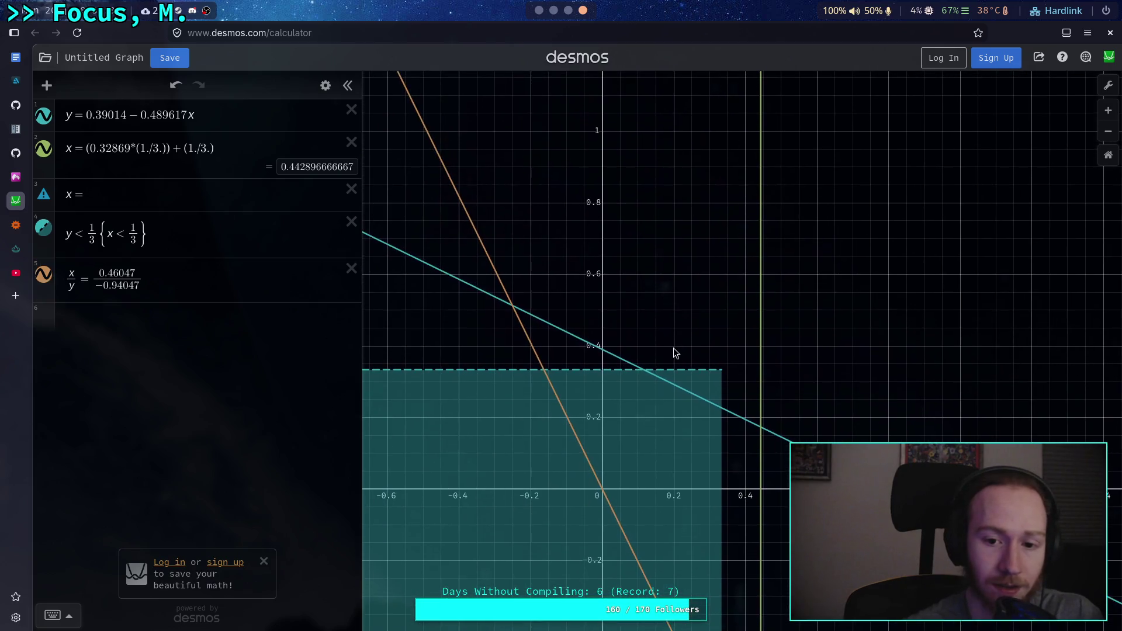
left_click(515, 309)
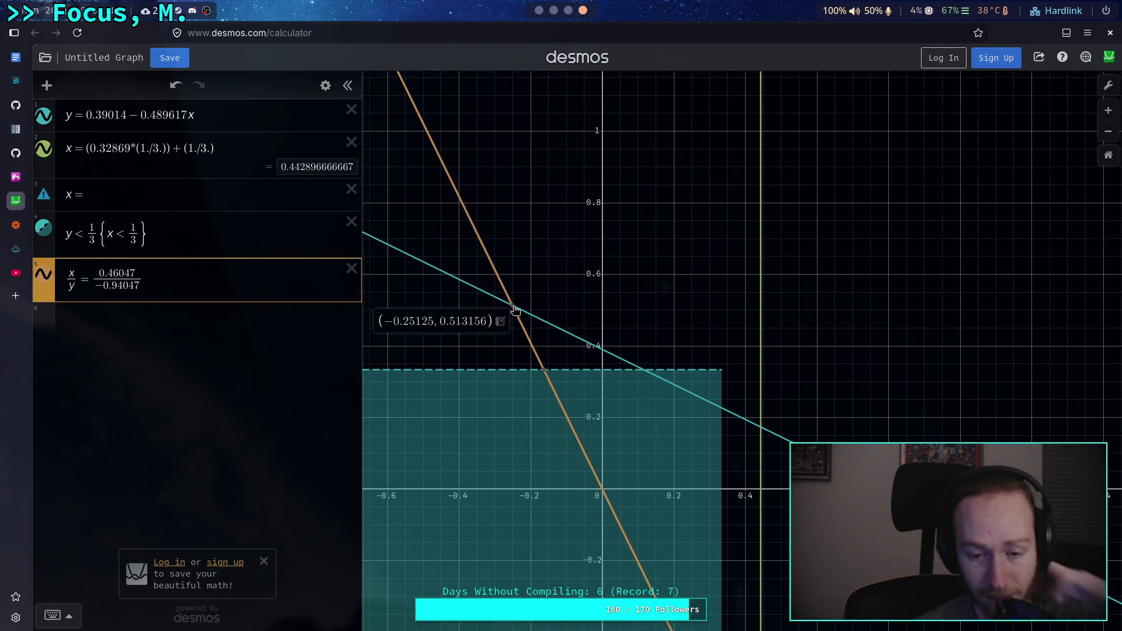
left_click(546, 10)
left_click(551, 11)
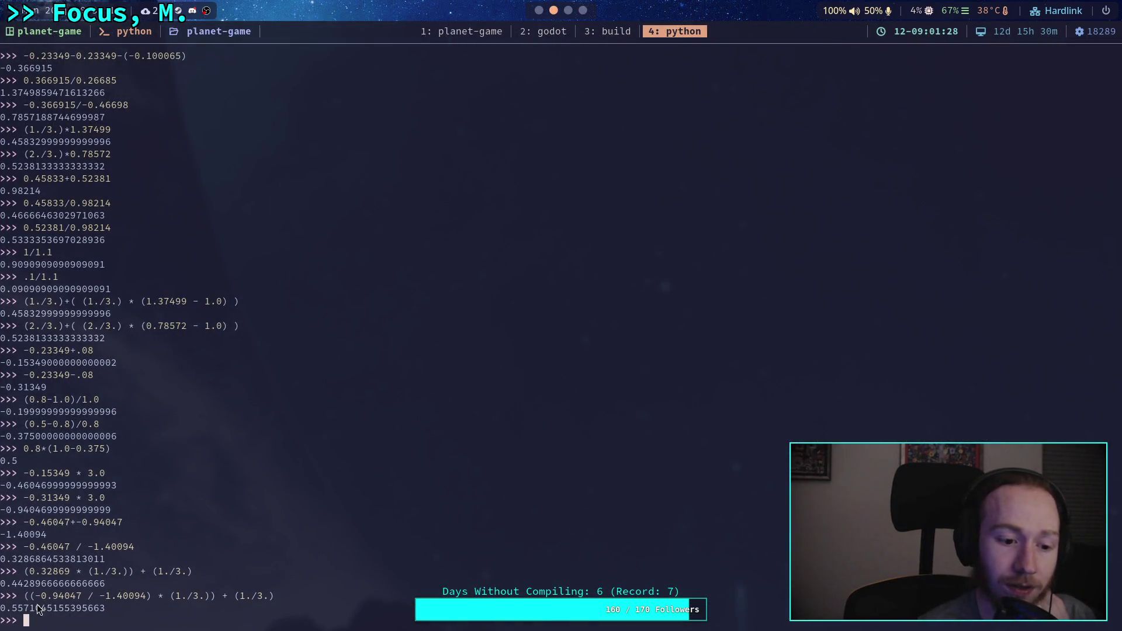
left_click(582, 10)
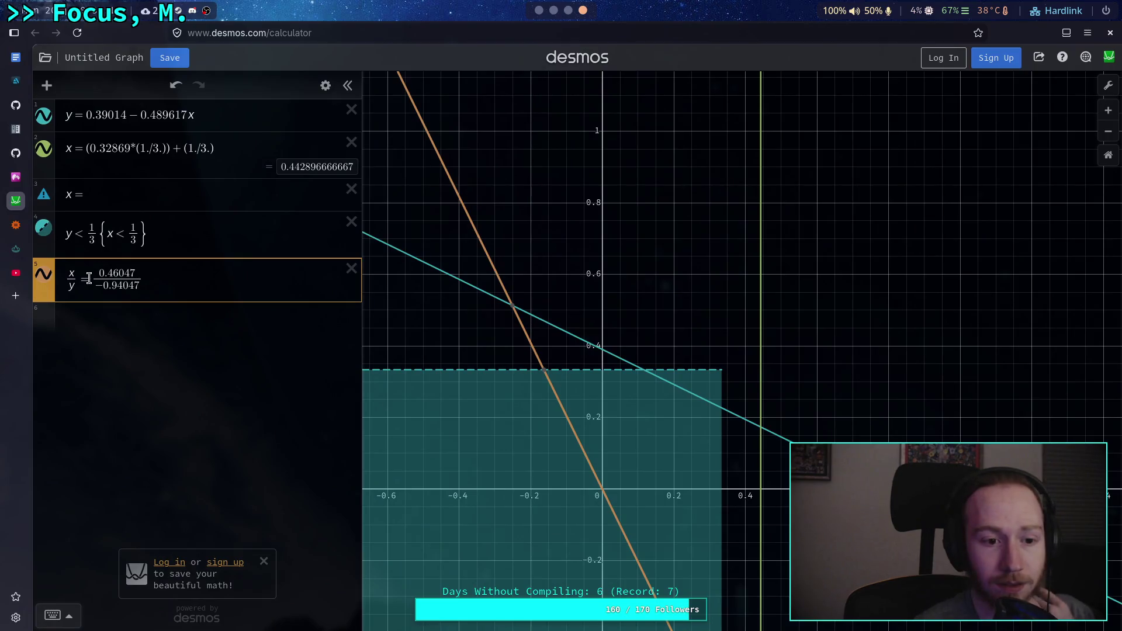
type("-")
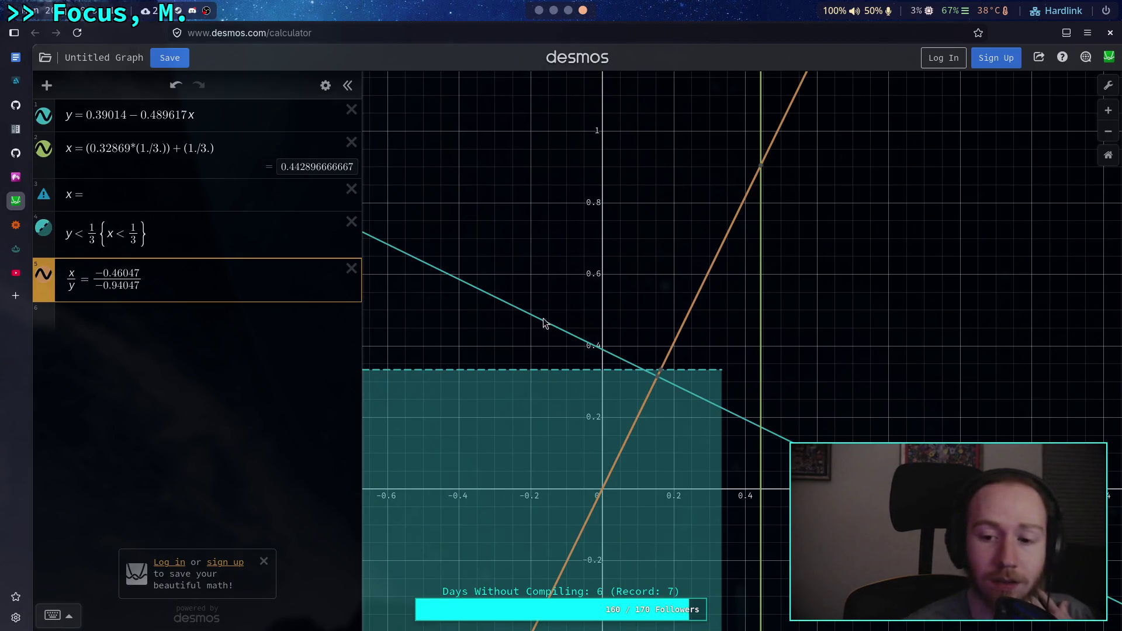
left_click_drag(602, 306, 506, 284)
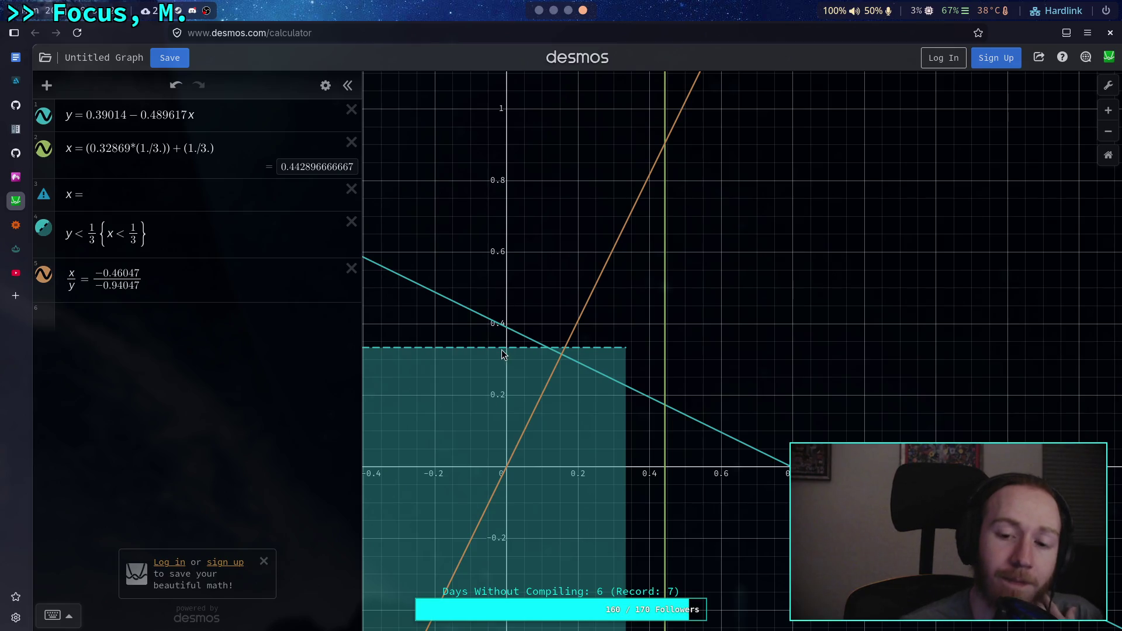
left_click(44, 228)
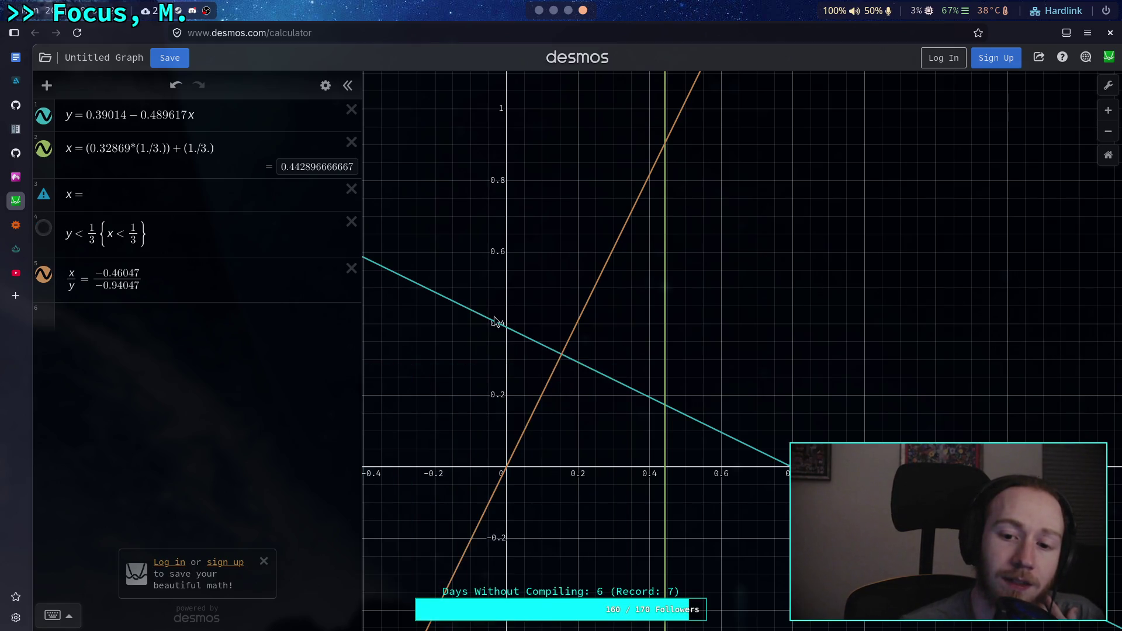
Step: Read the intersection coordinates and change expression 5 from x/y to y/x
left_click(563, 357)
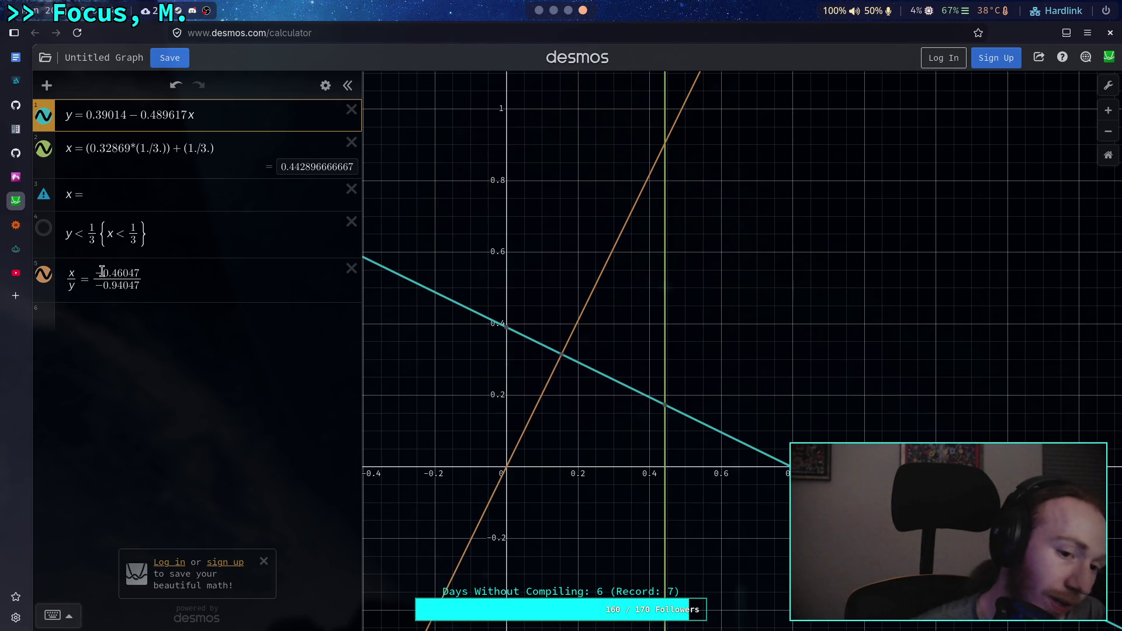
left_click(71, 272)
key("BackSpace")
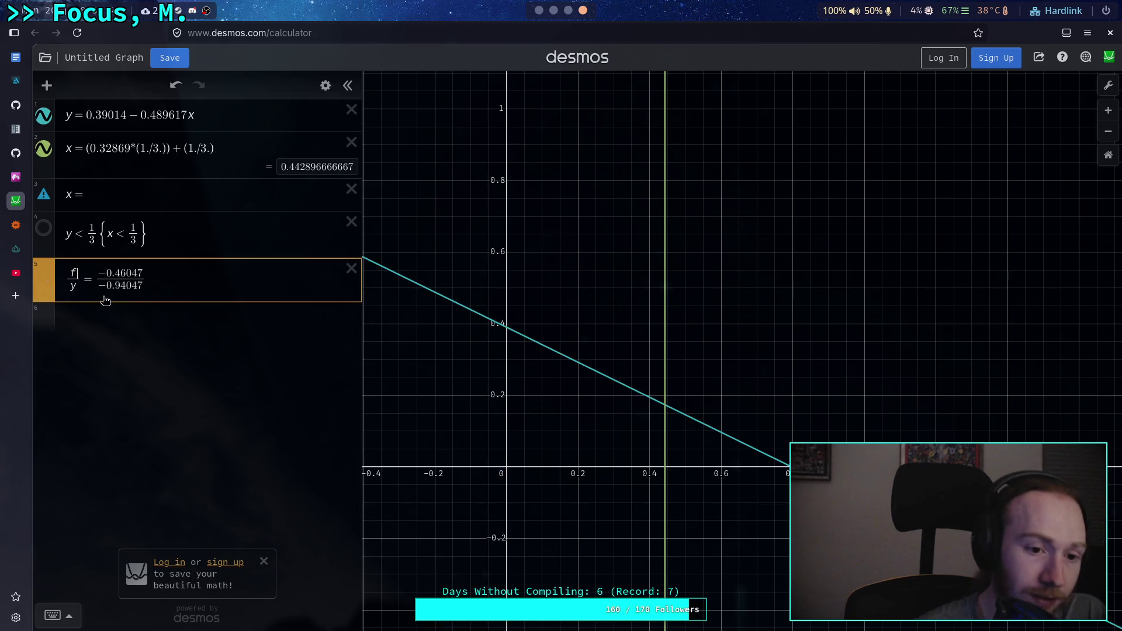
type("y")
key("BackSpace")
type("x")
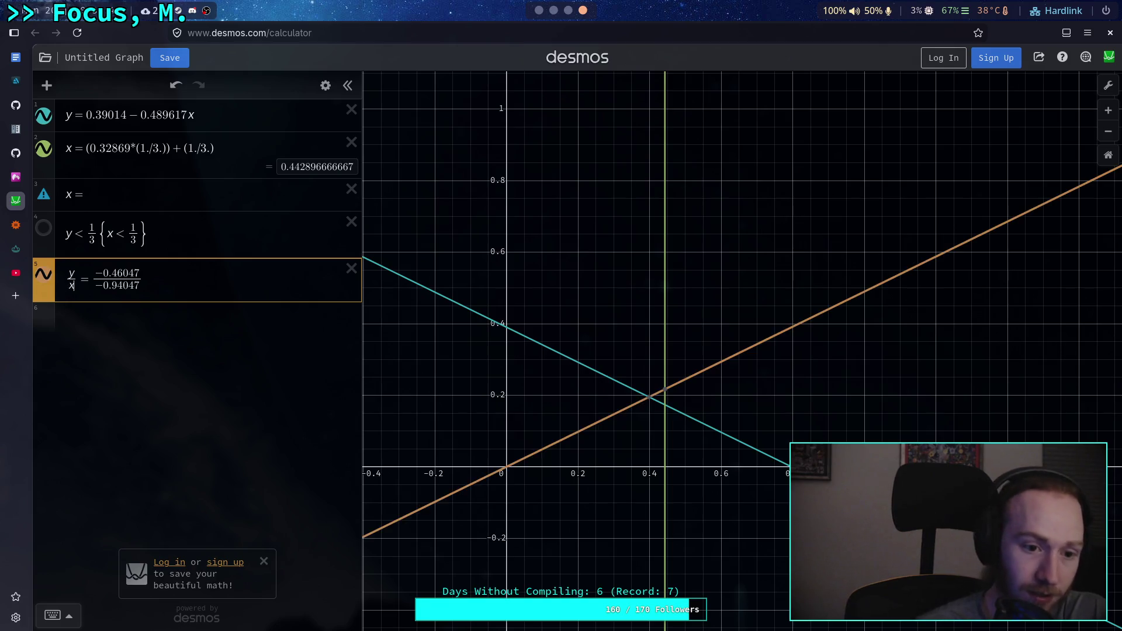
Step: Hide the vertical x line, delete the blank x= row, and read the intersection (0.398413, 0.19507)
mouse_move(649, 397)
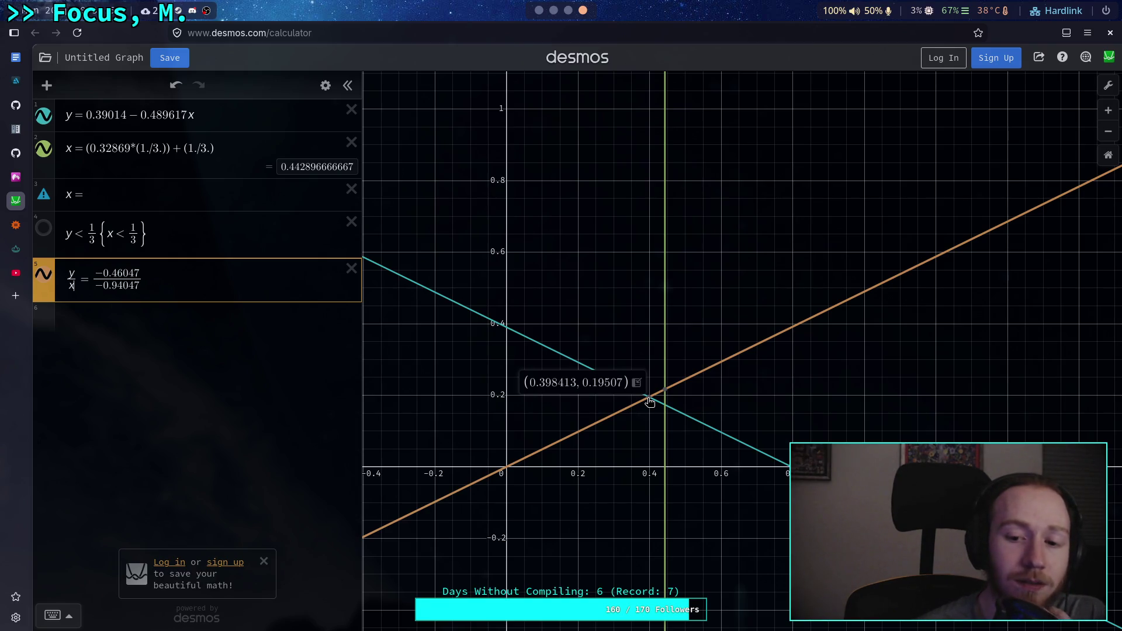
left_click(44, 149)
left_click(351, 189)
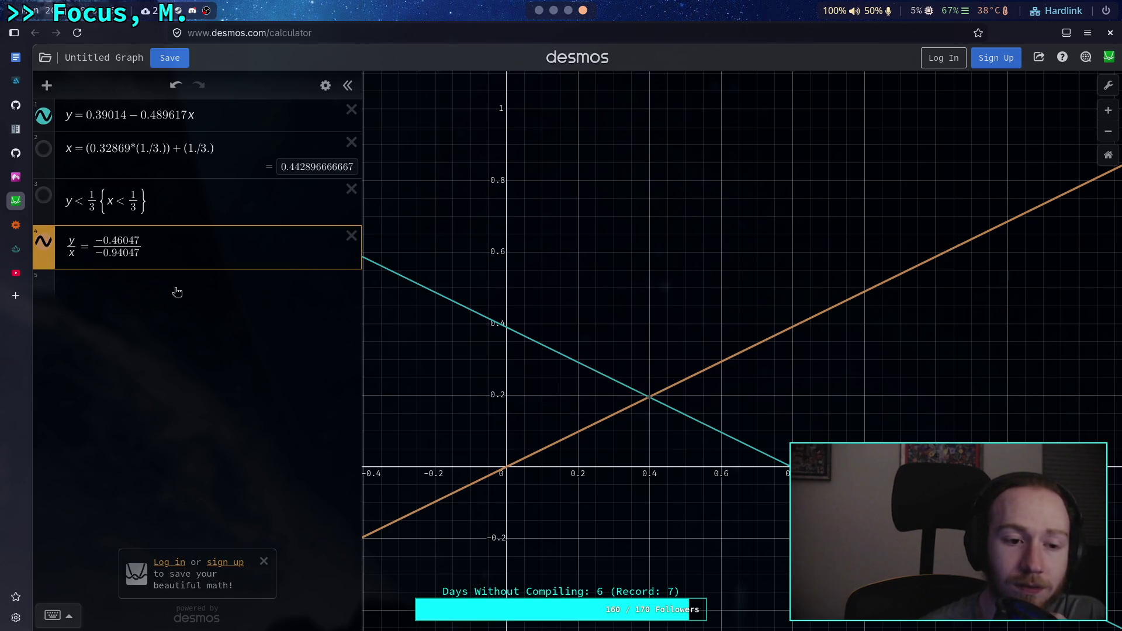
left_click(175, 292)
left_click_drag(50, 286, 50, 211)
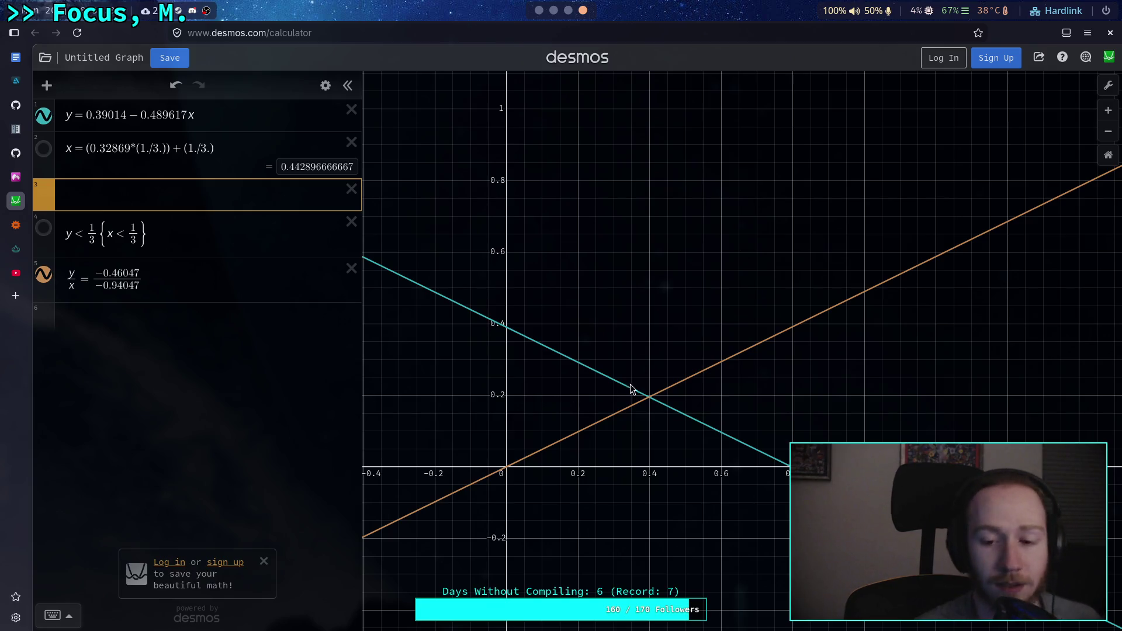
left_click(650, 399)
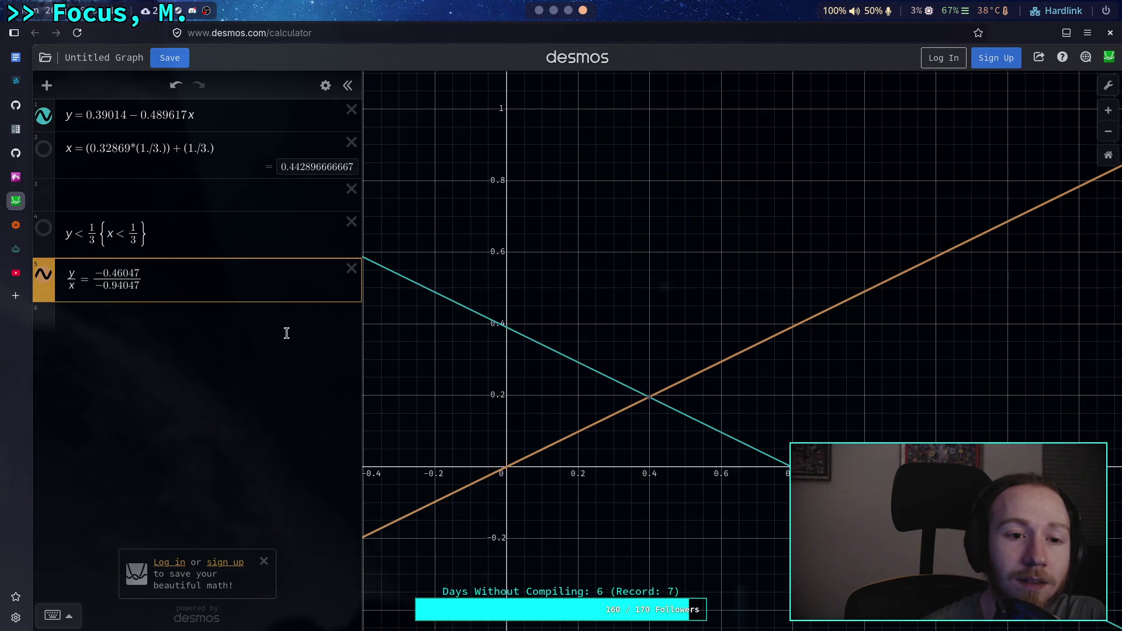
key("Up")
key("Up")
key("Up")
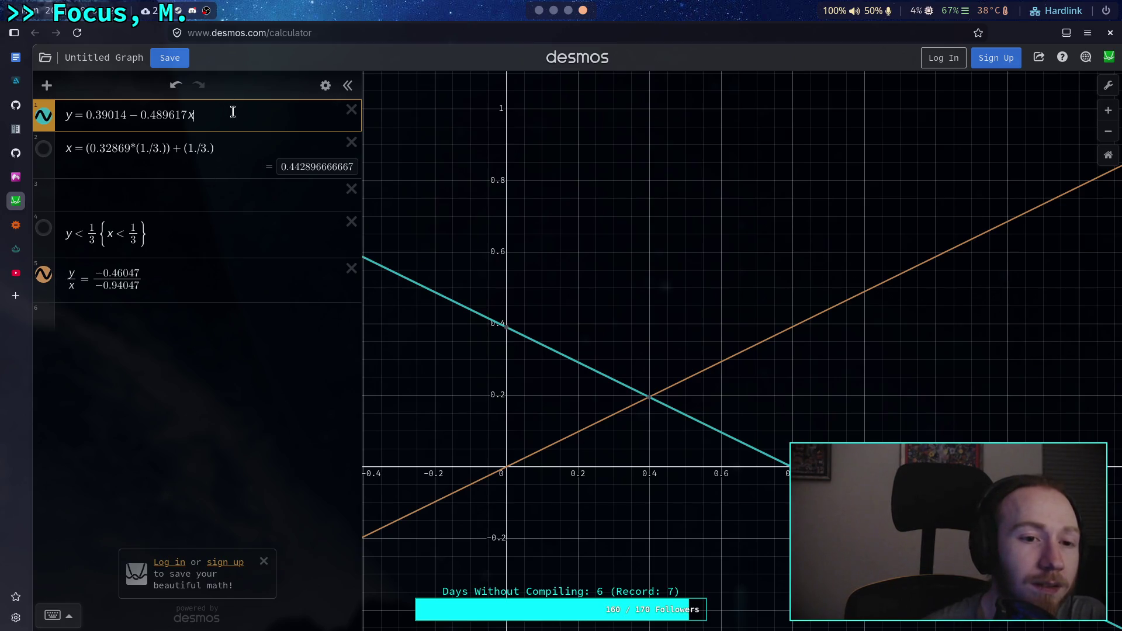
key("Return")
left_click(555, 12)
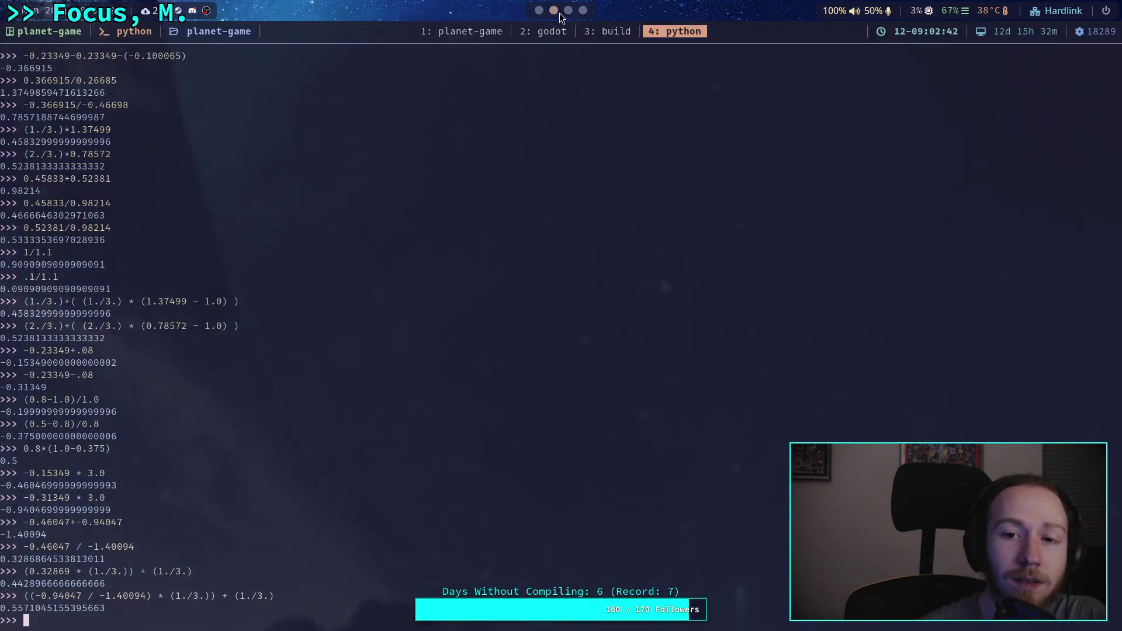
Step: Check Wolfram Alpha's plain-text form y = 0.39014 − 0.489617x, then return to Desmos
left_click(568, 10)
left_click(582, 10)
left_click(20, 231)
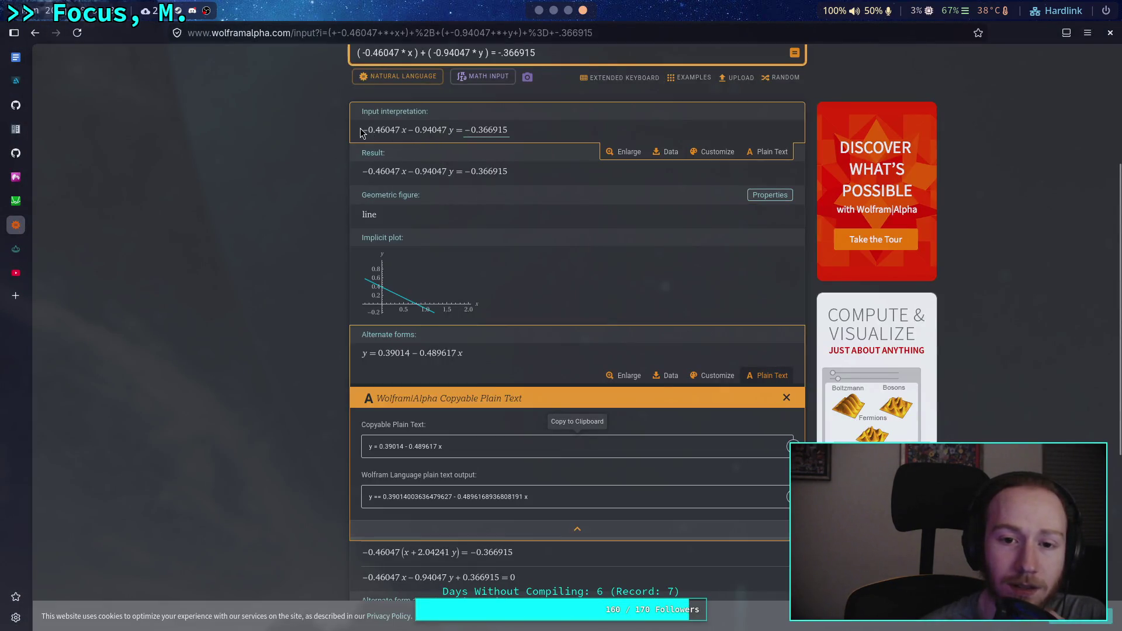
left_click(567, 10)
left_click(582, 11)
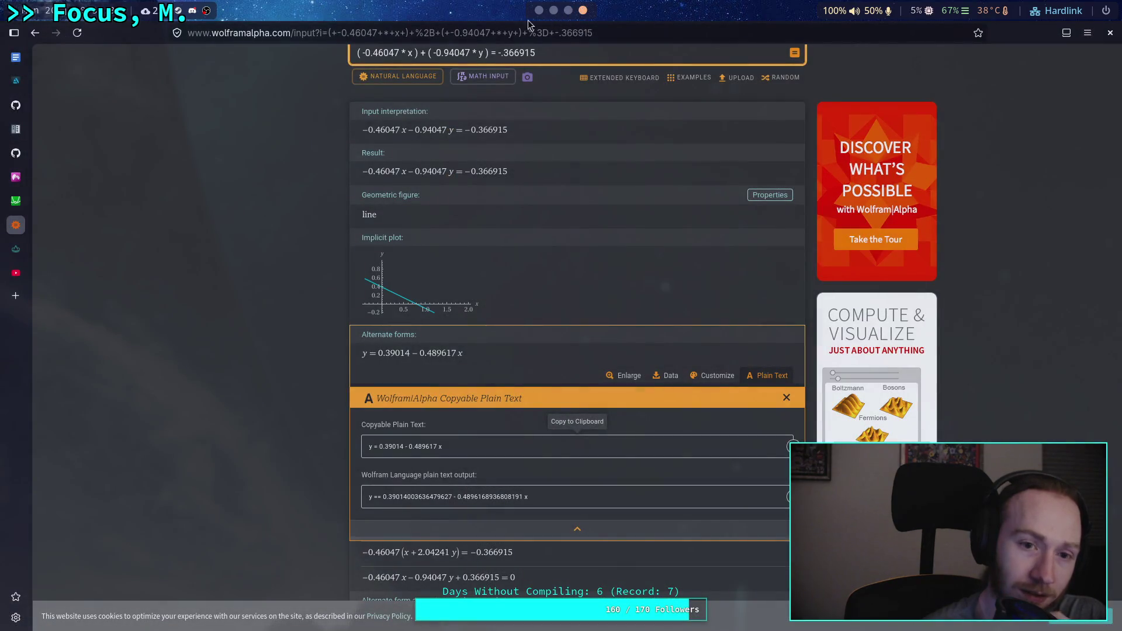
left_click(23, 209)
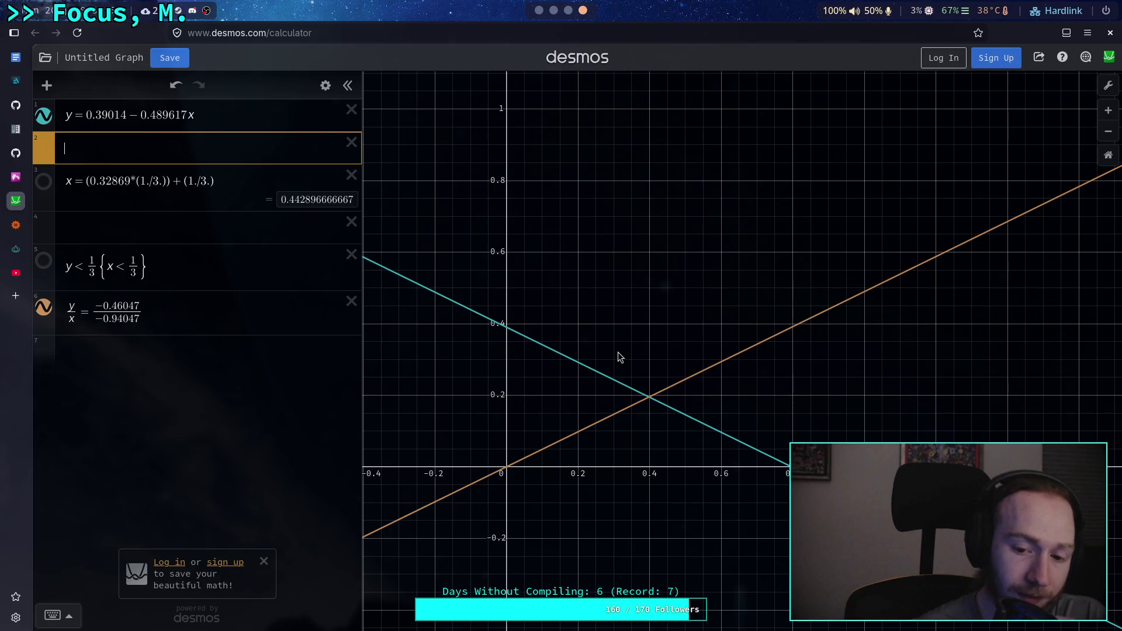
left_click(556, 443)
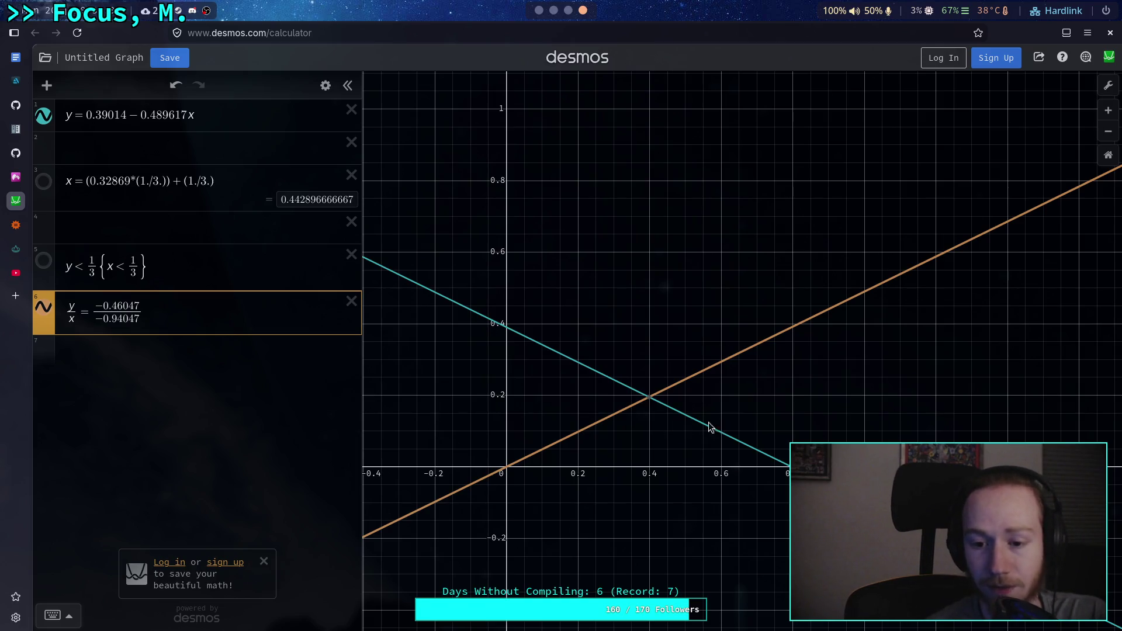
mouse_move(652, 402)
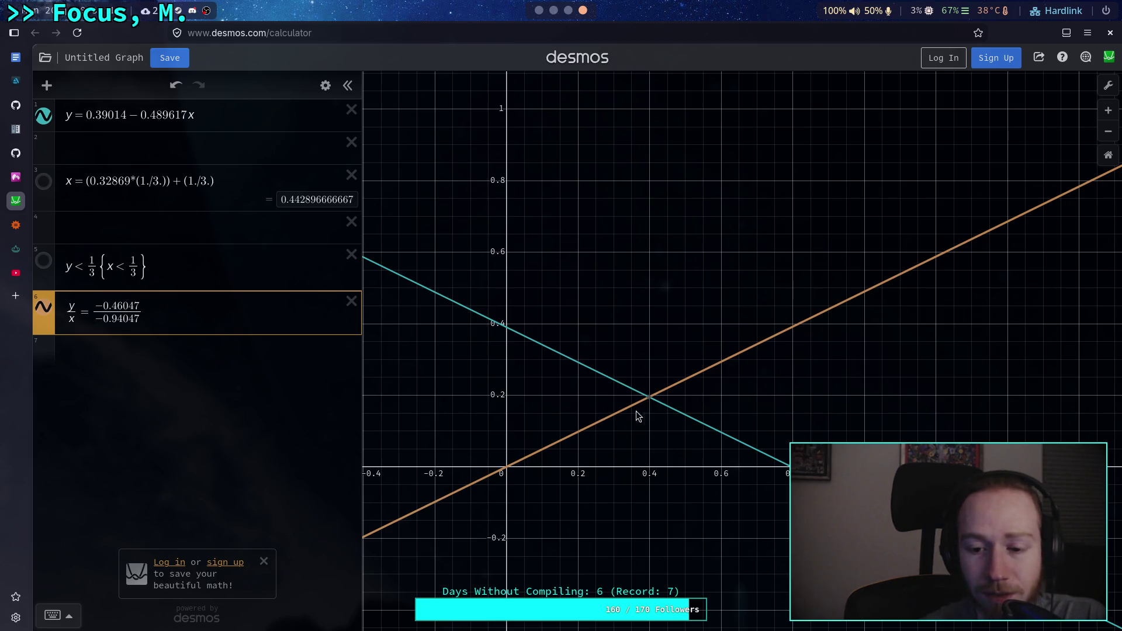
left_click(65, 116)
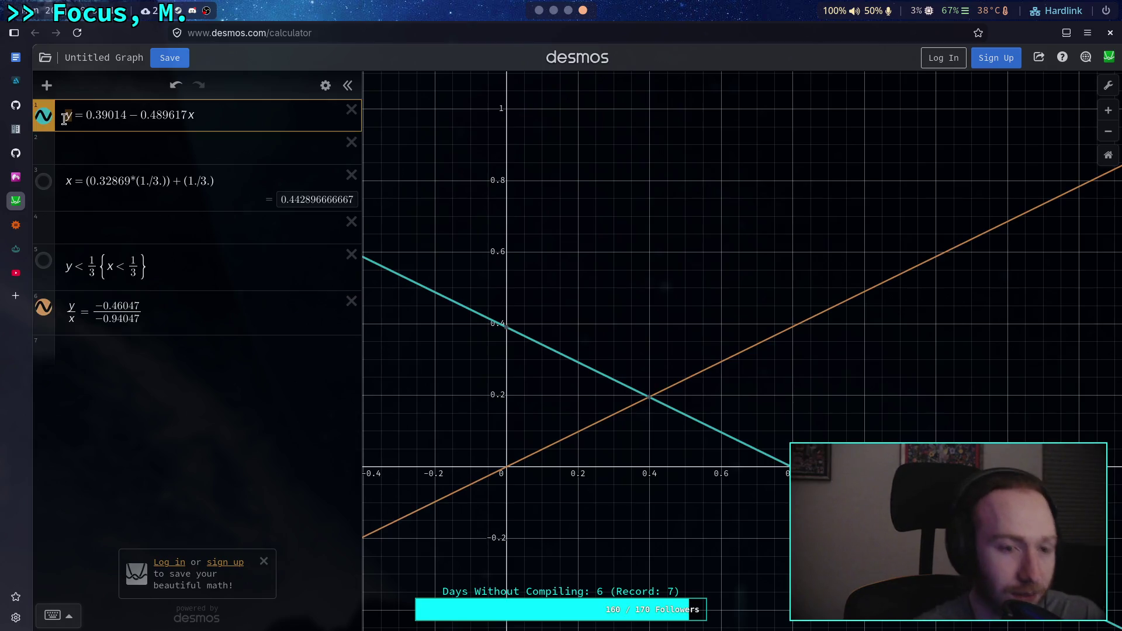
key("BackSpace")
type("x")
key("BackSpace")
type("y")
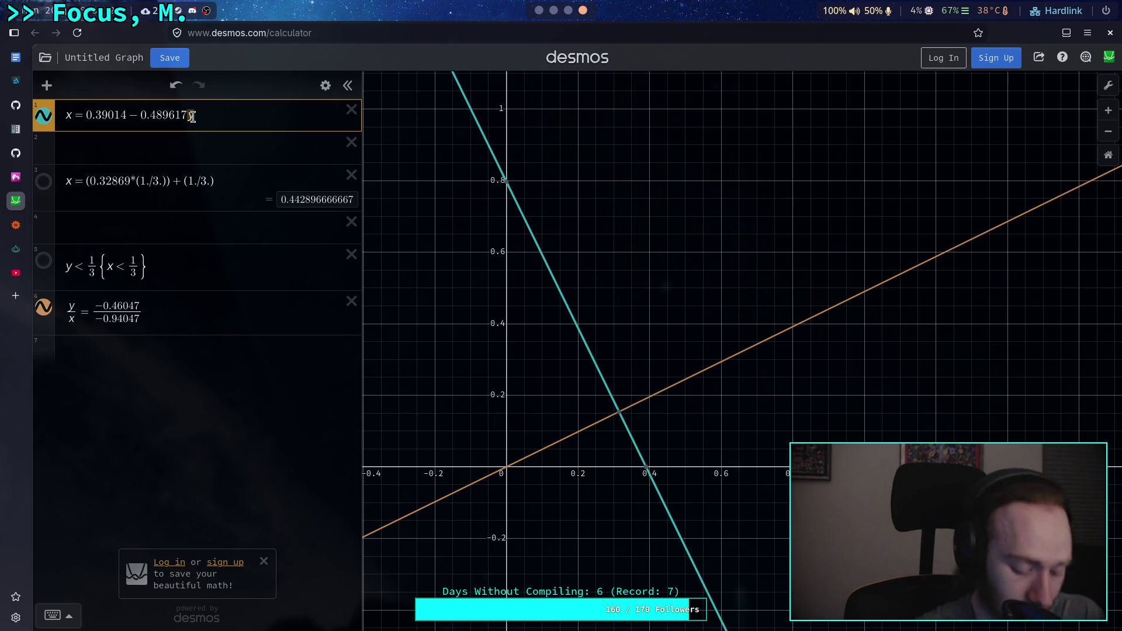
key("BackSpace")
type("x")
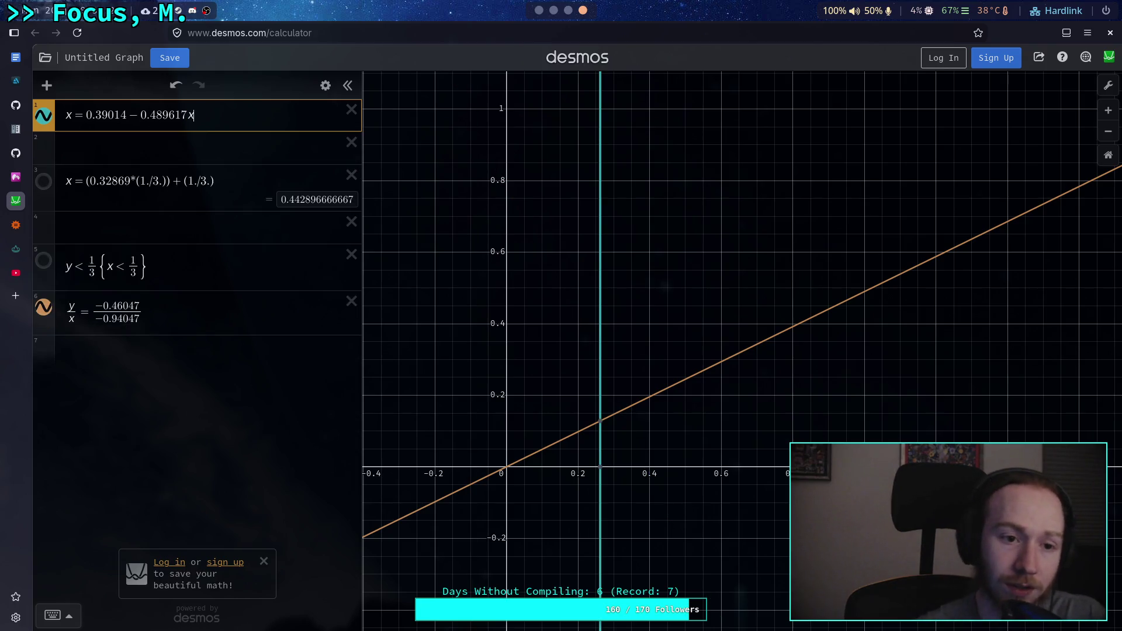
key("Home")
key("Delete")
type("y")
key("BackSpace")
type("y")
key("BackSpace")
type("y")
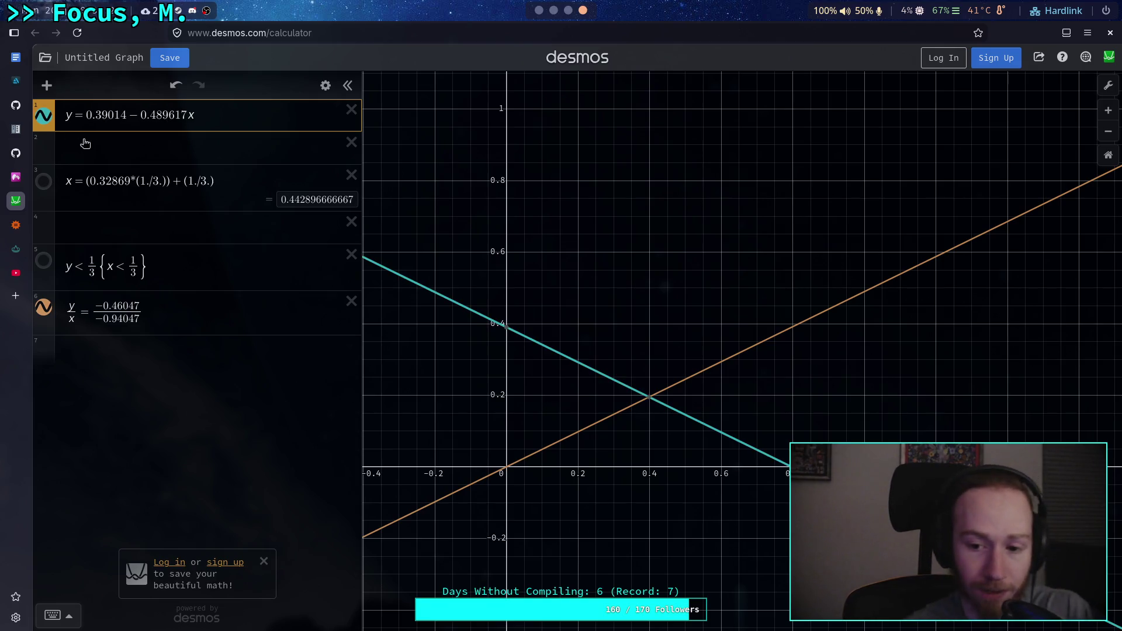
left_click(650, 399)
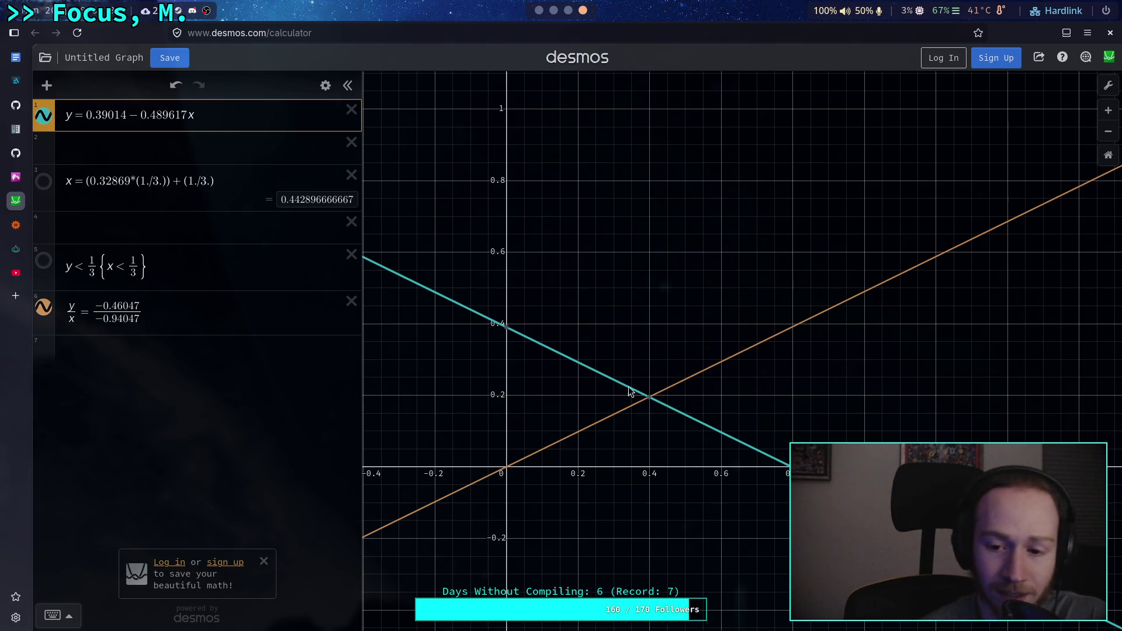
left_click(140, 356)
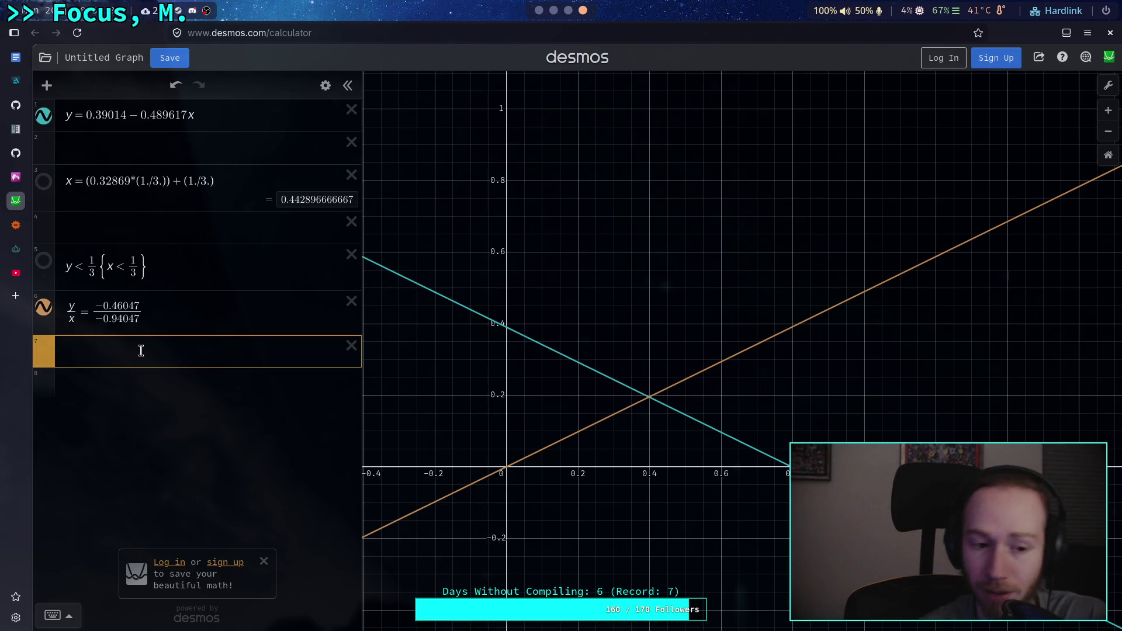
Step: Rewrite row 6 from y/x = fraction to y = −0.46047/−0.94047 x
left_click(71, 318)
key("BackSpace")
key("BackSpace")
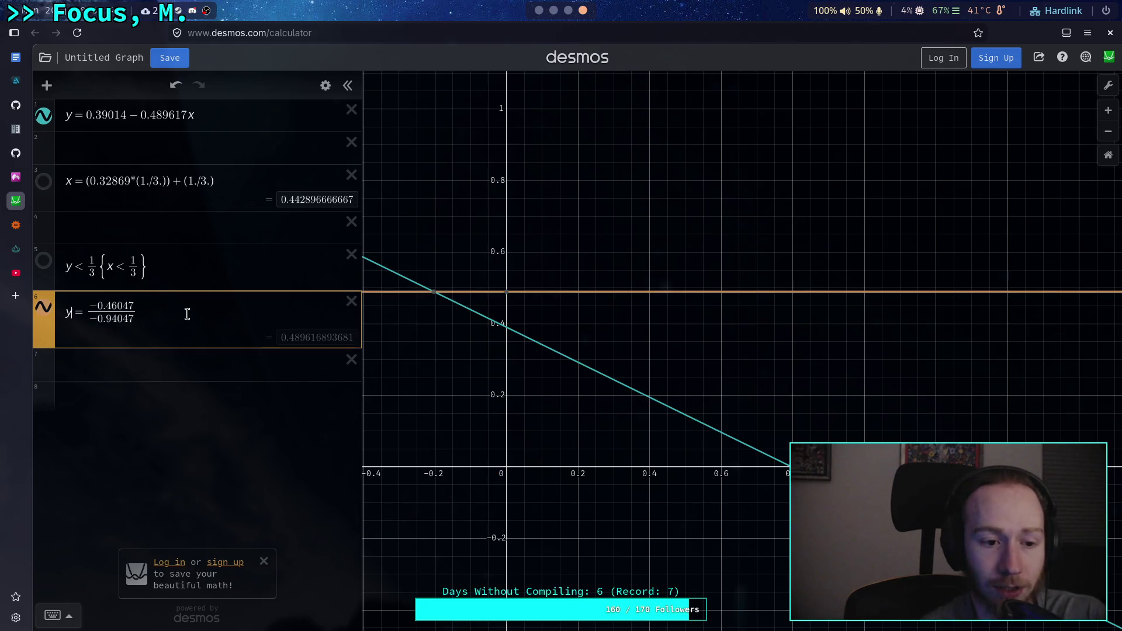
left_click(187, 313)
type("x")
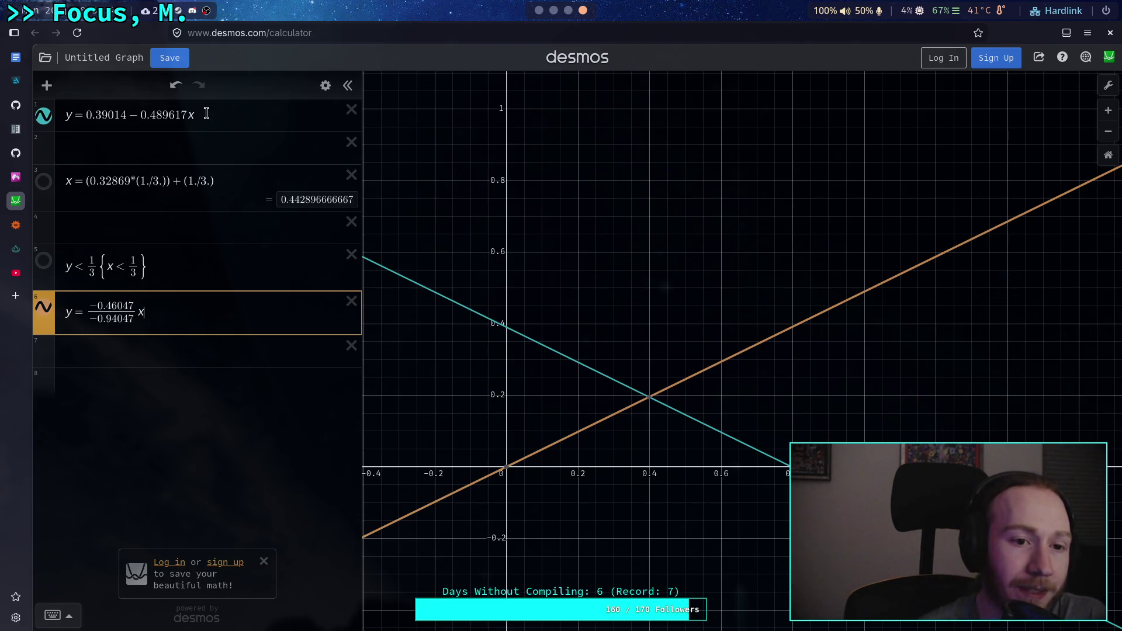
left_click_drag(87, 313, 97, 314)
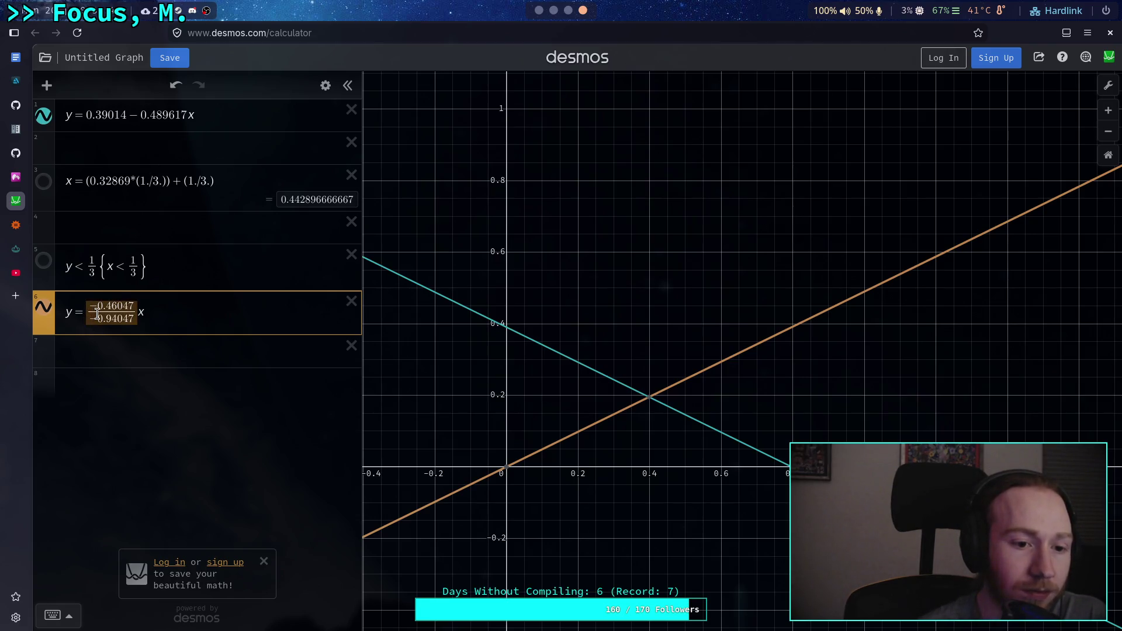
right_click(97, 313)
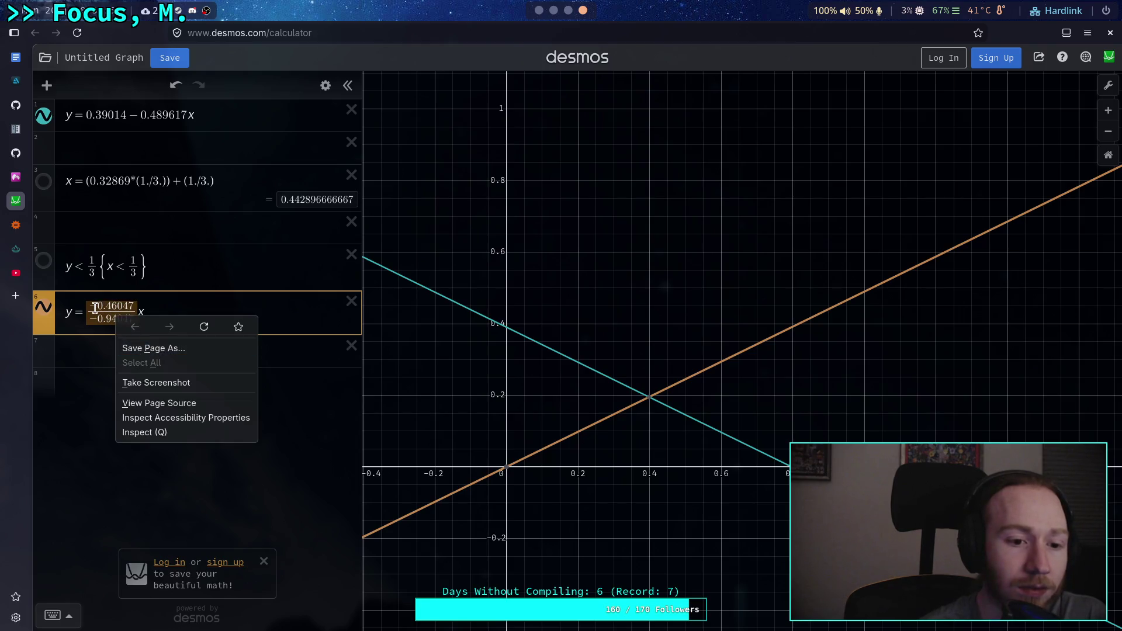
key("Escape")
Step: Verify −0.46047/−0.94047 = 0.4896168936808191 in the Python terminal, then return to Desmos
key("super+4")
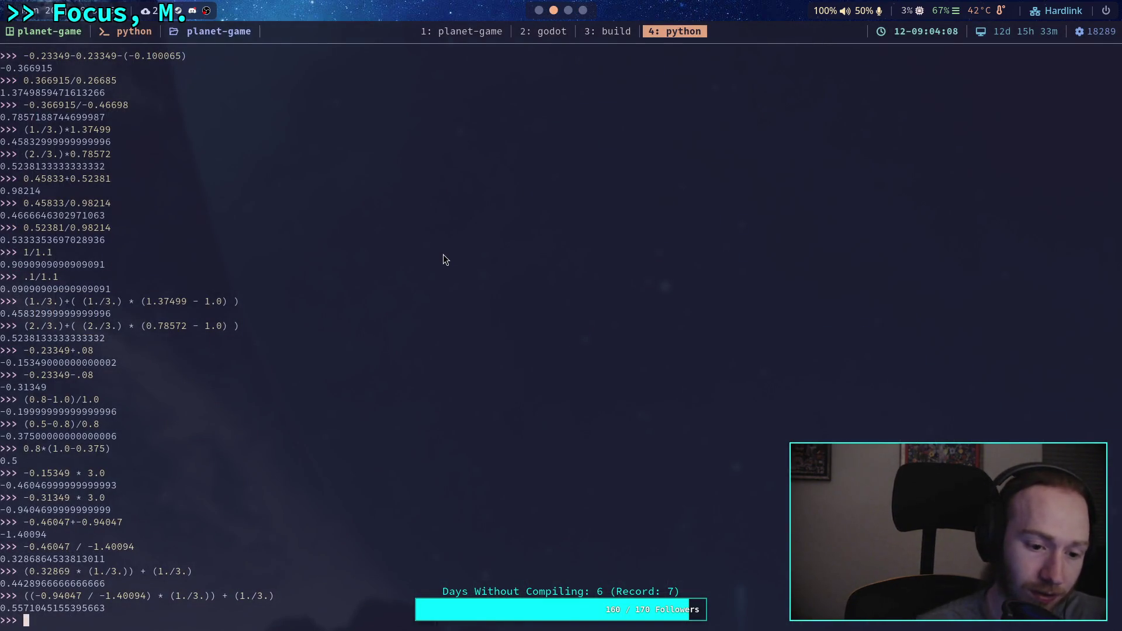
type("-0.46047 / -1.40094")
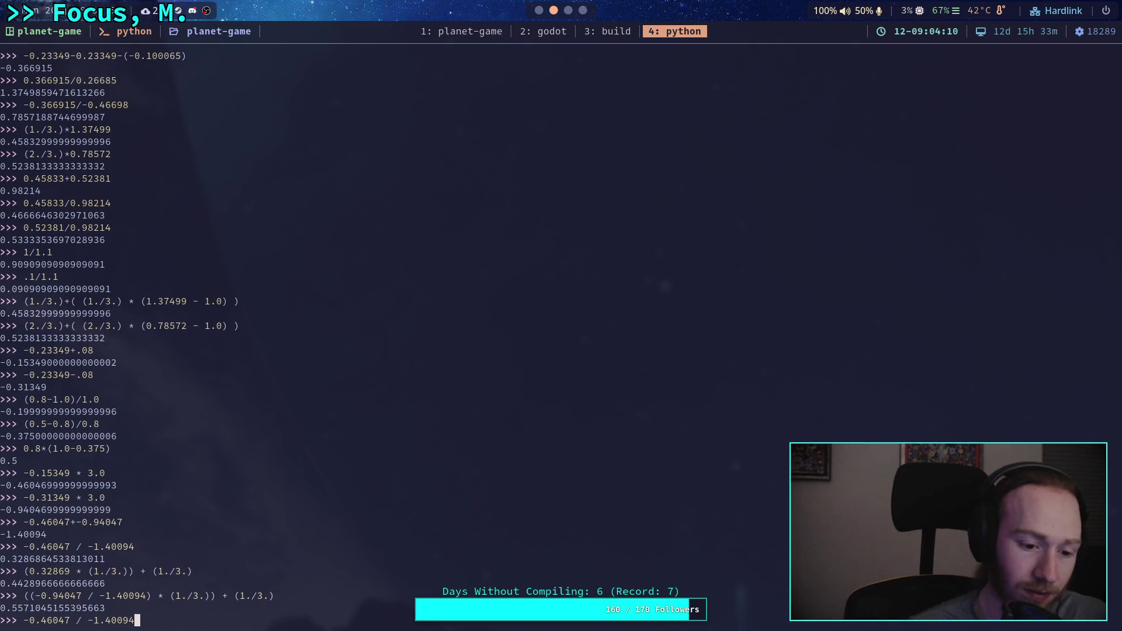
key("Up")
key("Left")
key("Left")
key("Left")
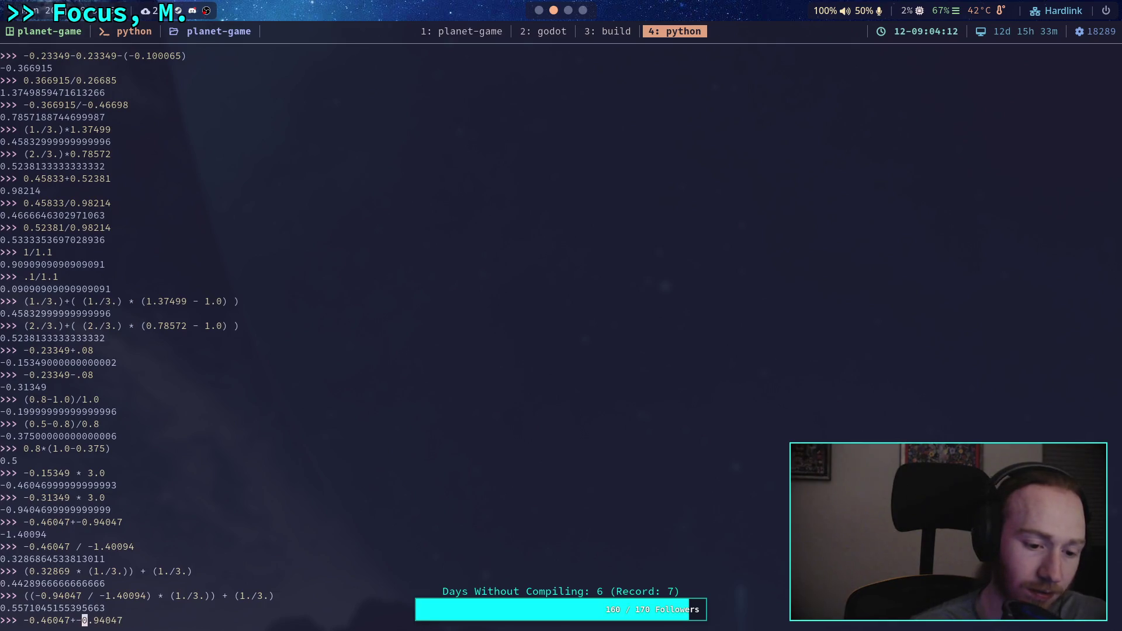
type("/")
key("Return")
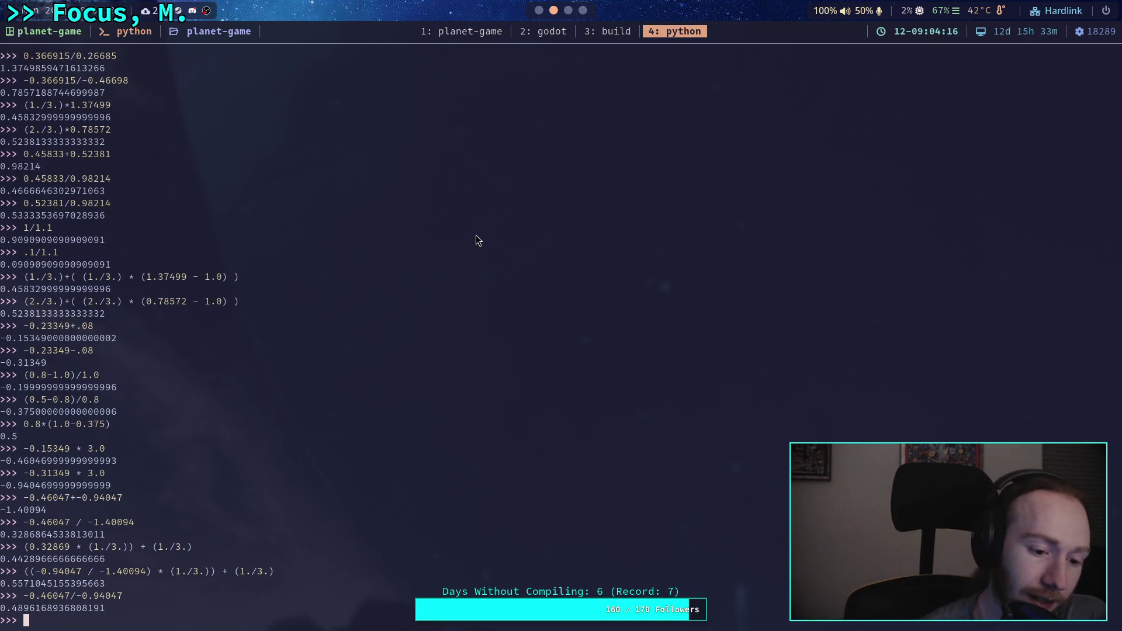
left_click(536, 11)
left_click(576, 11)
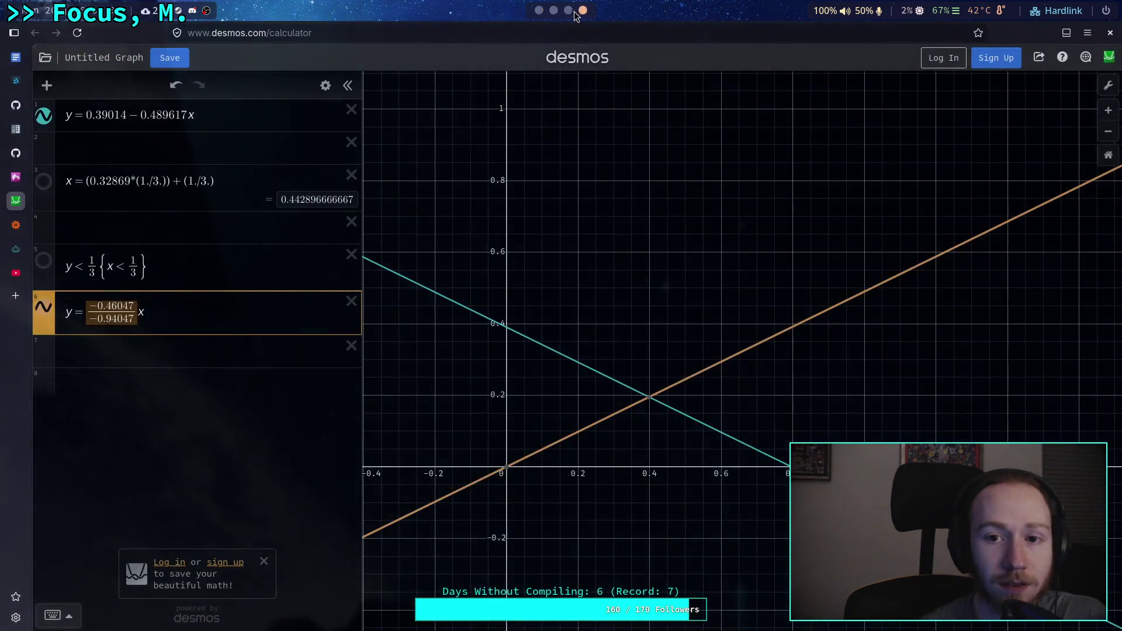
Step: Highlight the slope and the 0.39014 intercept in Desmos expression 1, then bring up the Python terminal
double_click(181, 115)
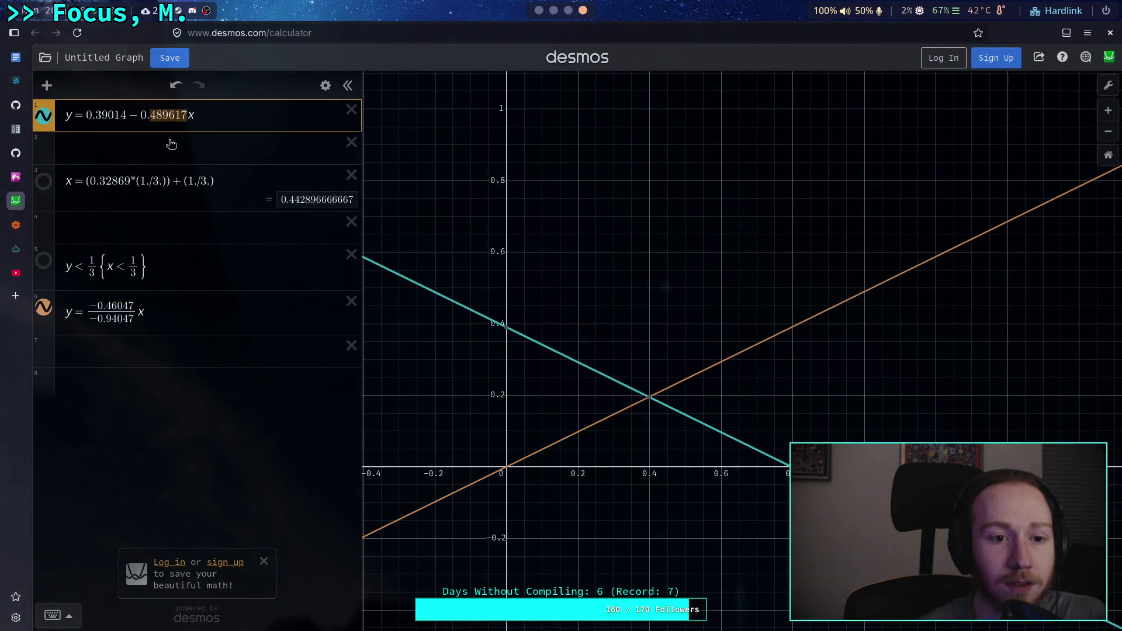
left_click(91, 116)
left_click_drag(93, 119, 125, 120)
mouse_move(647, 398)
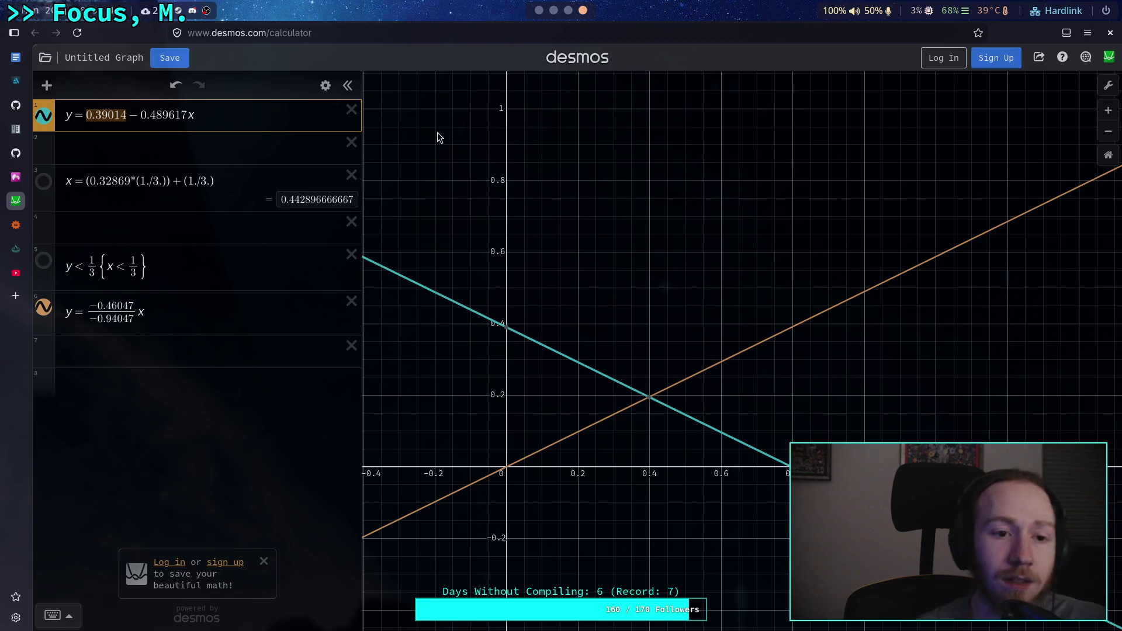
left_click(551, 10)
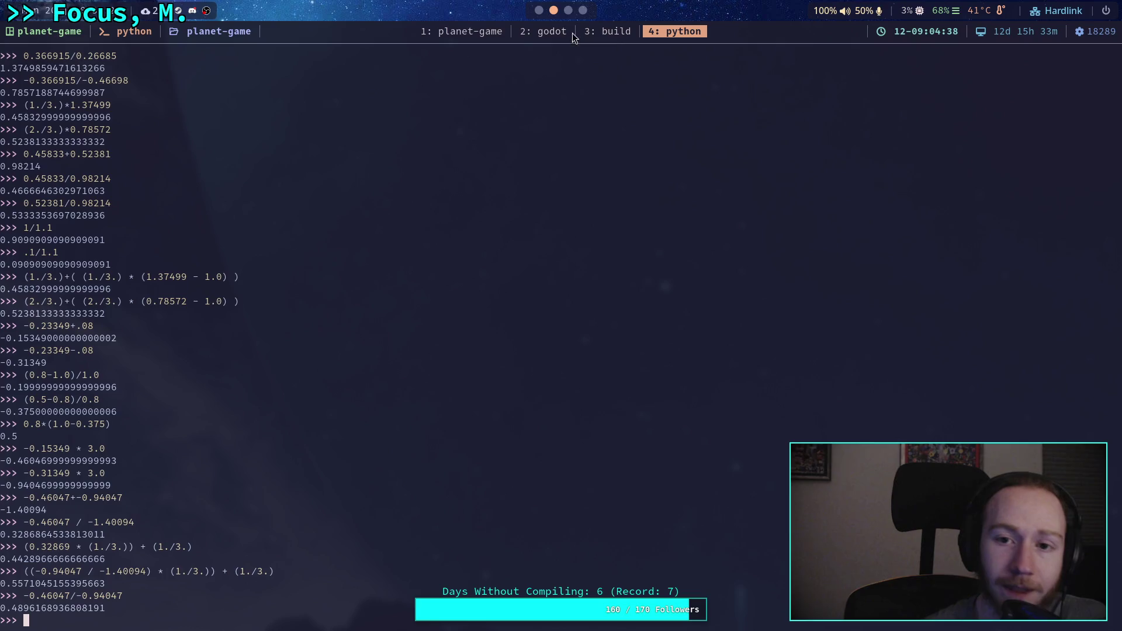
Step: Select the −.366915 constant in the Wolfram Alpha query, then cycle through the other workspaces
key("super+4")
left_click(21, 224)
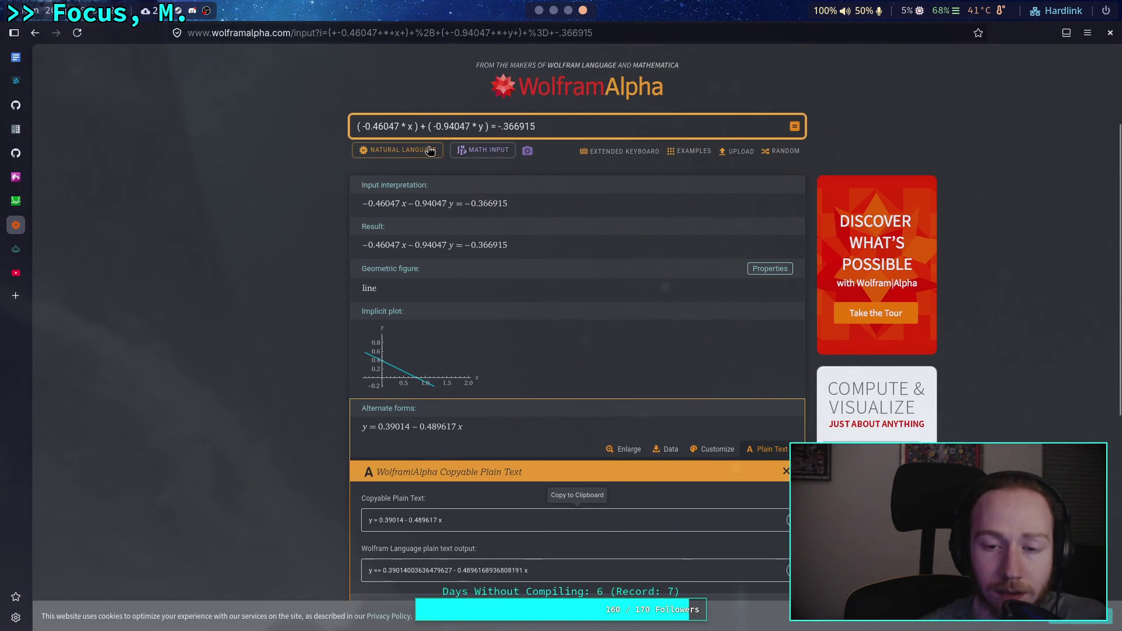
left_click_drag(499, 127, 541, 122)
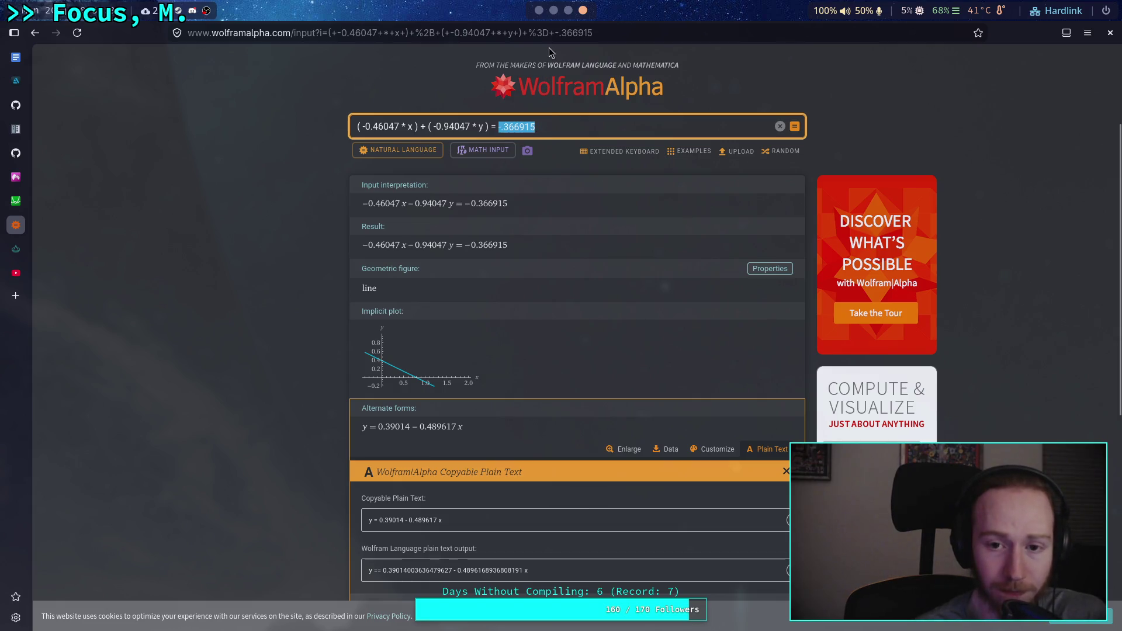
left_click(541, 11)
left_click(553, 12)
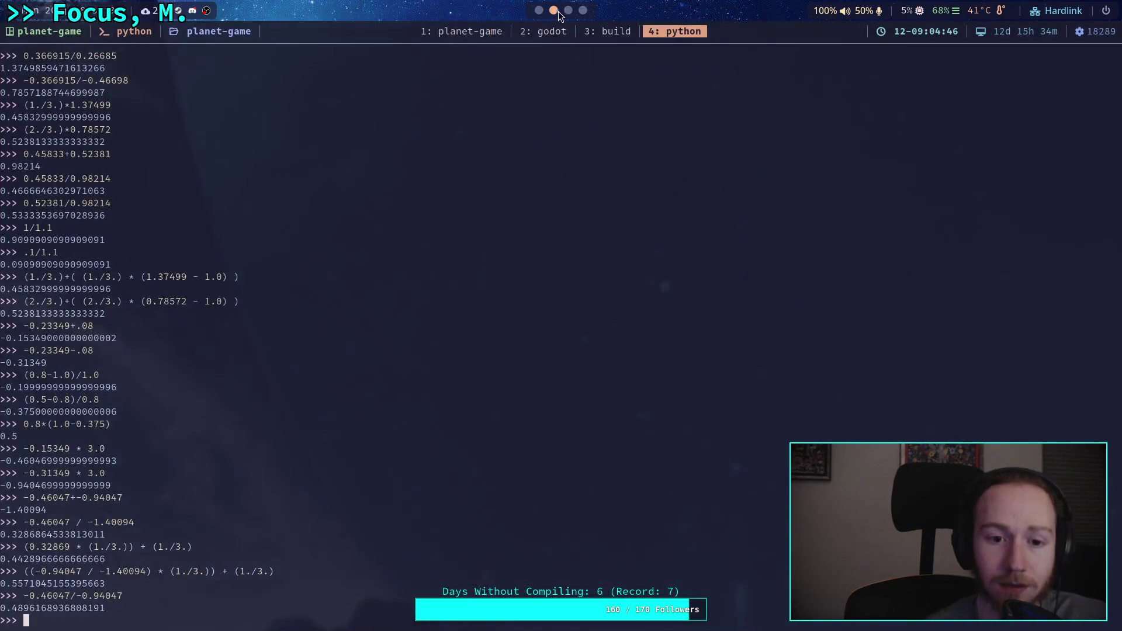
left_click(568, 13)
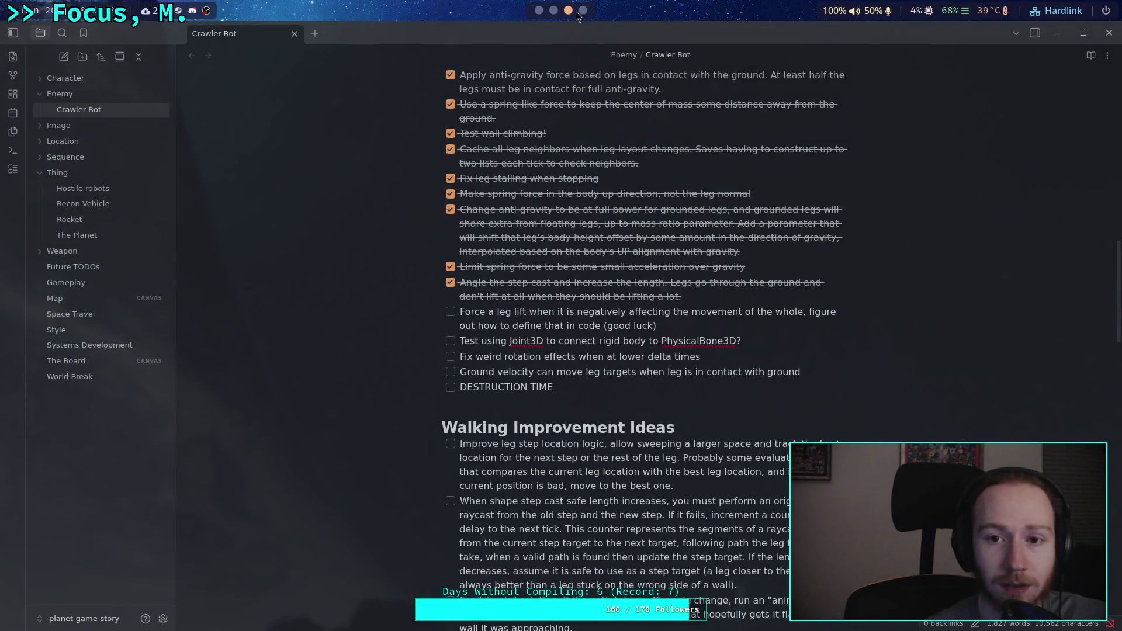
left_click(583, 11)
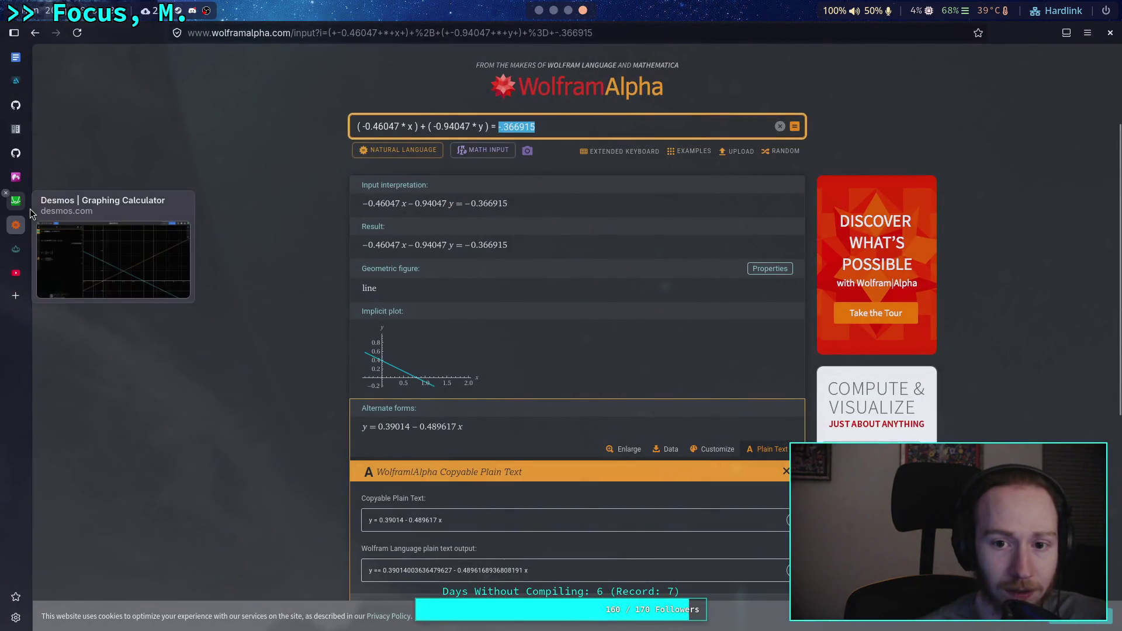
Step: Compare the Desmos graph against Wolfram Alpha's line result y = 0.39014 − 0.489617x
left_click(28, 208)
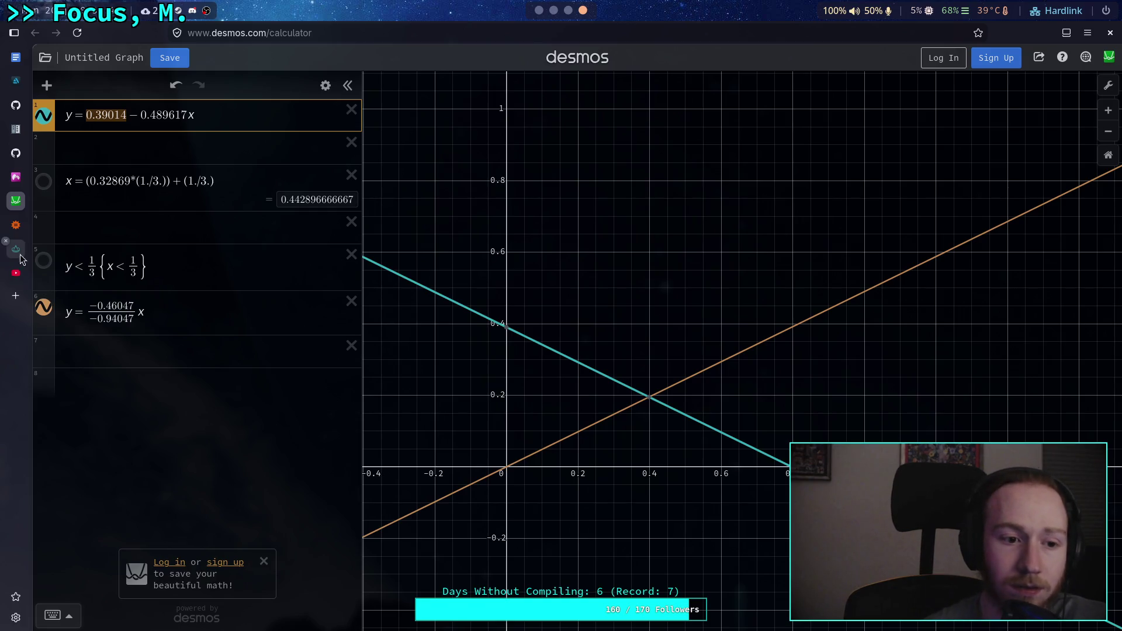
left_click(25, 236)
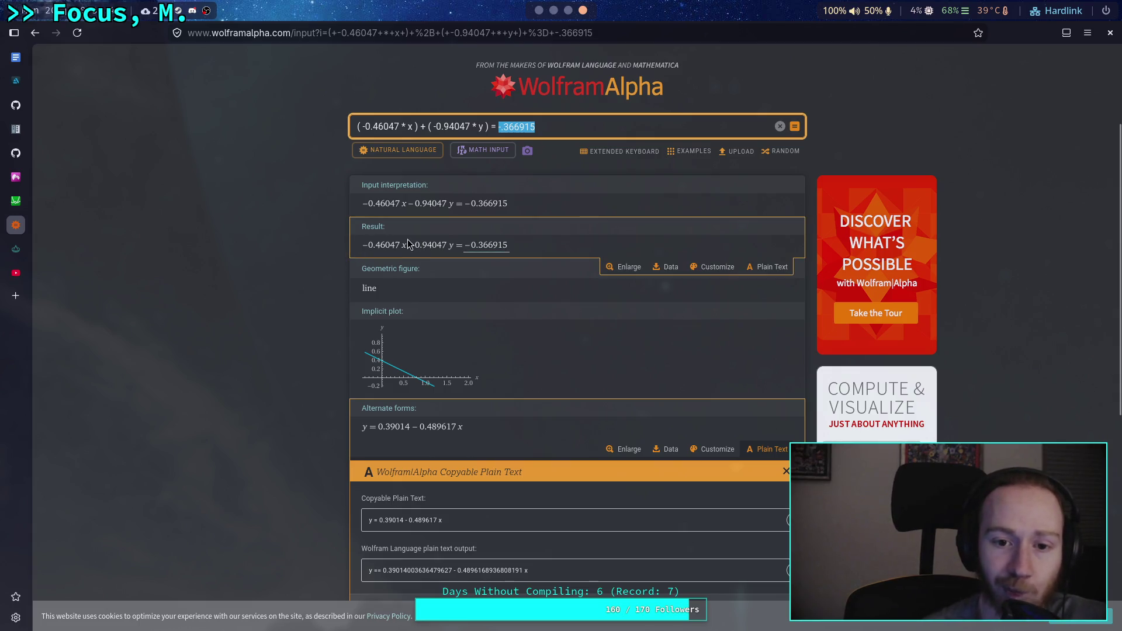
scroll(438, 402, "down", 2)
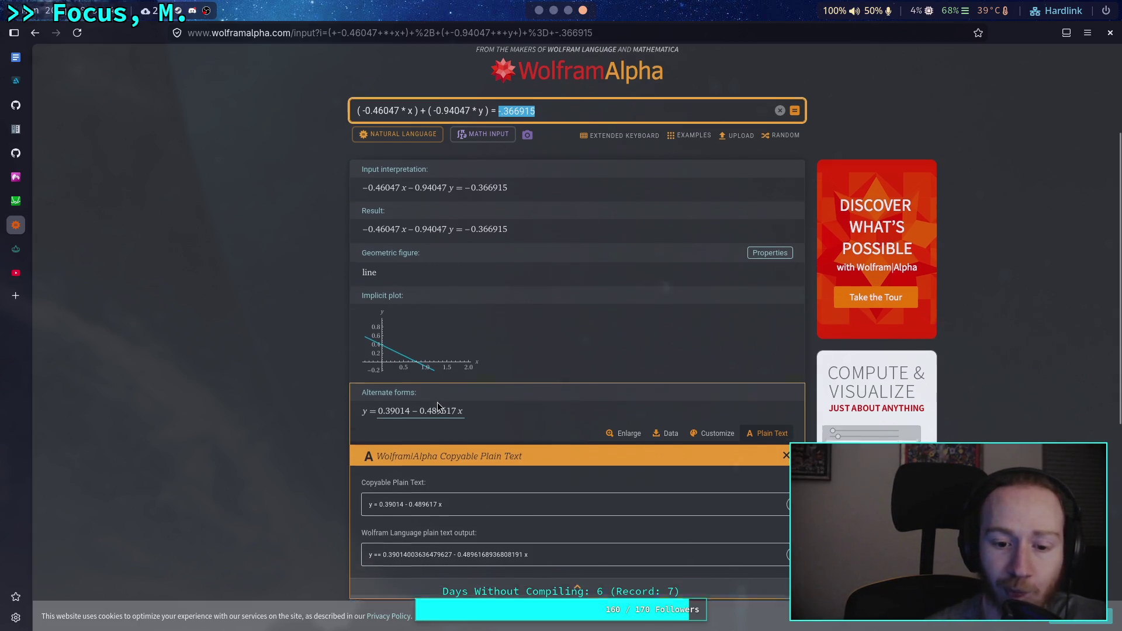
scroll(473, 452, "up", 2)
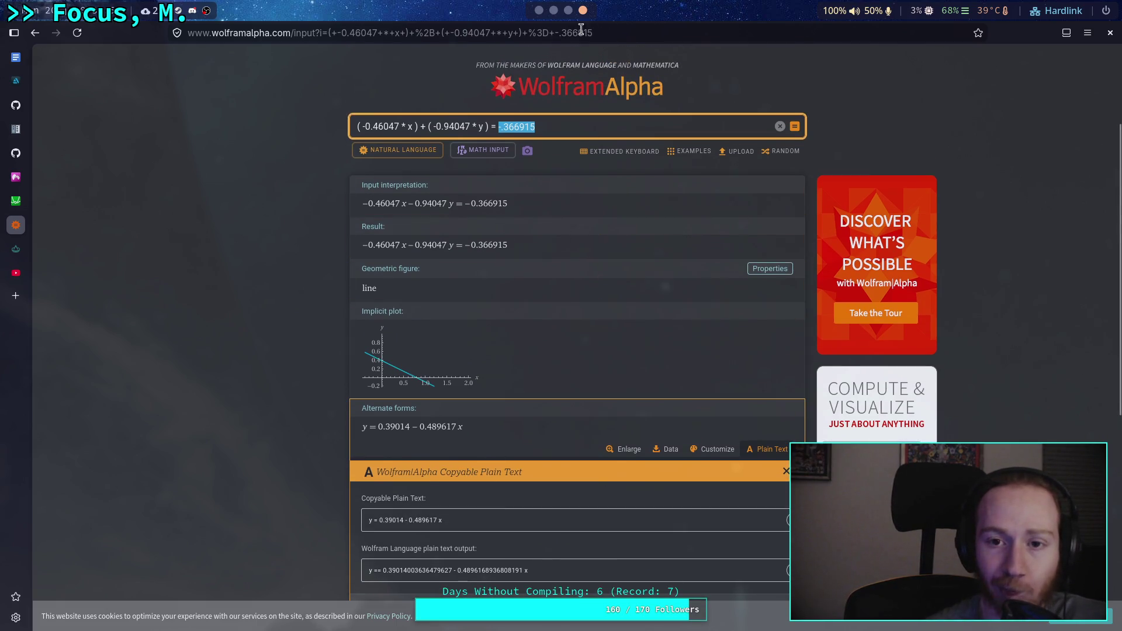
Step: Read the Desmos intersection at (0.398413, 0.19507), then return to the Godot script
left_click(16, 201)
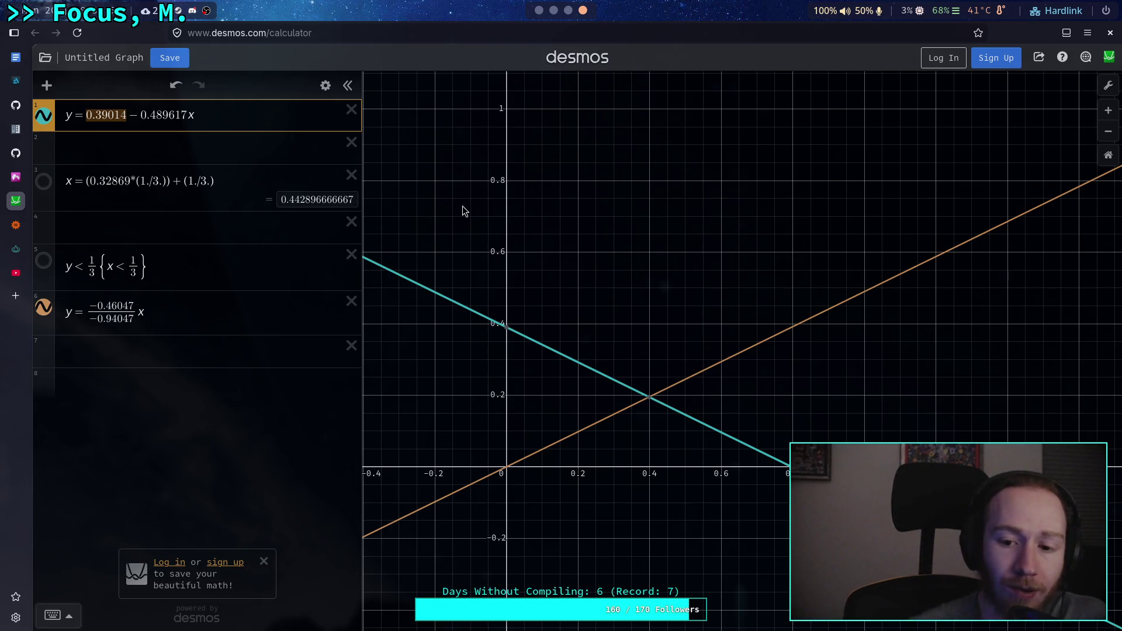
left_click(648, 400)
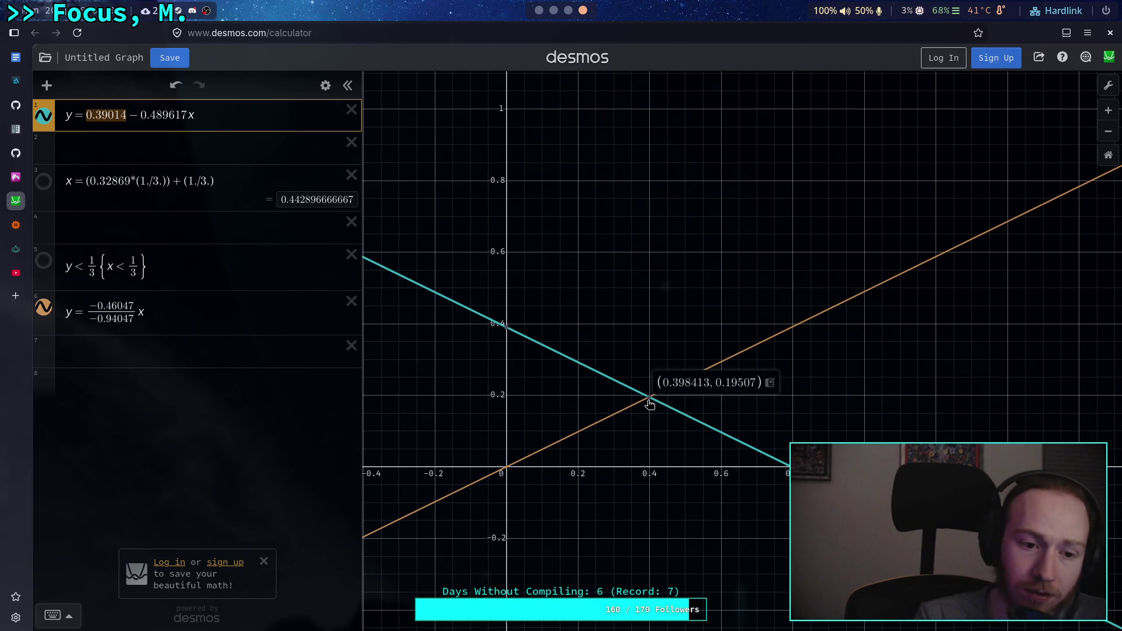
left_click(554, 10)
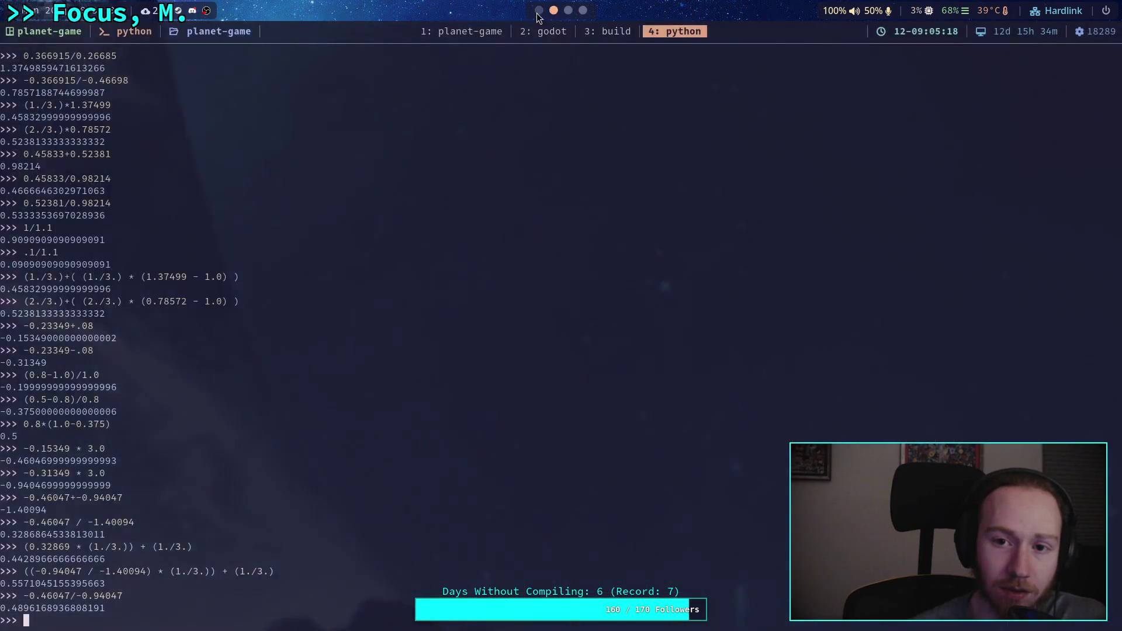
left_click(538, 11)
scroll(519, 494, "down", 2)
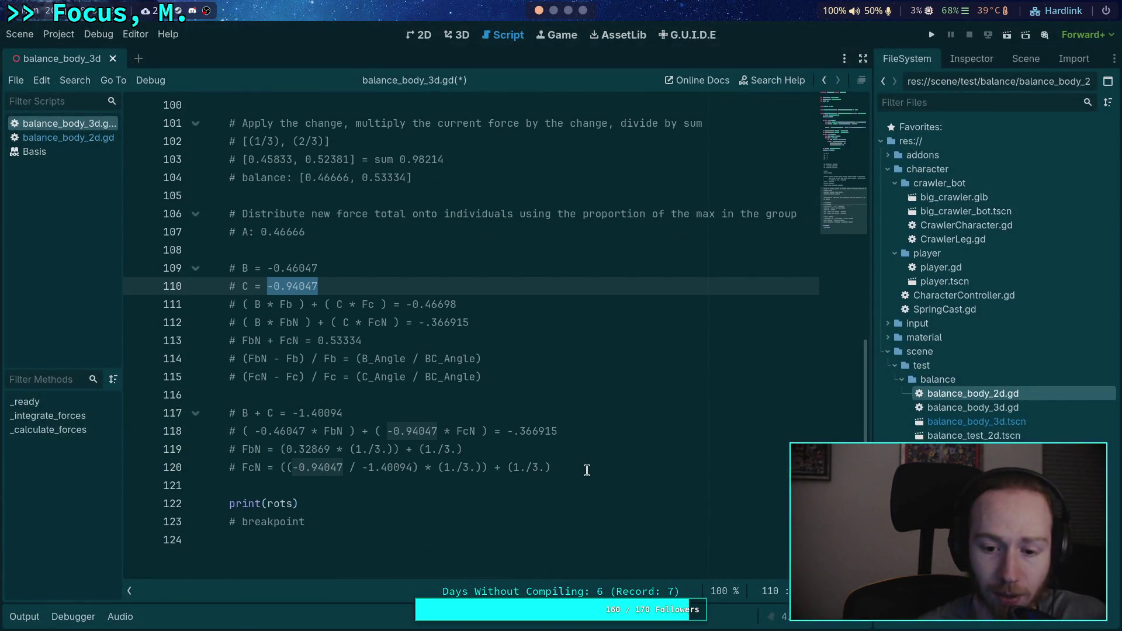
Step: Delete the angle-ratio and B + C / FbN/FcN formula comments, leaving line 114 empty
left_click_drag(513, 377, 203, 359)
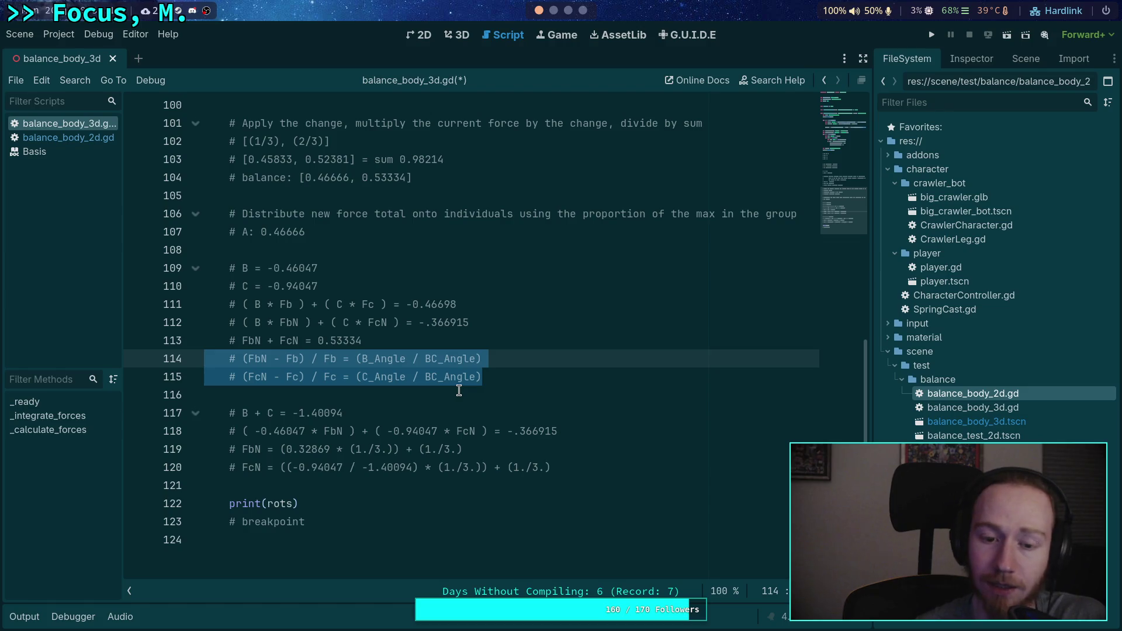
key("BackSpace")
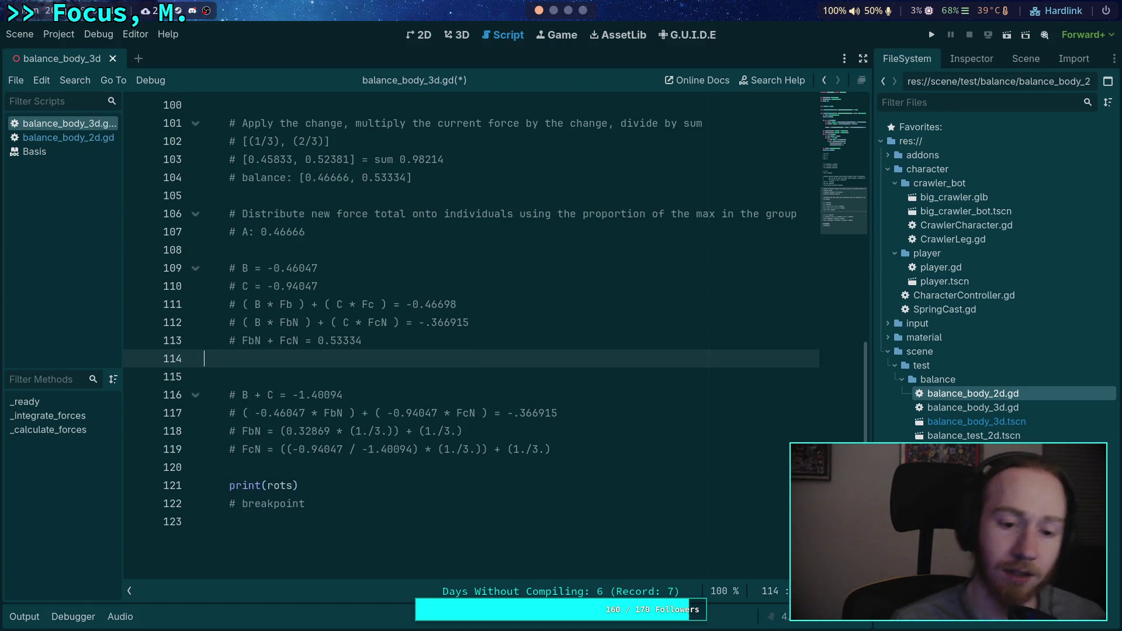
left_click_drag(586, 449, 543, 386)
key("BackSpace")
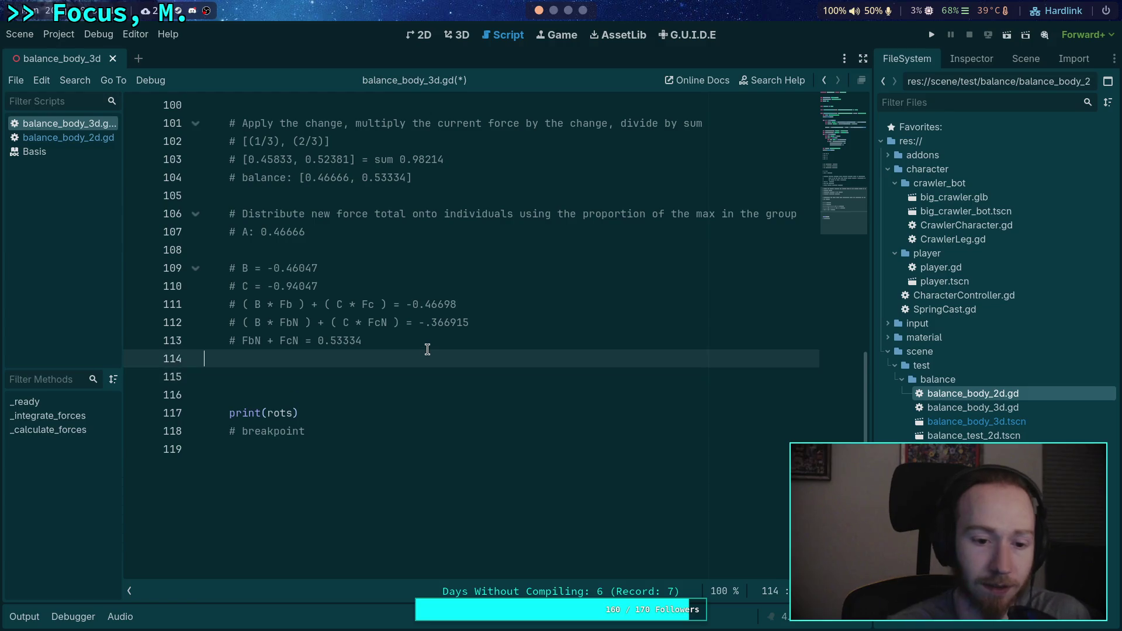
left_click(428, 351)
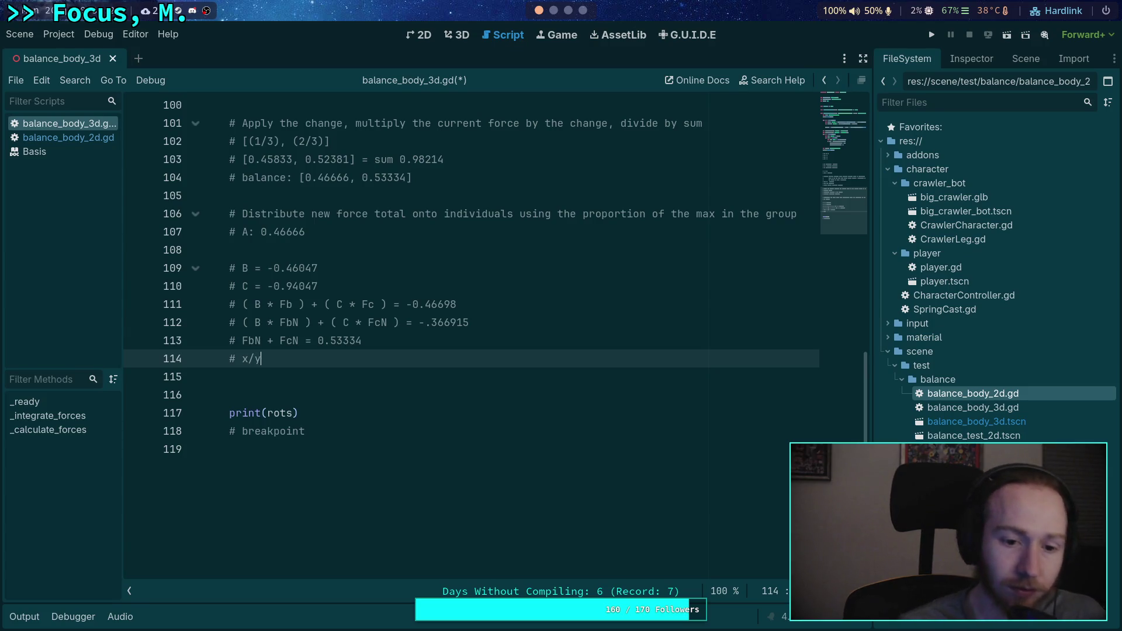
key("super+4")
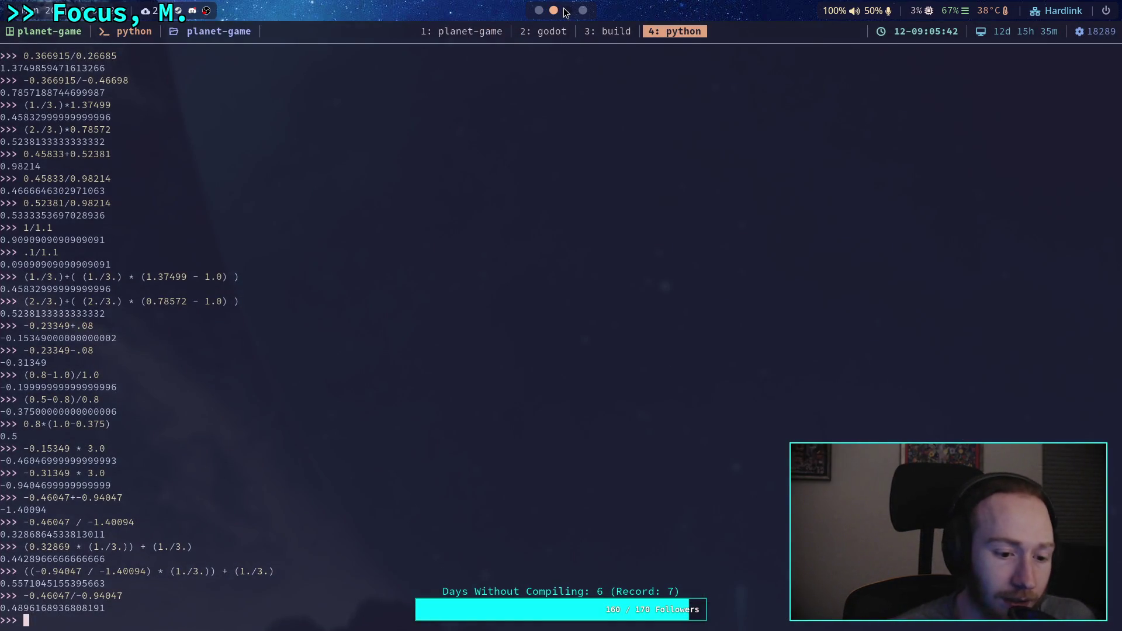
Step: Remove and then restore the minus signs in the orange line's slope −0.46047/−0.94047
scroll(565, 11, "down", 2)
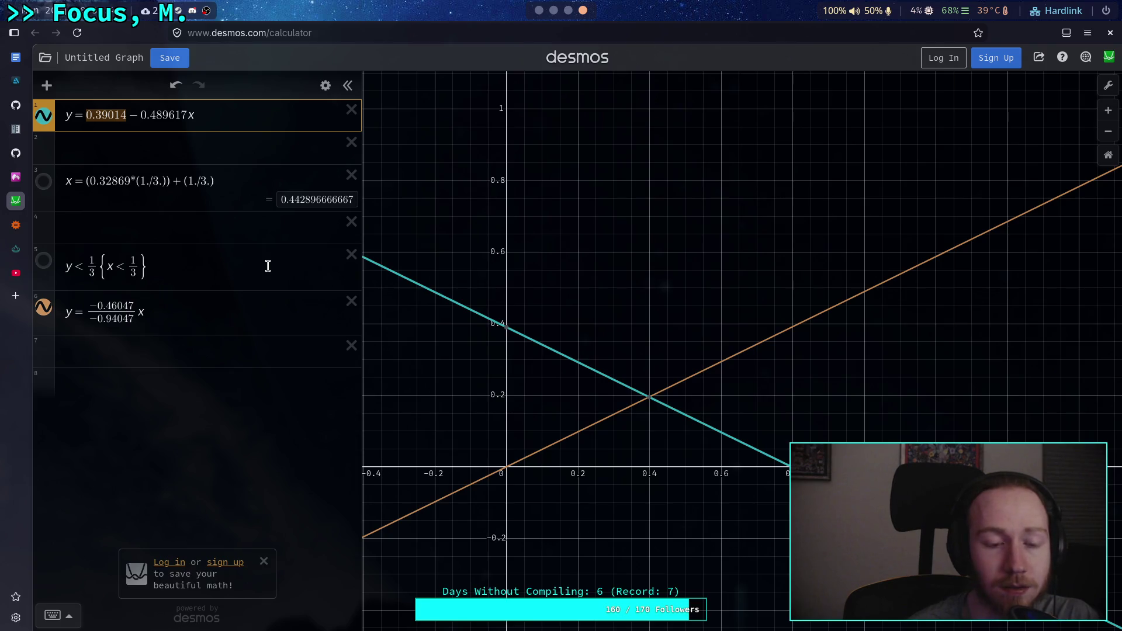
left_click(98, 305)
key("BackSpace")
key("Down")
key("BackSpace")
type("-")
left_click(92, 303)
type("-")
left_click(193, 317)
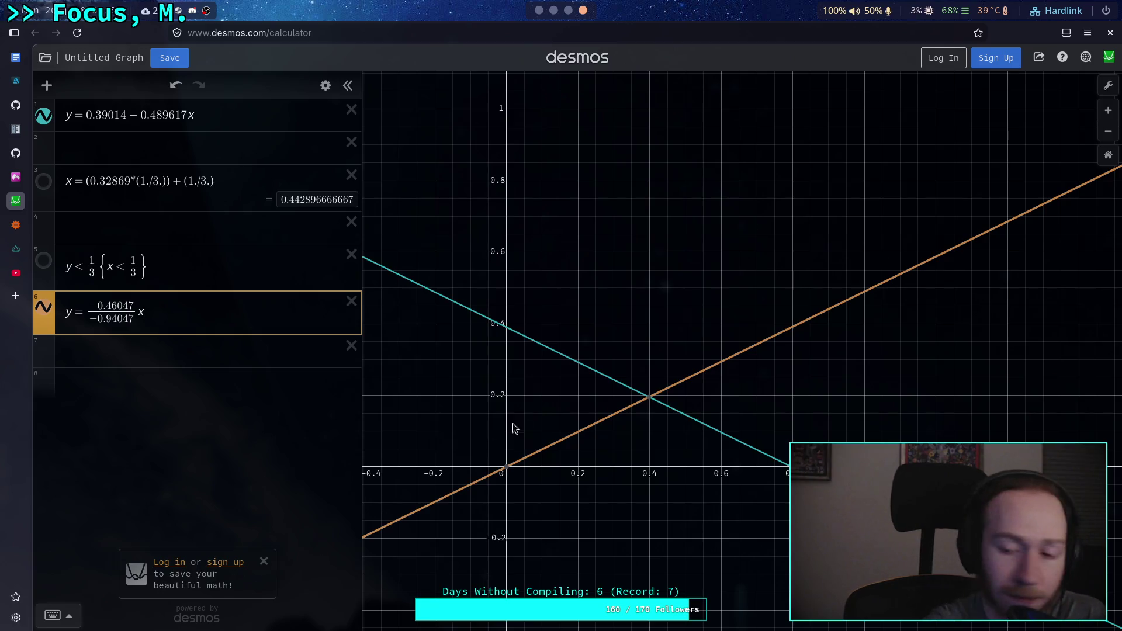
Step: Confirm the lines cross at (0.398413, 0.19507), then move on to the Crawler Bot notes
mouse_move(650, 402)
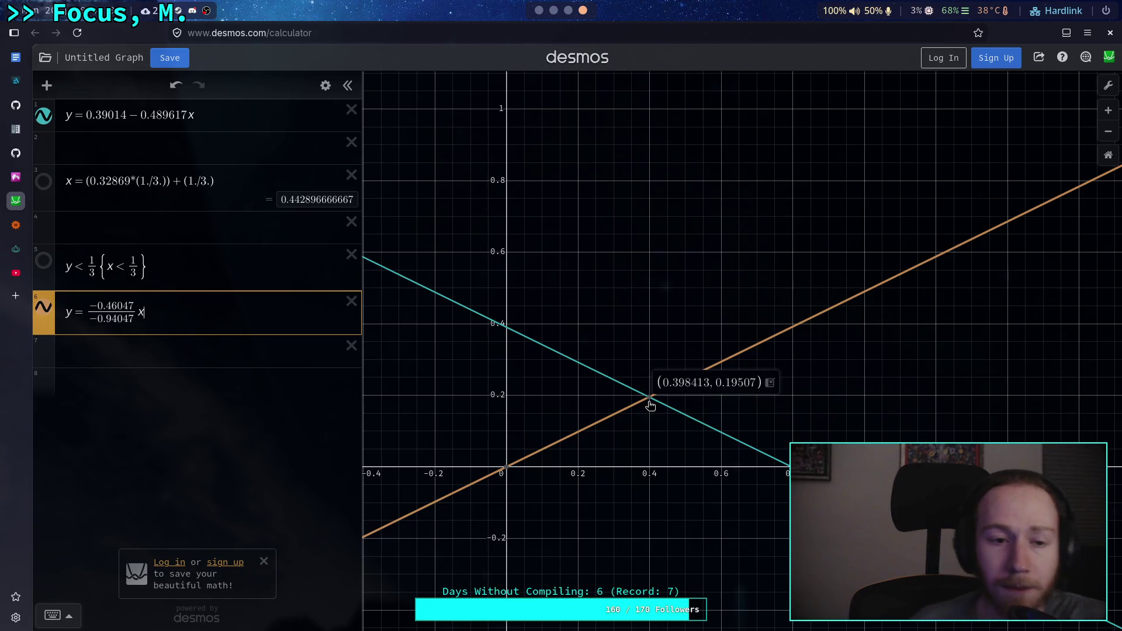
left_click(553, 10)
left_click(569, 11)
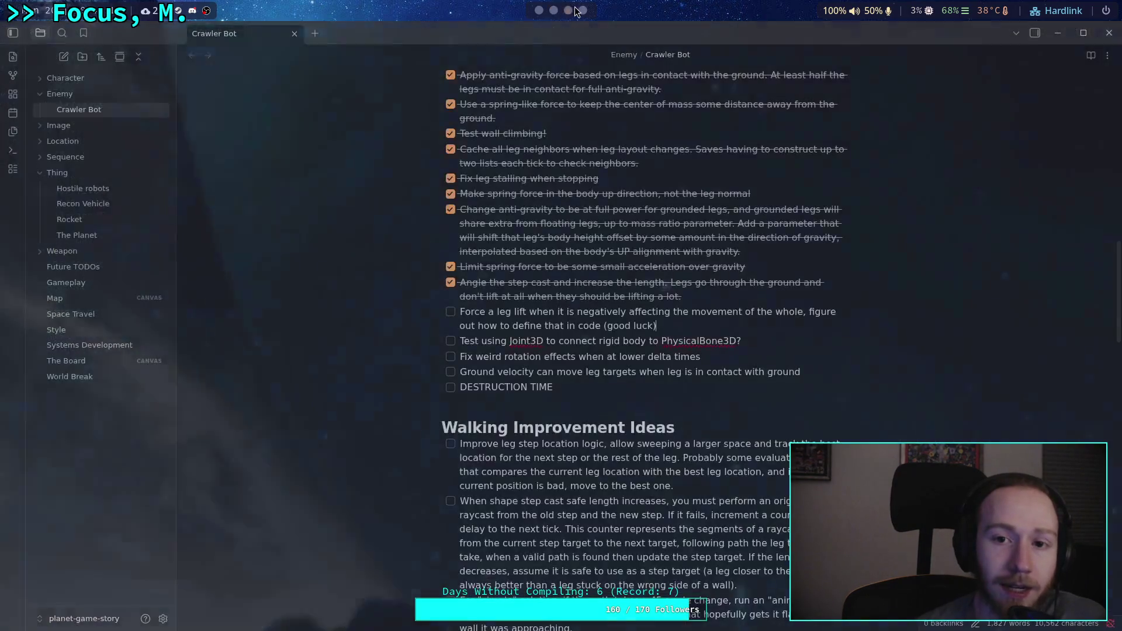
Step: Copy the Wolfram Alpha query (-0.46047 * x) + (-0.94047 * y) = -.366915
left_click(582, 10)
left_click(15, 224)
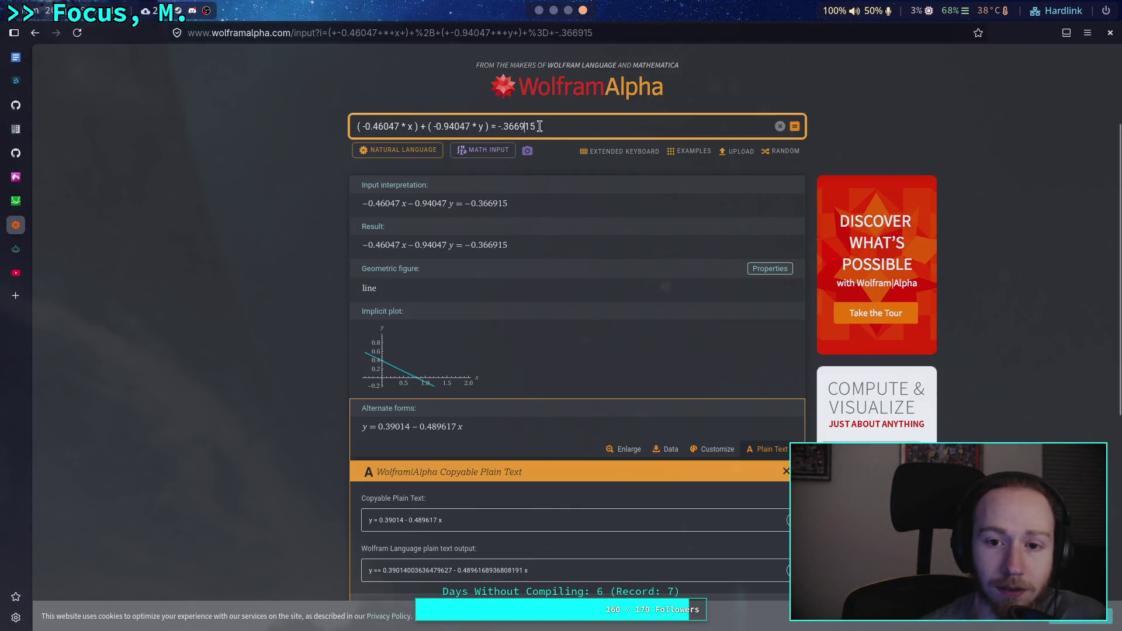
triple_click(358, 129)
right_click(397, 123)
left_click(441, 188)
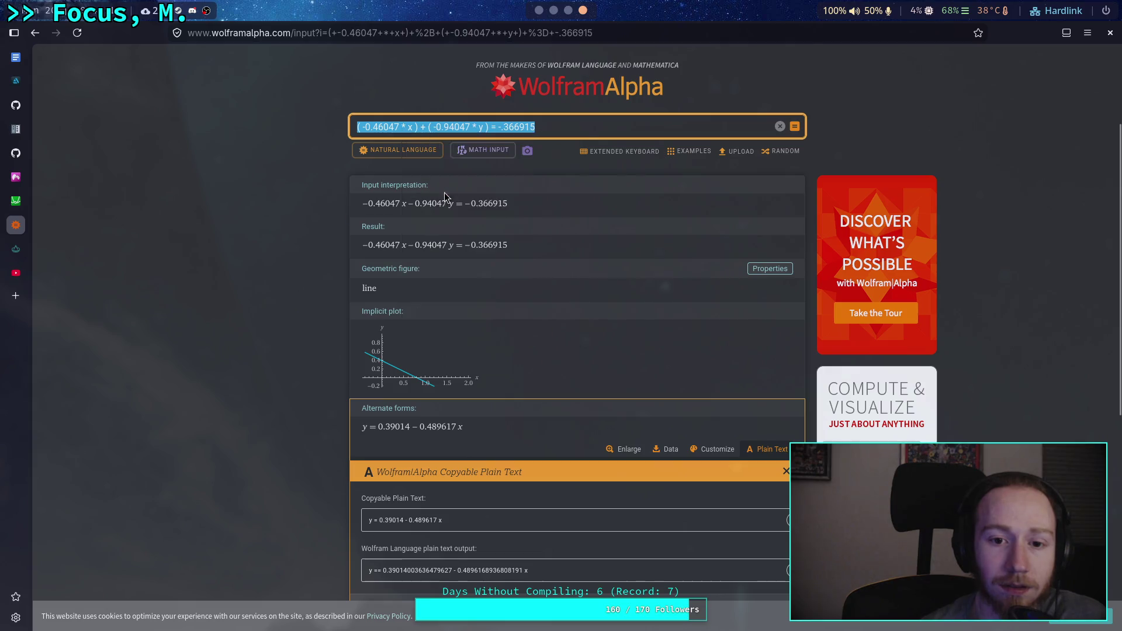
Step: Return to Desmos and select the whole first expression for replacement
left_click(567, 10)
left_click(539, 10)
left_click(554, 10)
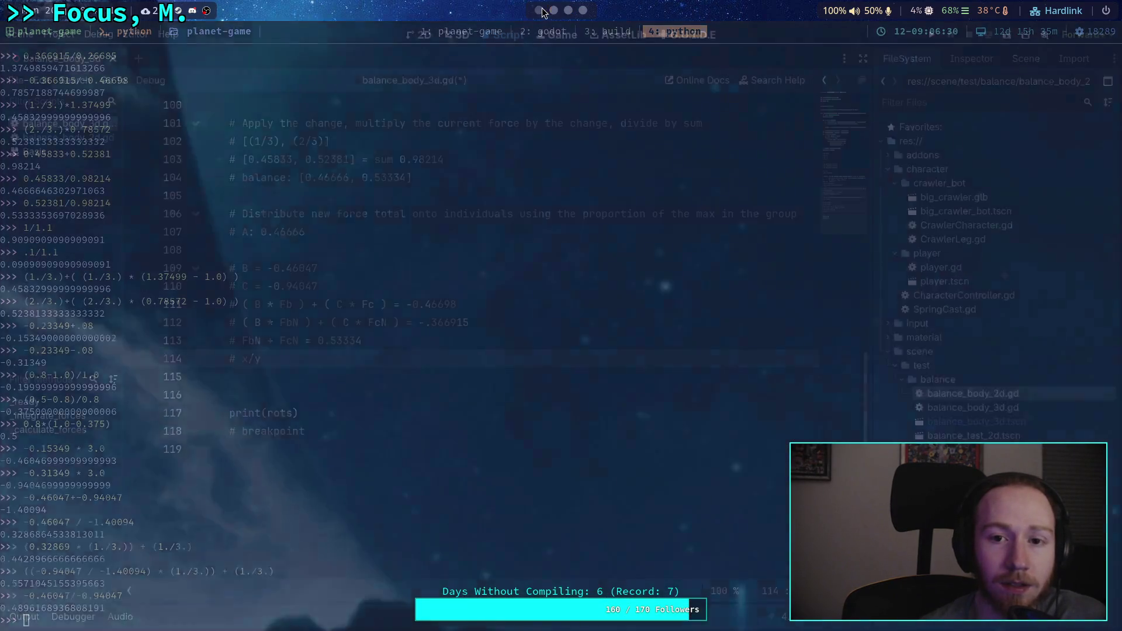
left_click(563, 10)
left_click(582, 10)
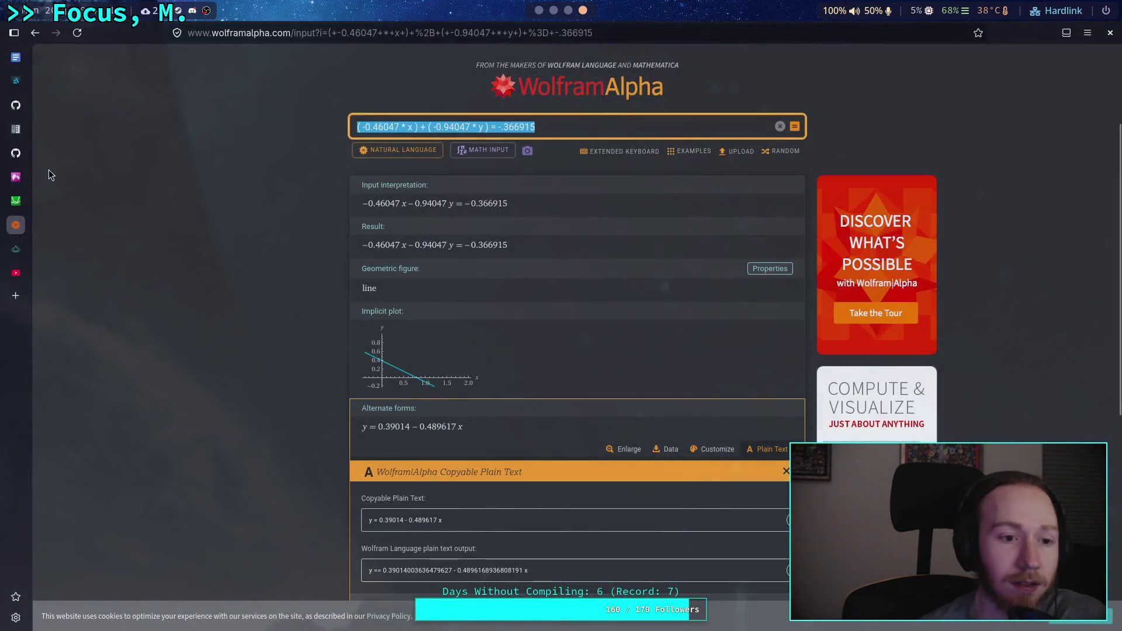
left_click(16, 201)
left_click_drag(233, 113, 90, 130)
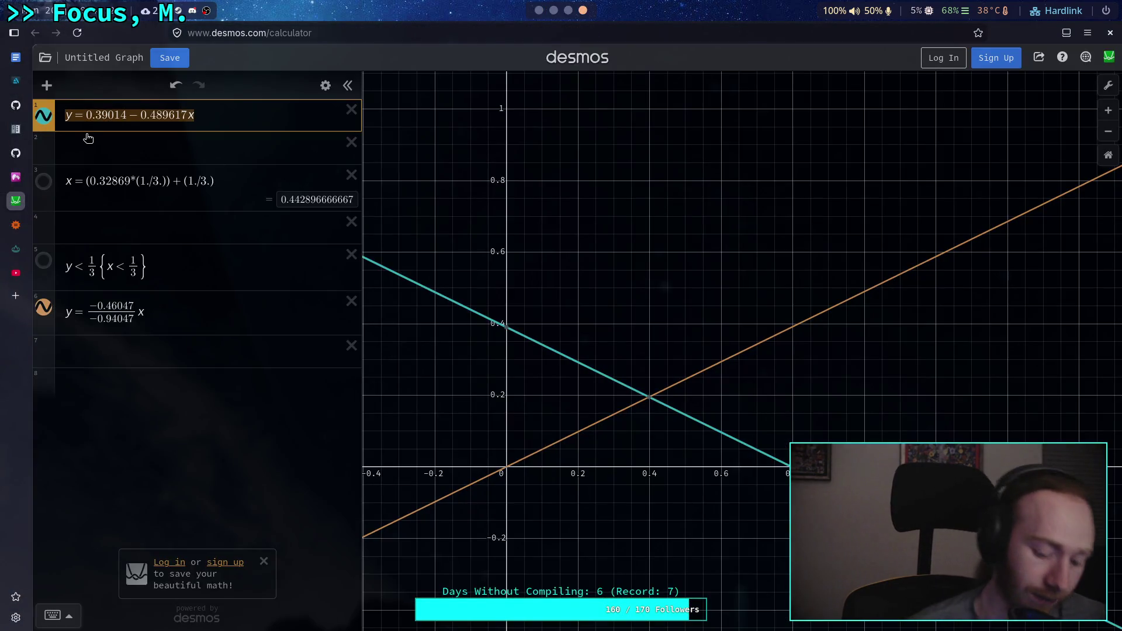
Step: Paste the copied line equation into row 1 and retype its multiplication asterisks
key("ctrl+v")
left_click(121, 114)
key("BackSpace")
type("*")
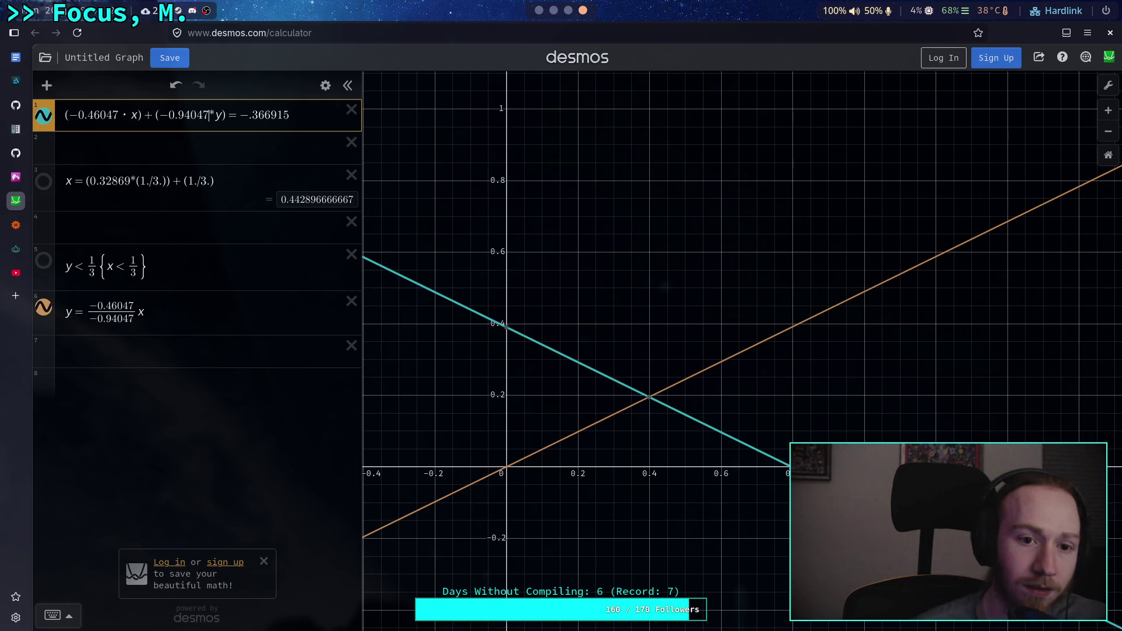
key("BackSpace")
type("*")
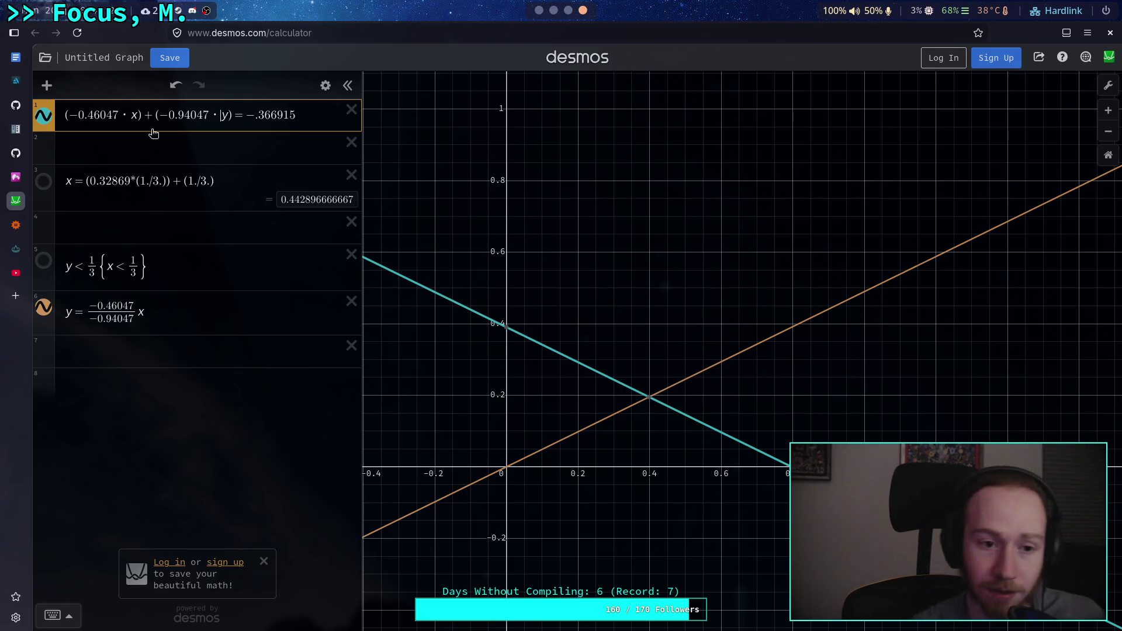
Step: Move the constant −.366915 into a top-row slider a and use a as the equation's right side
left_click(167, 149)
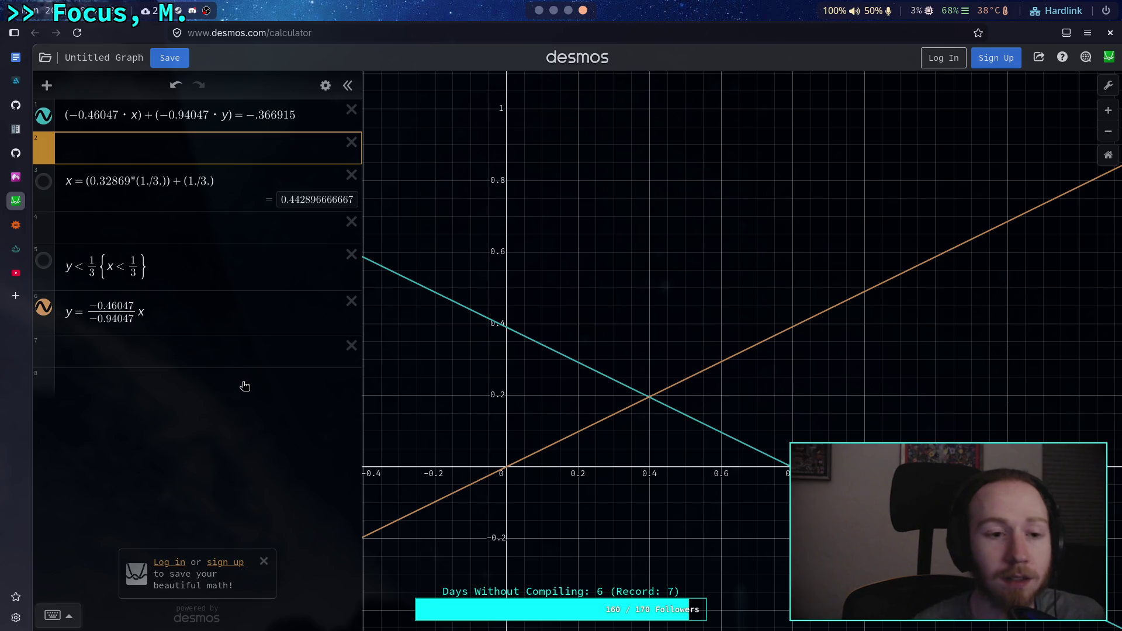
type("a=")
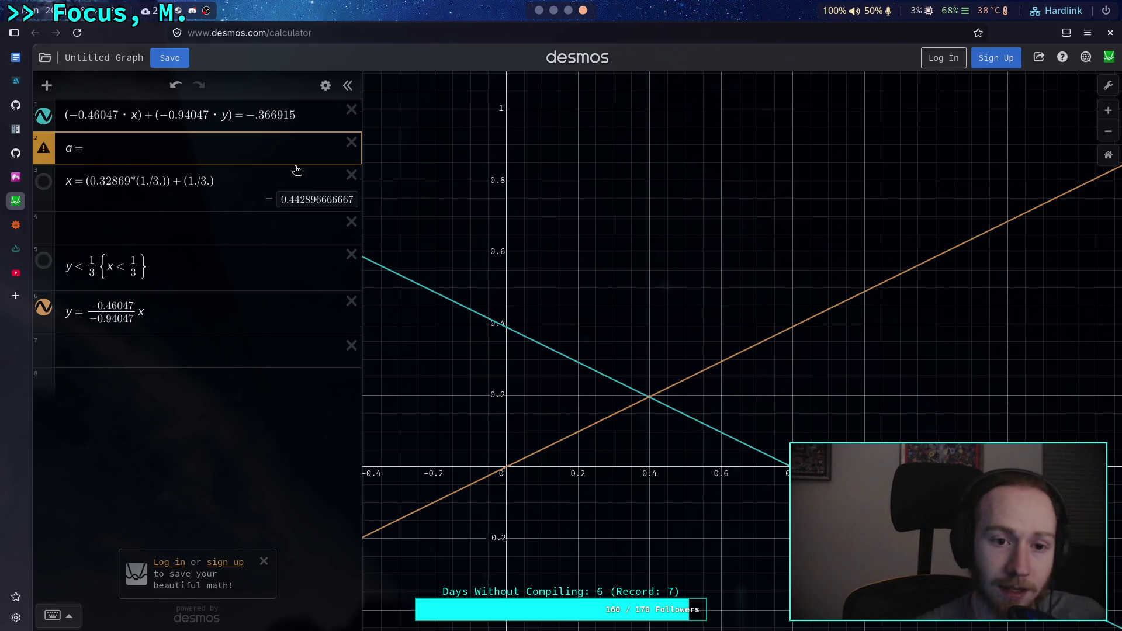
left_click(272, 116)
right_click(272, 116)
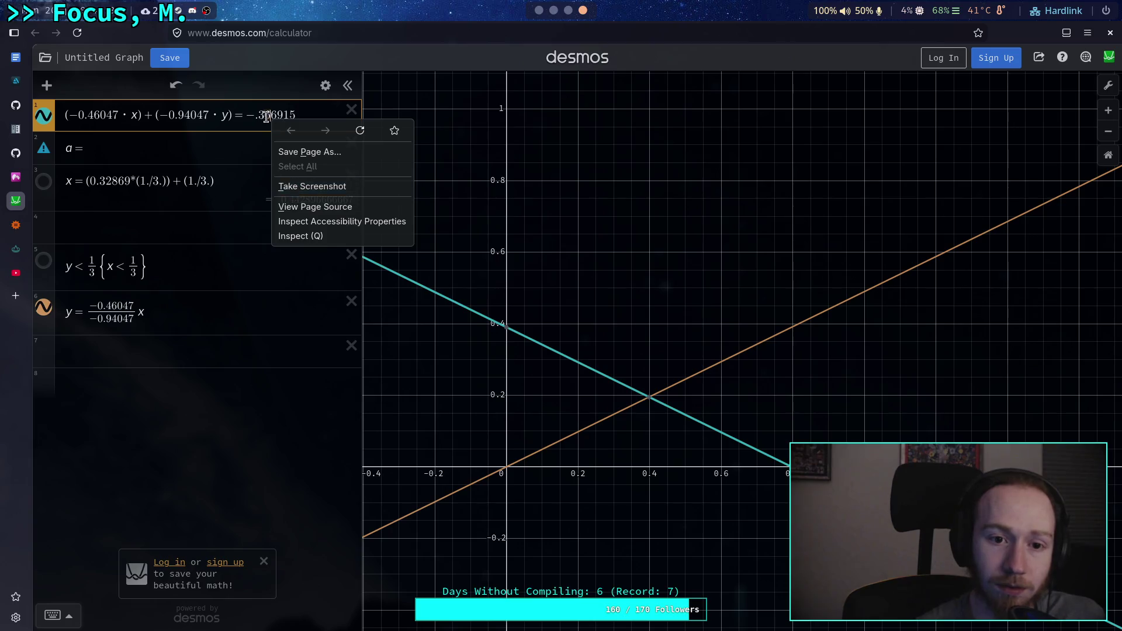
left_click(252, 119)
left_click_drag(252, 119, 301, 117)
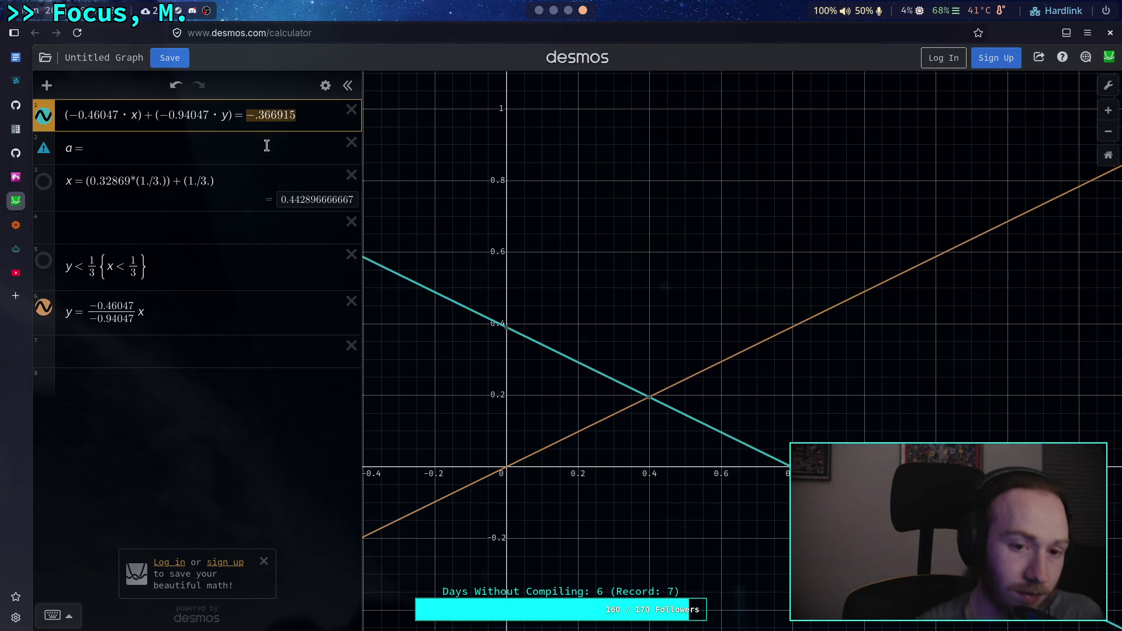
key("ctrl+x")
left_click(180, 150)
key("ctrl+v")
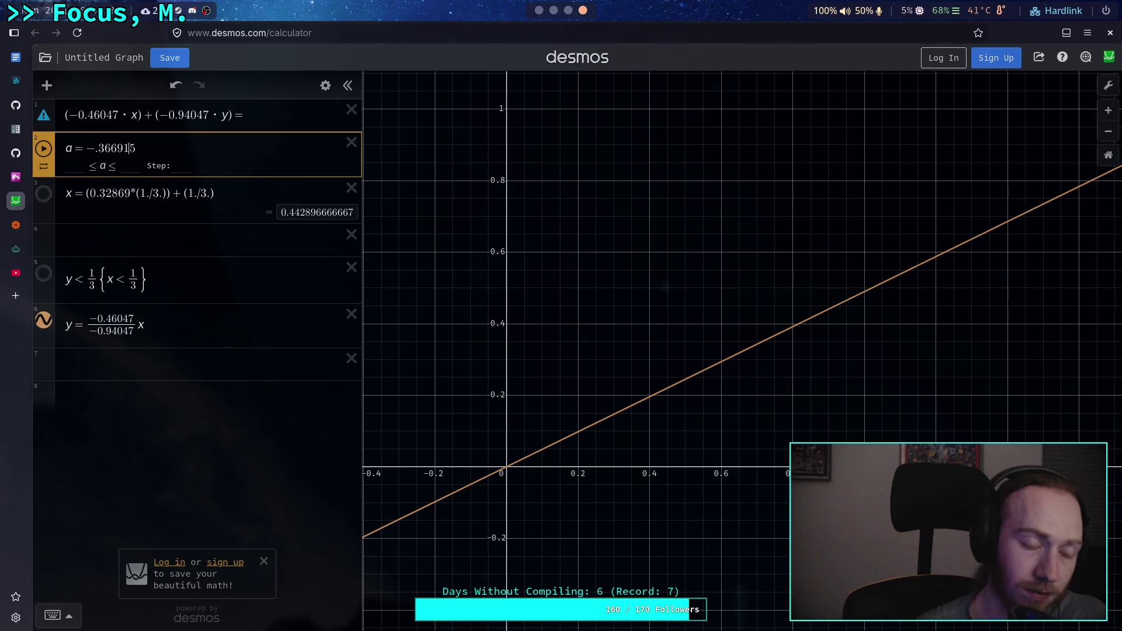
type("0")
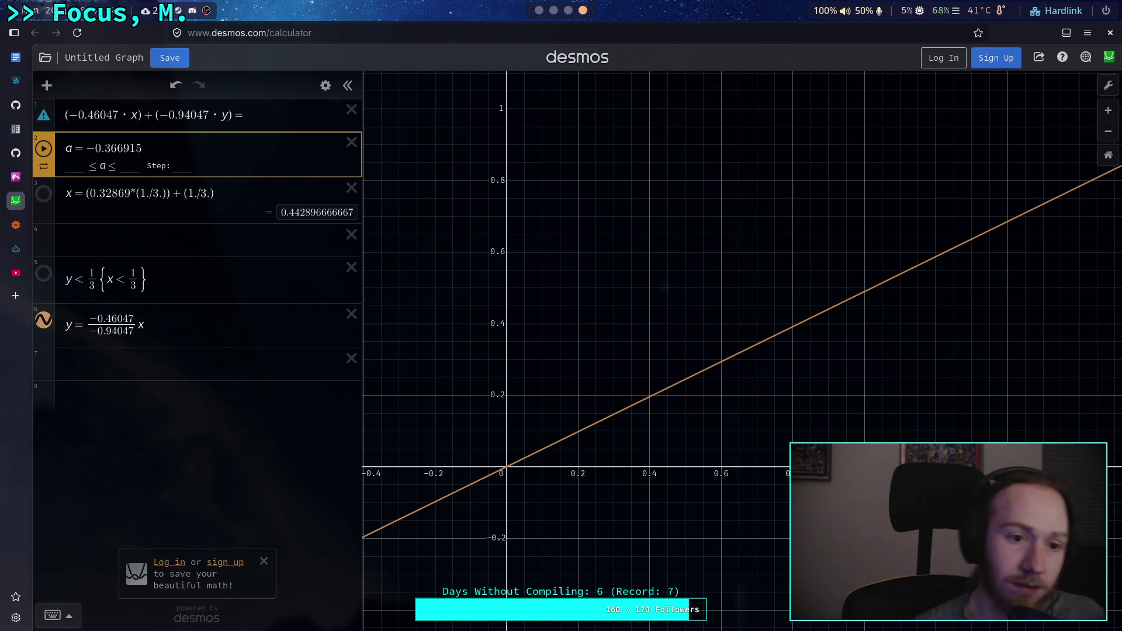
left_click_drag(51, 138, 50, 113)
left_click(296, 159)
type("a")
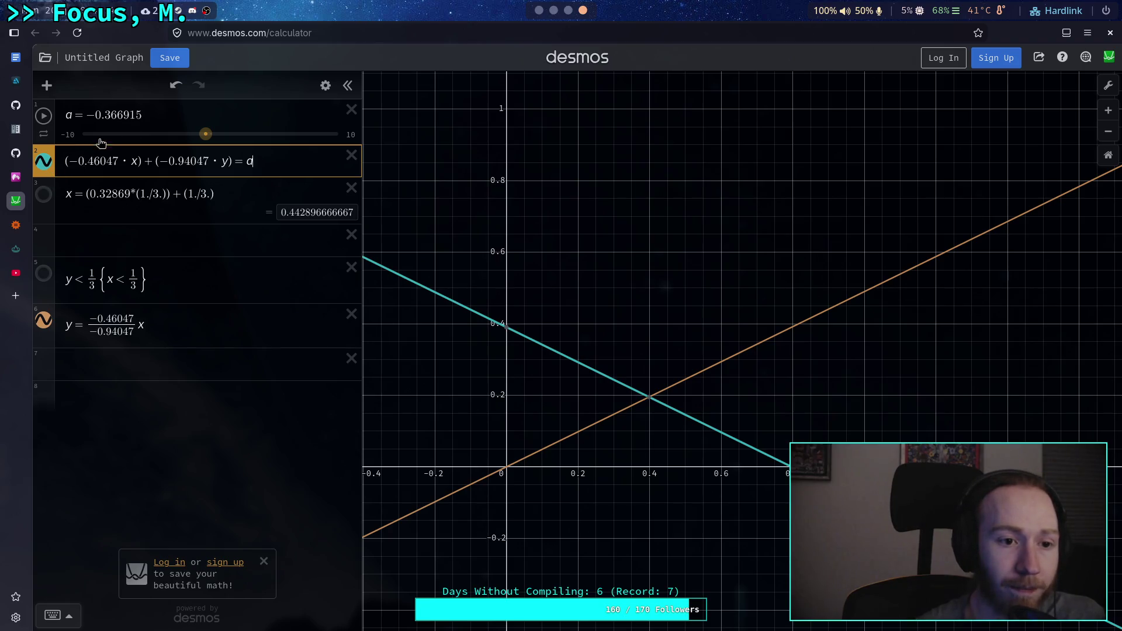
Step: Move −0.46047 into a new slider B and use B as the x coefficient
left_click(162, 115)
key("Return")
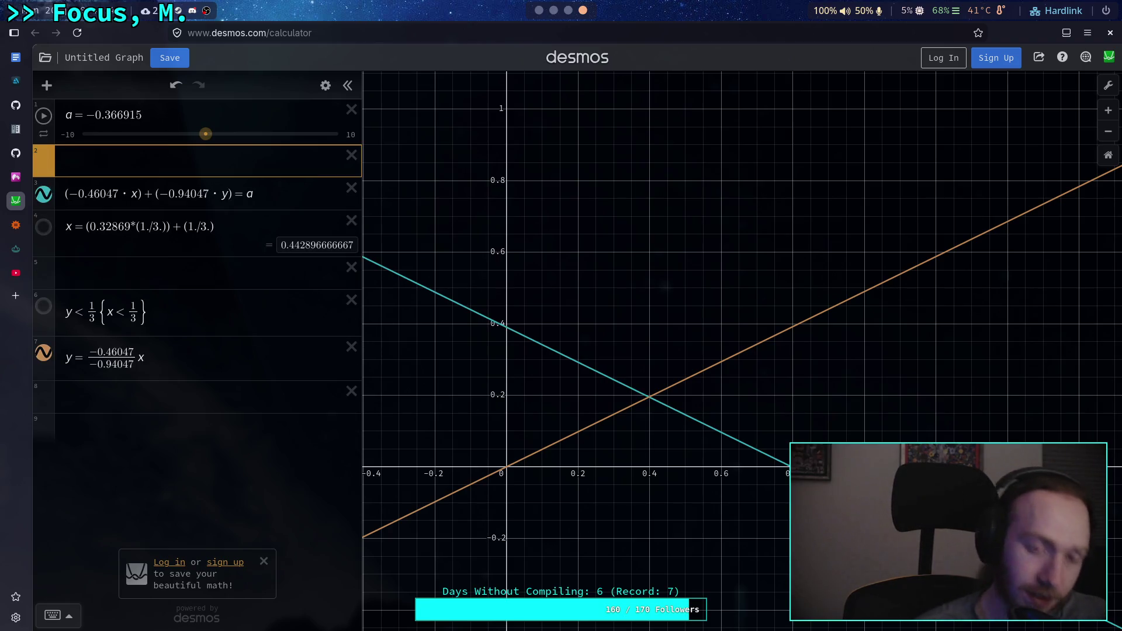
type("B =")
left_click_drag(69, 193, 118, 192)
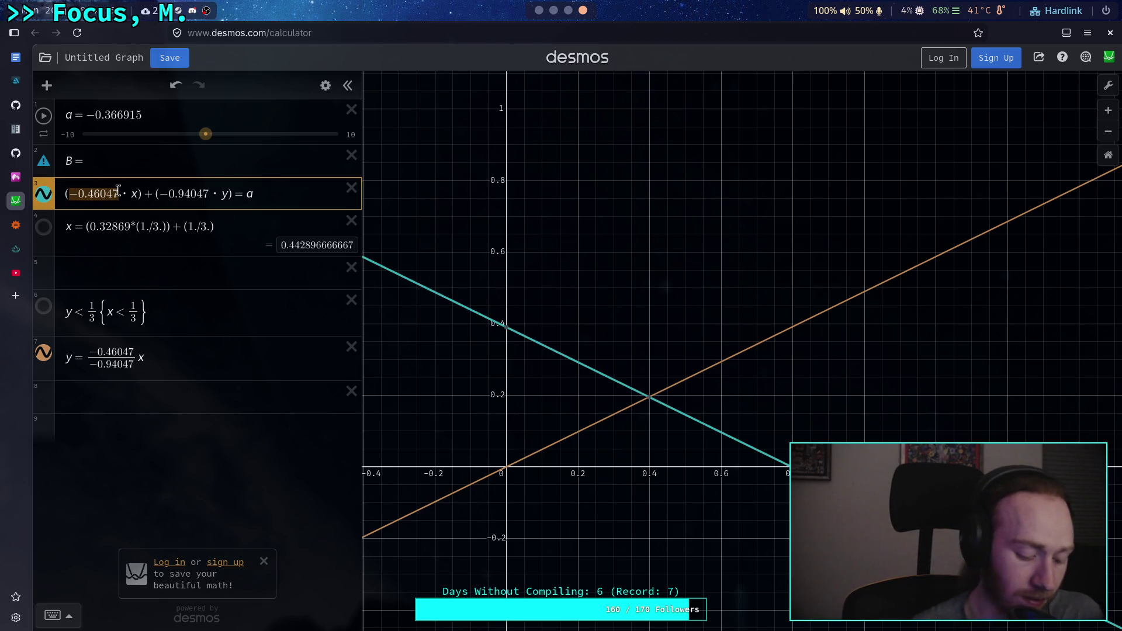
key("ctrl+x")
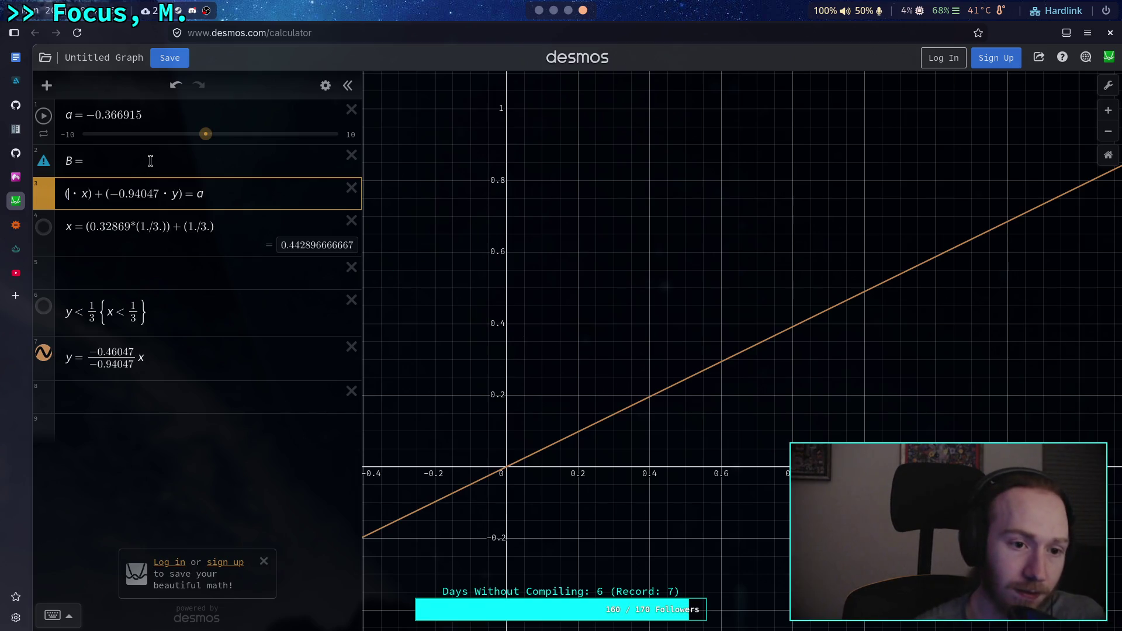
left_click(150, 161)
key("ctrl+v")
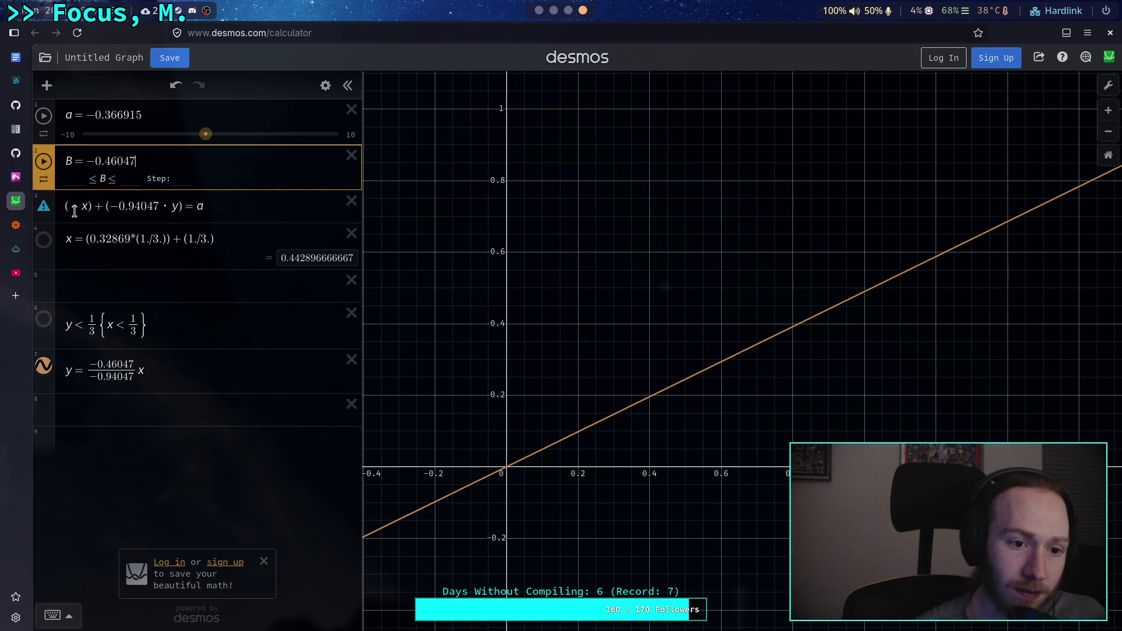
left_click(70, 206)
type("B")
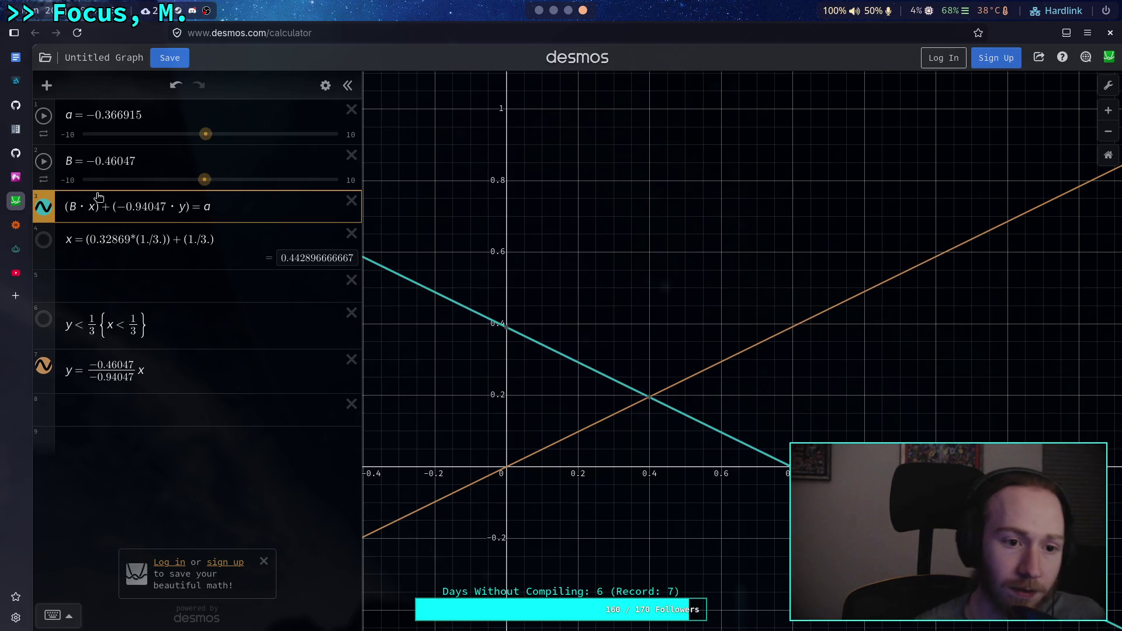
Step: Set slider B's range from −1 to 0
left_click(75, 181)
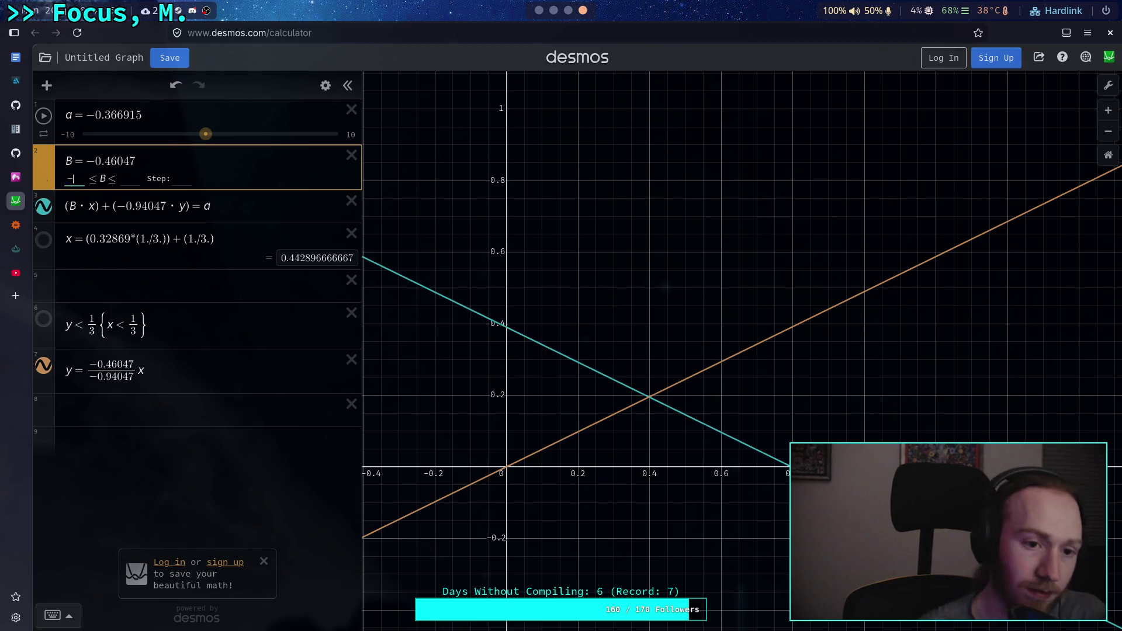
type("-1")
left_click(129, 177)
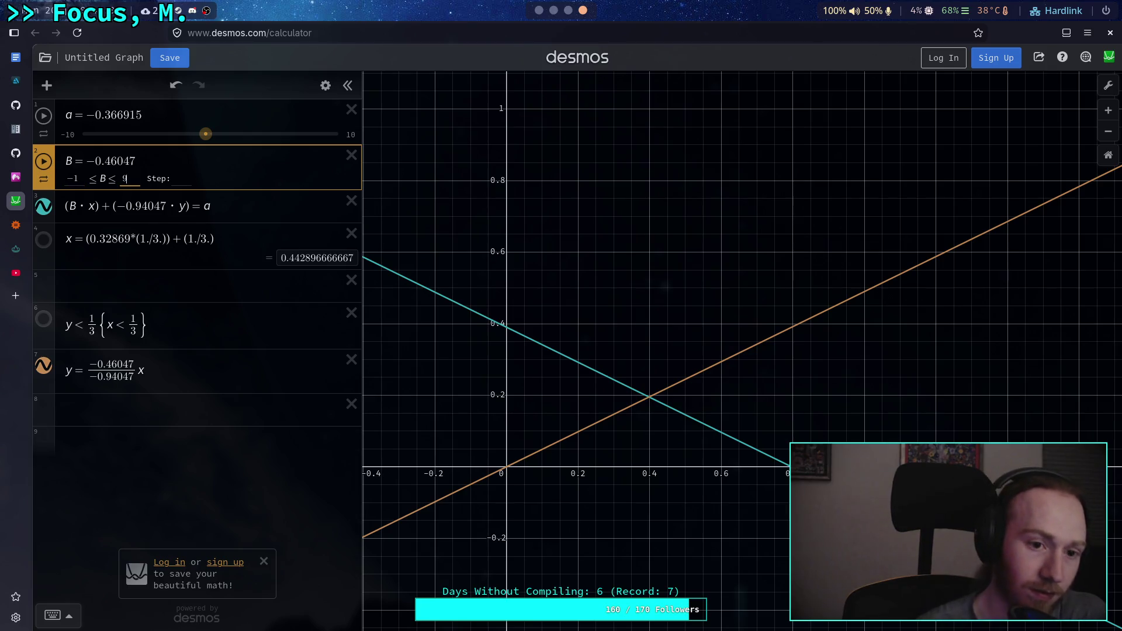
key("Return")
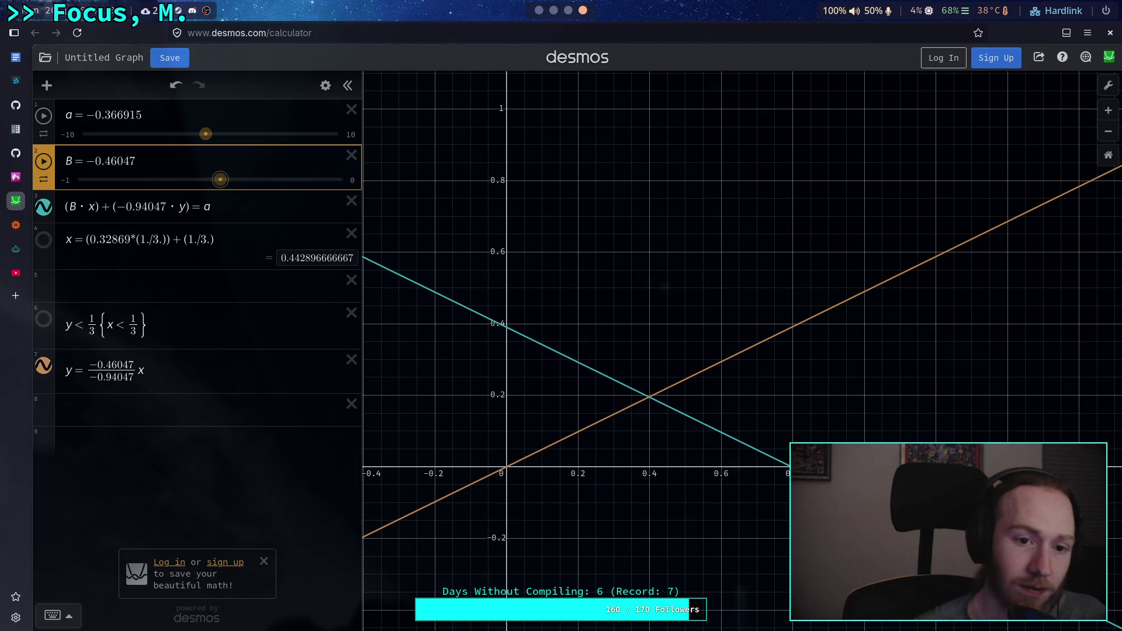